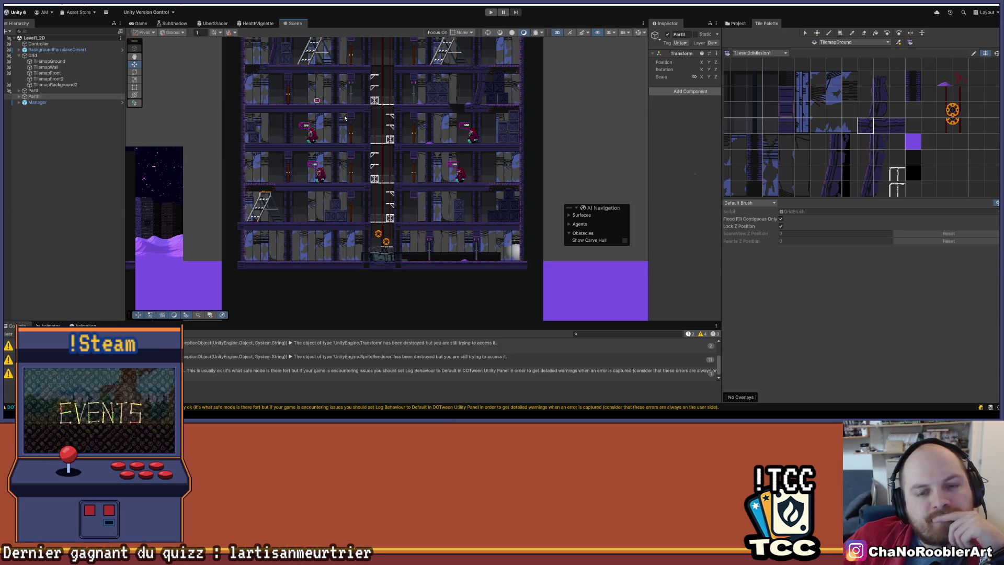
Pan and zoom the Scene view up to the tower's upper floors.
{"action": "scroll", "coordinate": [366, 163], "scroll_direction": "up", "scroll_amount": 3}
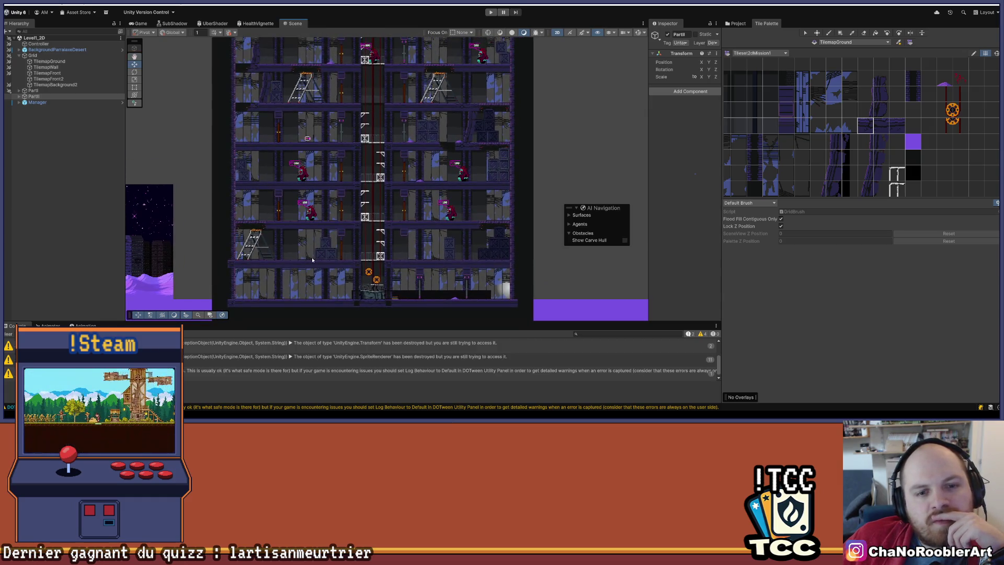
{"action": "scroll", "coordinate": [271, 192], "scroll_direction": "up", "scroll_amount": 3}
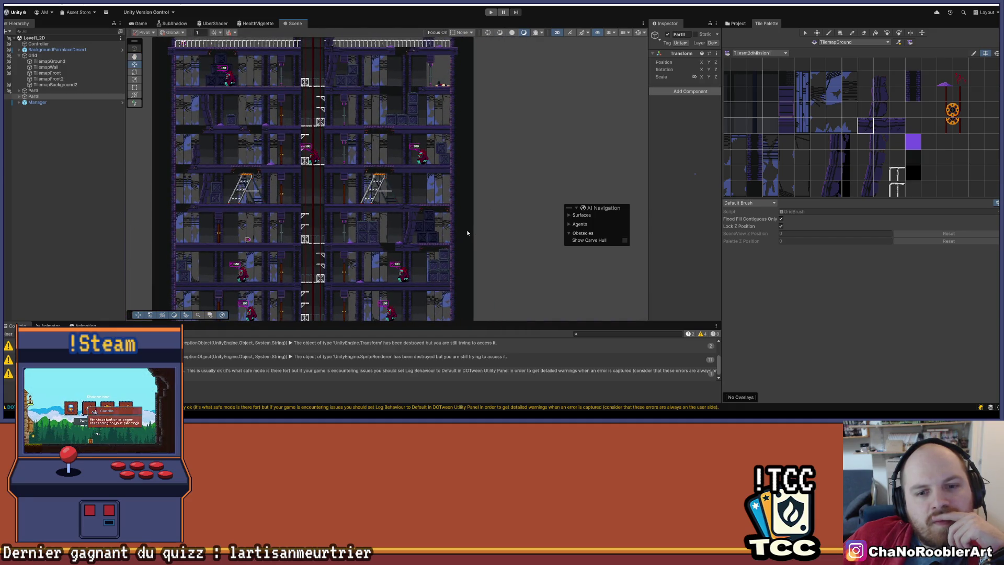
{"action": "scroll", "coordinate": [467, 233], "scroll_direction": "up", "scroll_amount": 2}
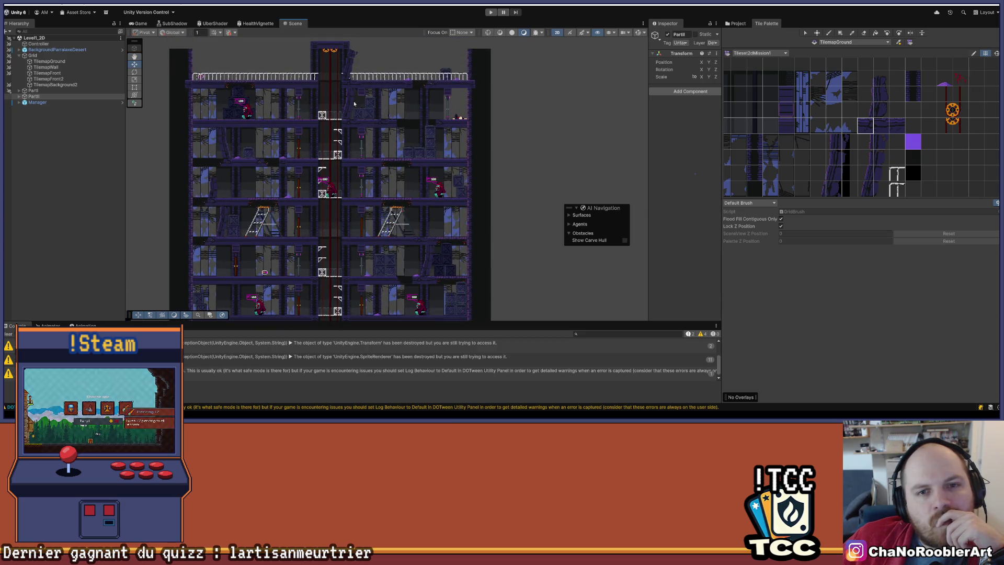
{"action": "scroll", "coordinate": [354, 103], "scroll_direction": "up", "scroll_amount": 5}
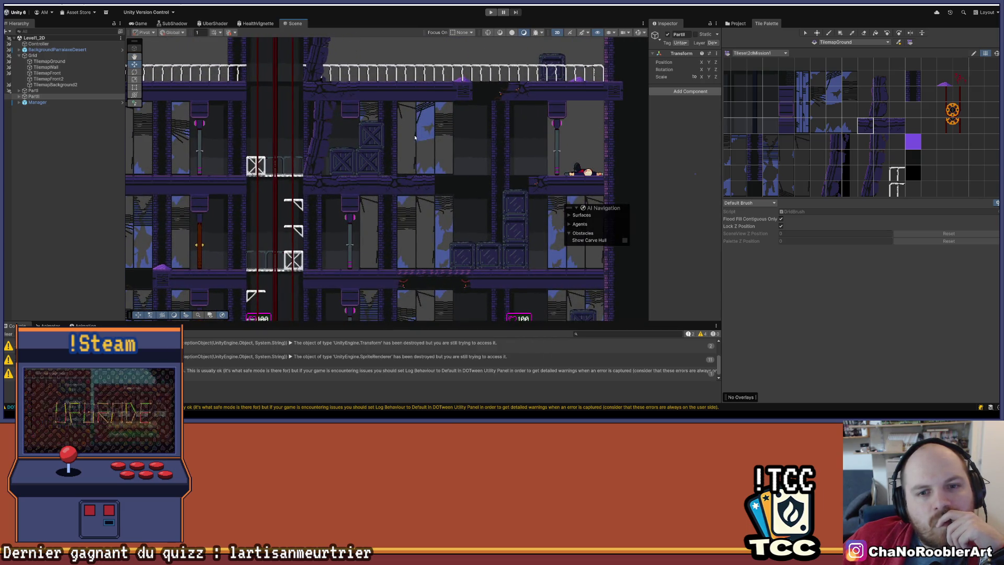
{"action": "scroll", "coordinate": [418, 119], "scroll_direction": "down", "scroll_amount": 5}
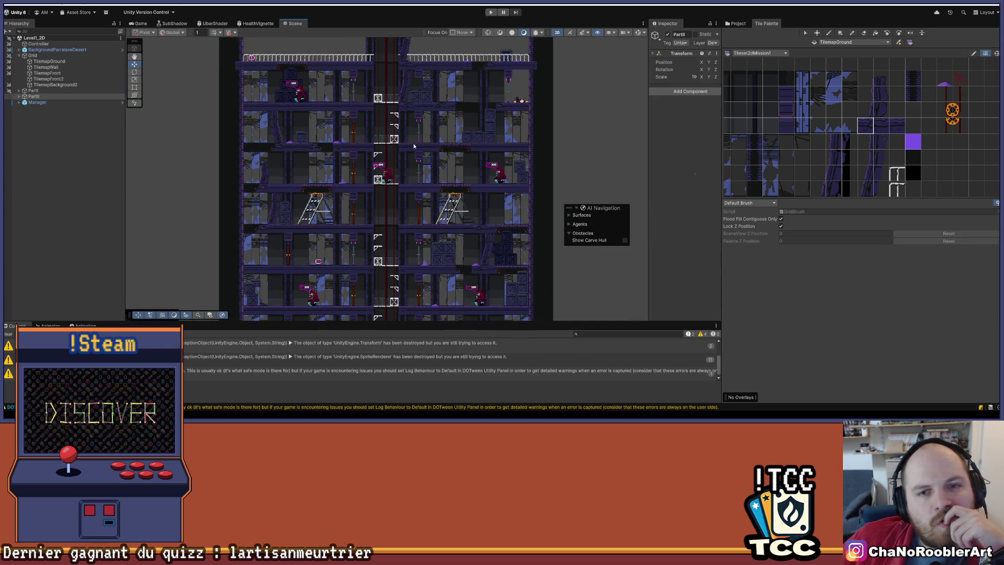
{"action": "scroll", "coordinate": [414, 145], "scroll_direction": "down", "scroll_amount": 3}
{"action": "right_click", "coordinate": [103, 54]}
{"action": "key", "text": "Escape"}
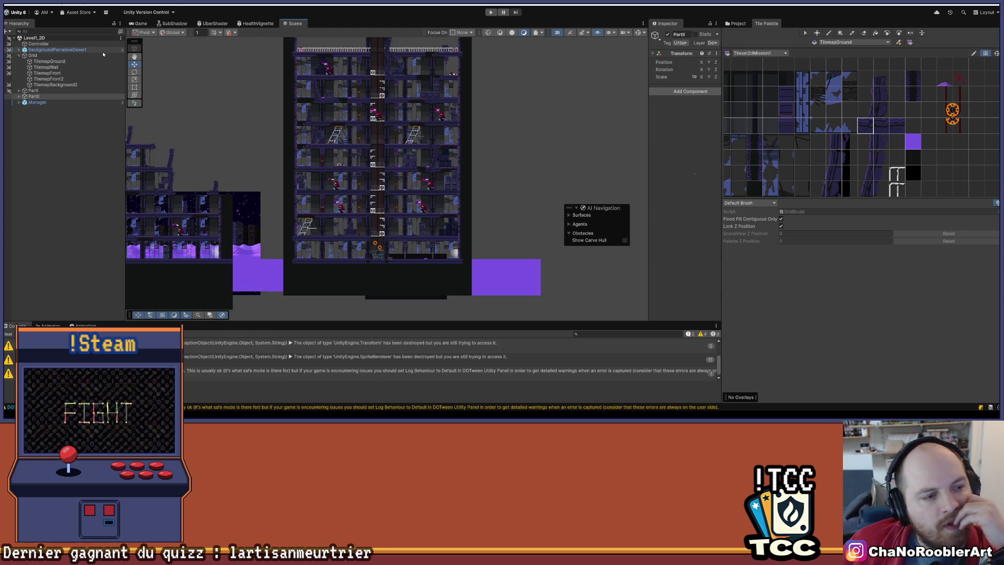
{"action": "scroll", "coordinate": [408, 215], "scroll_direction": "up", "scroll_amount": 3}
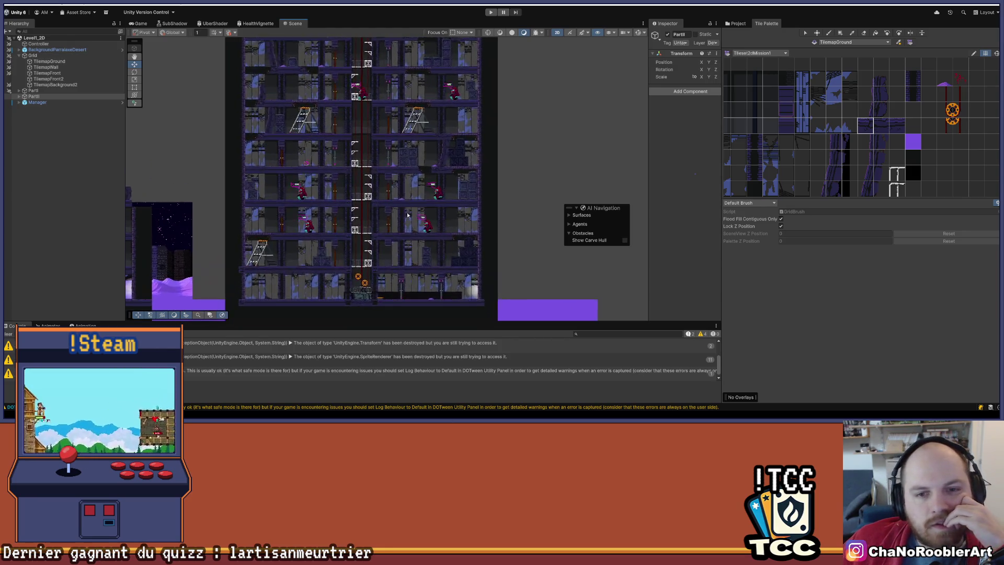
{"action": "scroll", "coordinate": [407, 215], "scroll_direction": "up", "scroll_amount": 5}
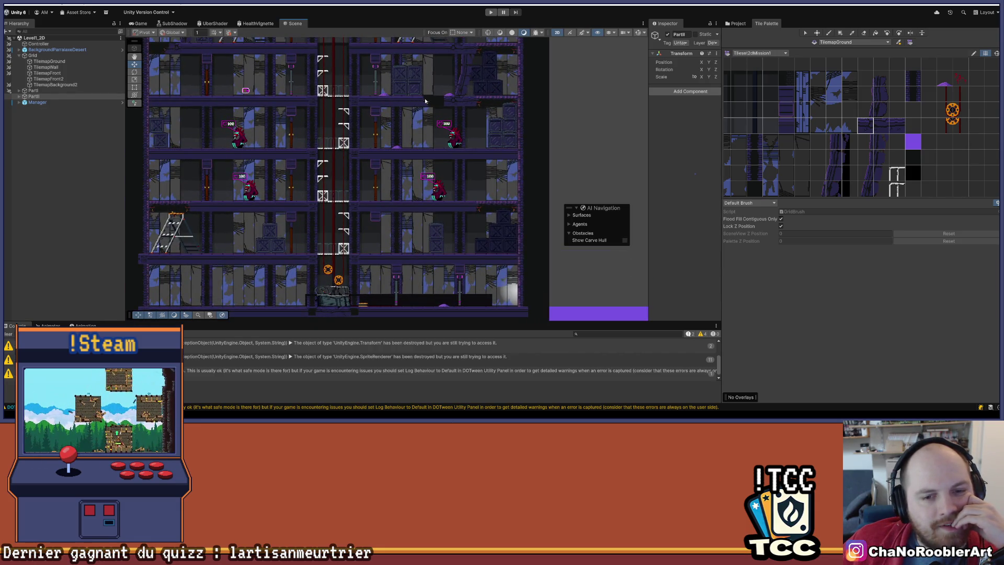
{"action": "scroll", "coordinate": [342, 208], "scroll_direction": "up", "scroll_amount": 8}
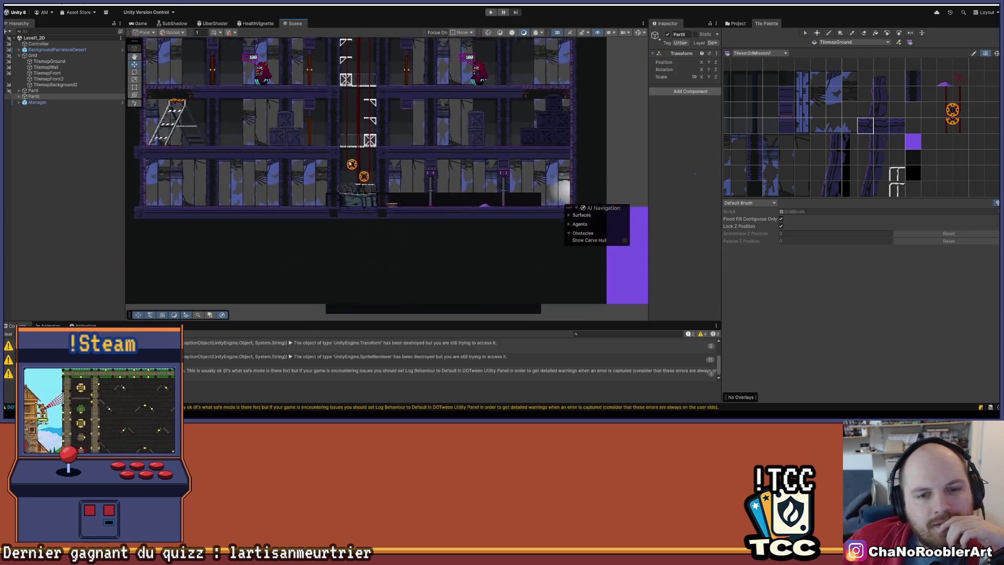
{"action": "scroll", "coordinate": [342, 207], "scroll_direction": "down", "scroll_amount": 10}
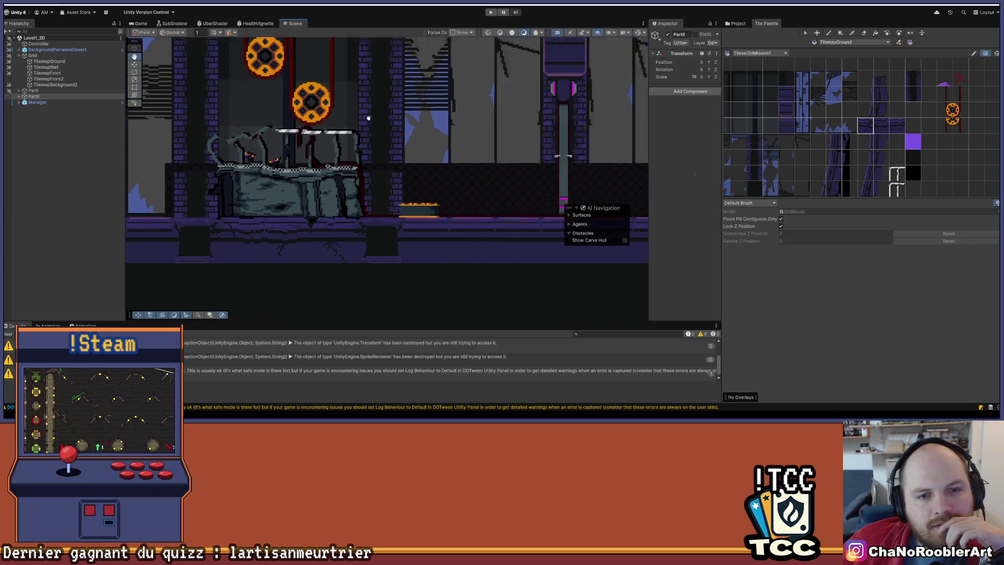
{"action": "left_click_drag", "start_coordinate": [365, 75], "coordinate": [424, 235]}
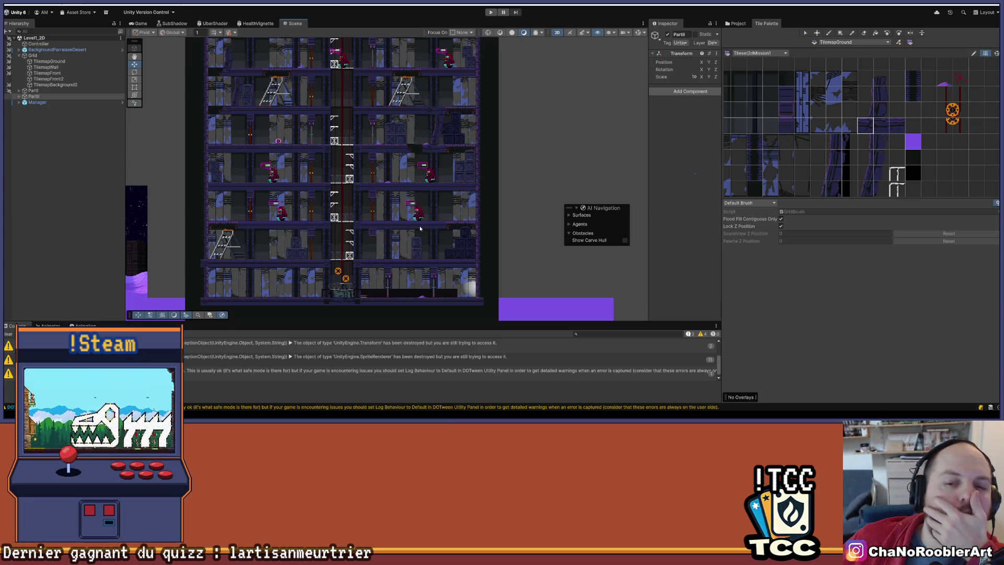
{"action": "scroll", "coordinate": [420, 229], "scroll_direction": "up", "scroll_amount": 5}
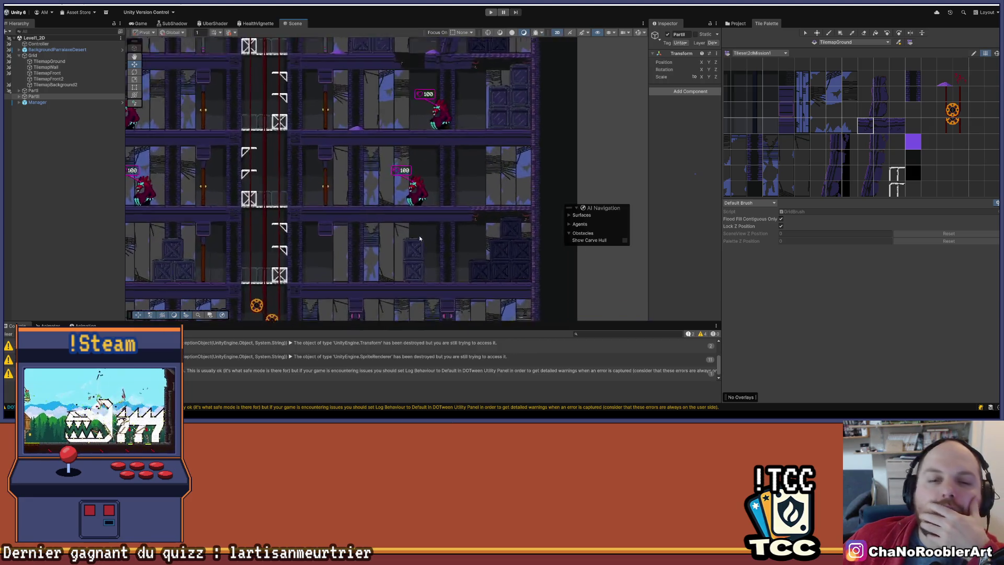
Nudge one CaisseDestroyable2d crate slightly to the right along the X axis.
{"action": "left_click", "coordinate": [420, 253]}
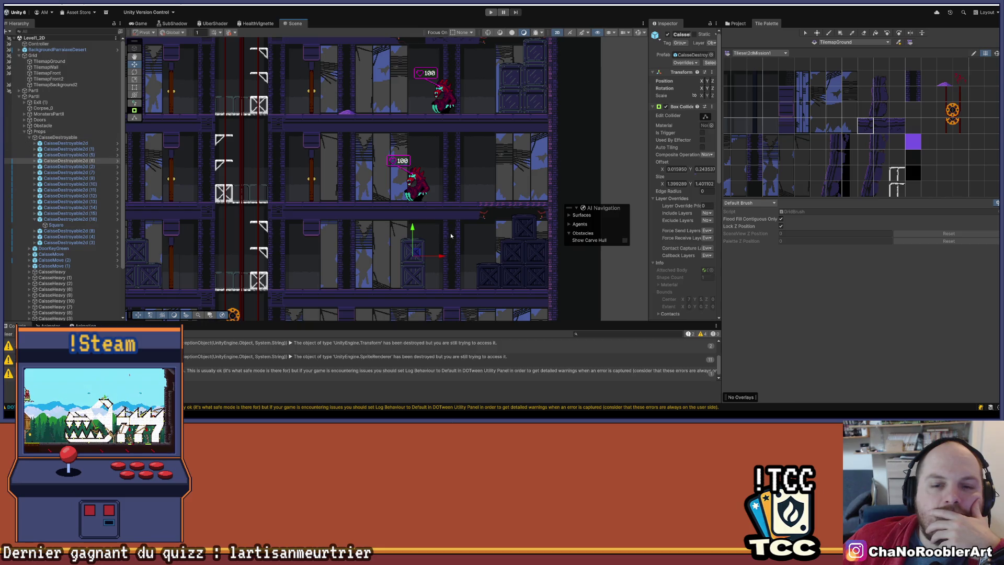
{"action": "left_click_drag", "start_coordinate": [444, 256], "coordinate": [452, 256]}
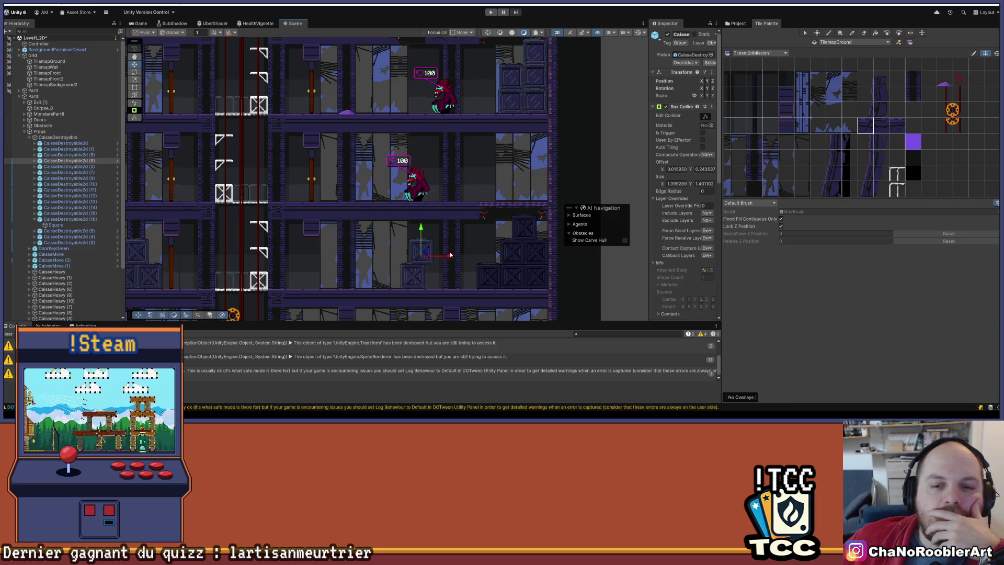
{"action": "left_click", "coordinate": [473, 182]}
Save the Level1_2D scene and clear all Console messages.
{"action": "scroll", "coordinate": [461, 181], "scroll_direction": "down", "scroll_amount": 3}
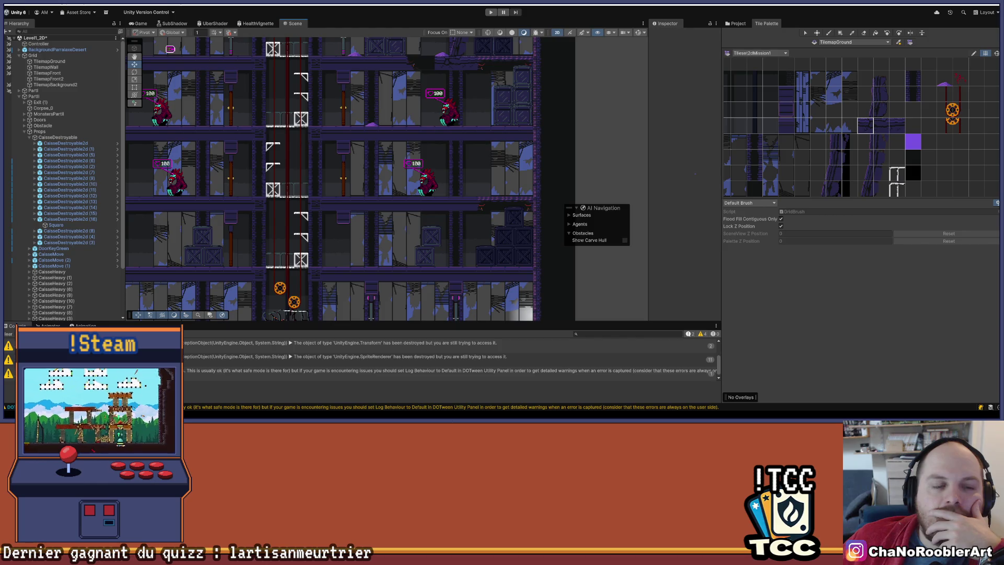
{"action": "left_click", "coordinate": [21, 2]}
{"action": "left_click", "coordinate": [69, 46]}
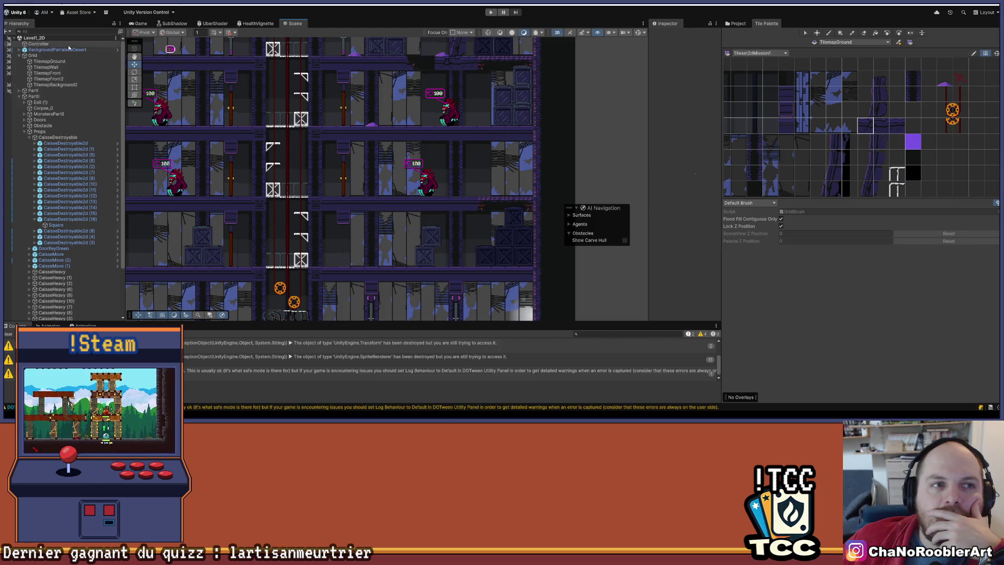
{"action": "left_click_drag", "start_coordinate": [539, 62], "coordinate": [500, 167]}
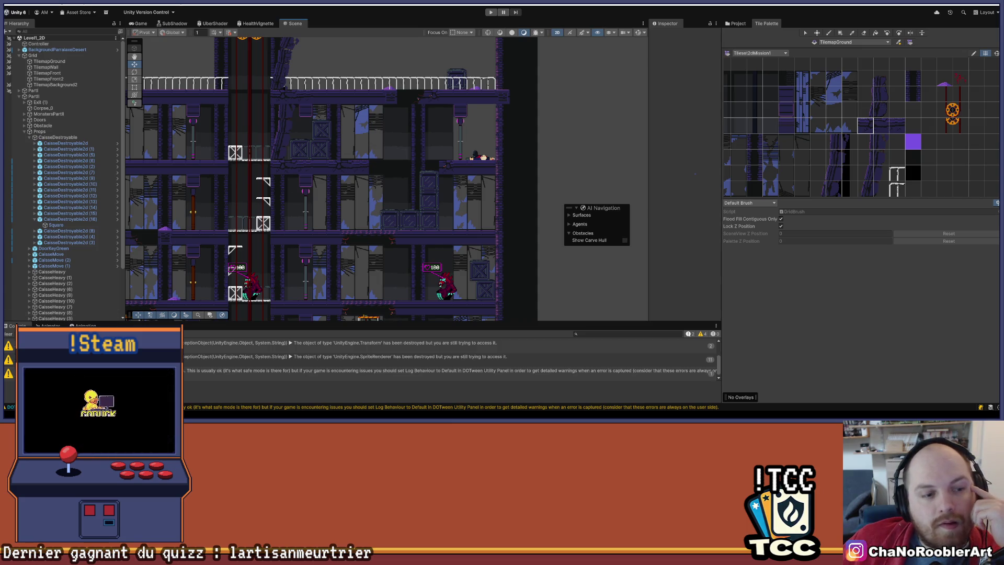
{"action": "left_click", "coordinate": [6, 335]}
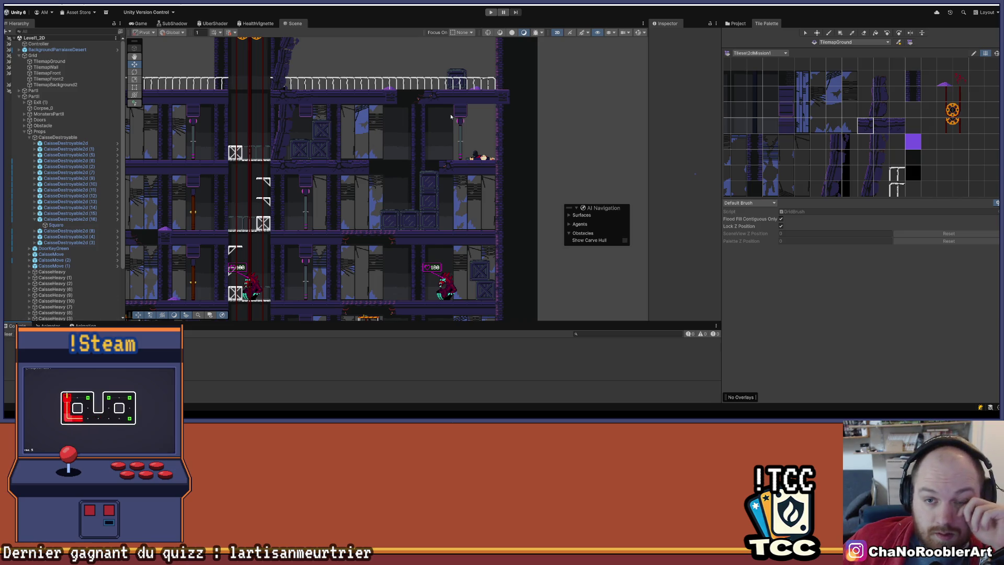
{"action": "mouse_move", "coordinate": [302, 108]}
{"action": "left_mouse_down"}
{"action": "mouse_move", "coordinate": [422, 187]}
{"action": "mouse_move", "coordinate": [454, 183]}
{"action": "left_mouse_up"}
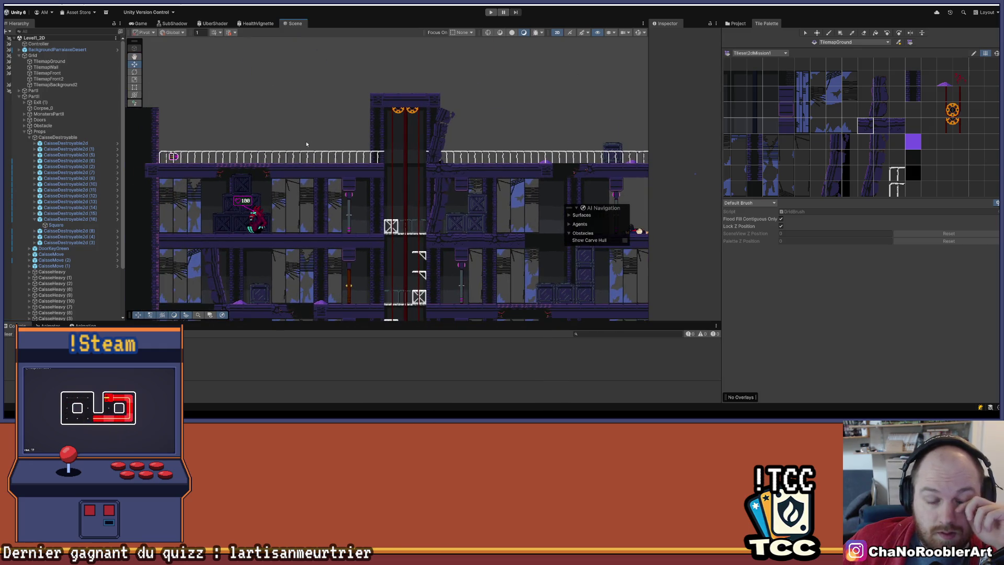
{"action": "scroll", "coordinate": [313, 140], "scroll_direction": "down", "scroll_amount": 5}
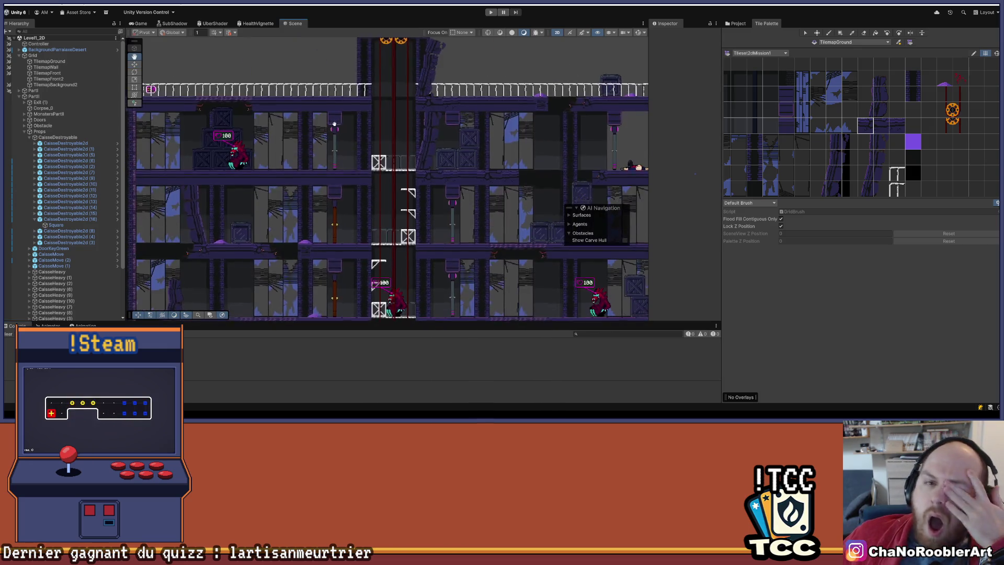
{"action": "scroll", "coordinate": [331, 123], "scroll_direction": "down", "scroll_amount": 10}
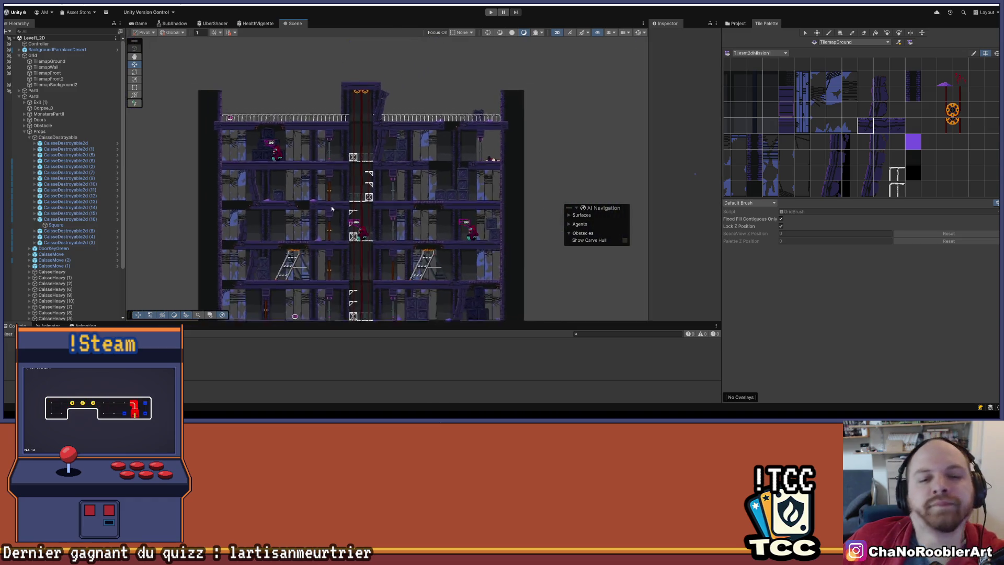
{"action": "scroll", "coordinate": [345, 103], "scroll_direction": "up", "scroll_amount": 2}
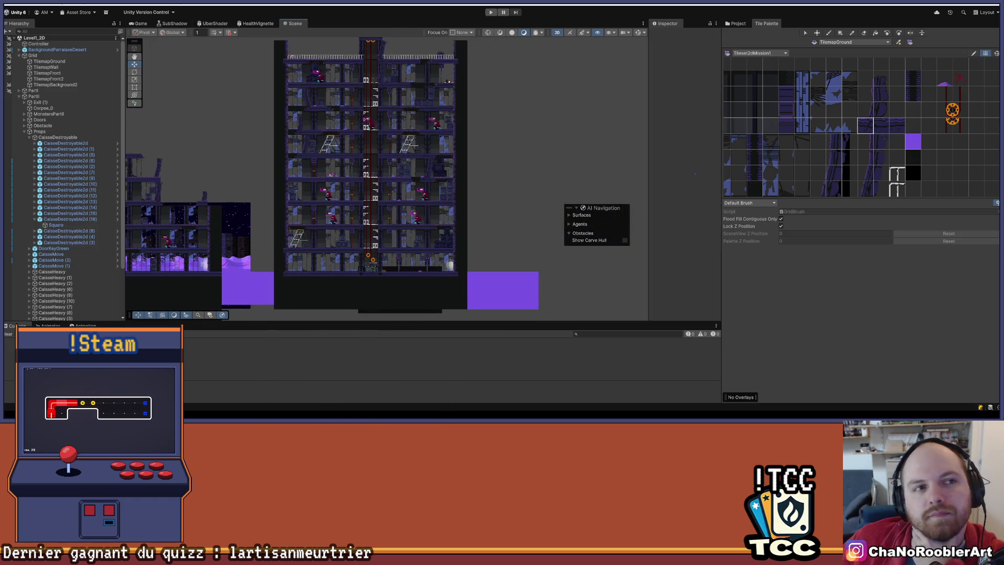
{"action": "left_click", "coordinate": [8, 5]}
{"action": "left_click", "coordinate": [522, 209]}
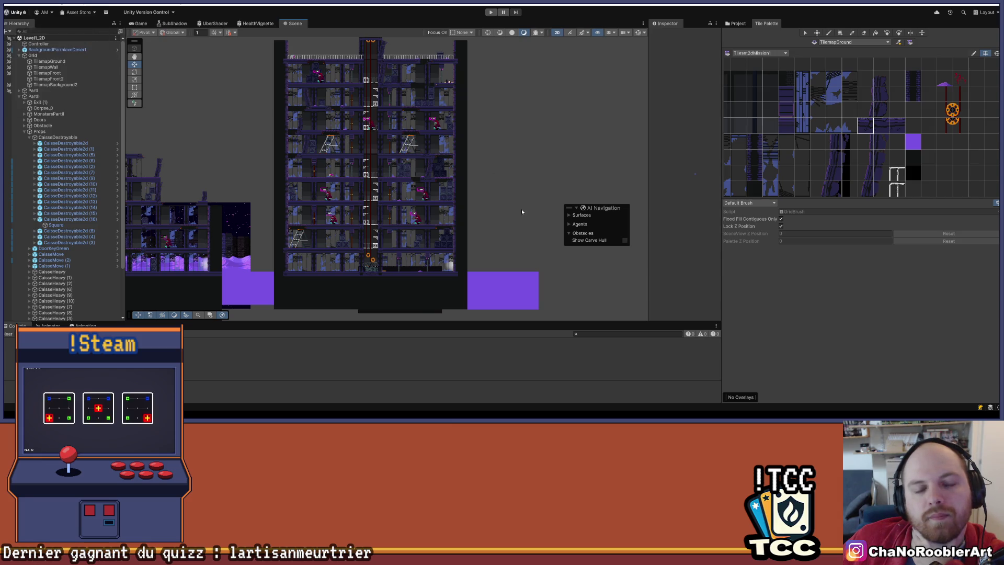
{"action": "scroll", "coordinate": [522, 209], "scroll_direction": "up", "scroll_amount": 3}
{"action": "left_click_drag", "start_coordinate": [380, 85], "coordinate": [378, 146]}
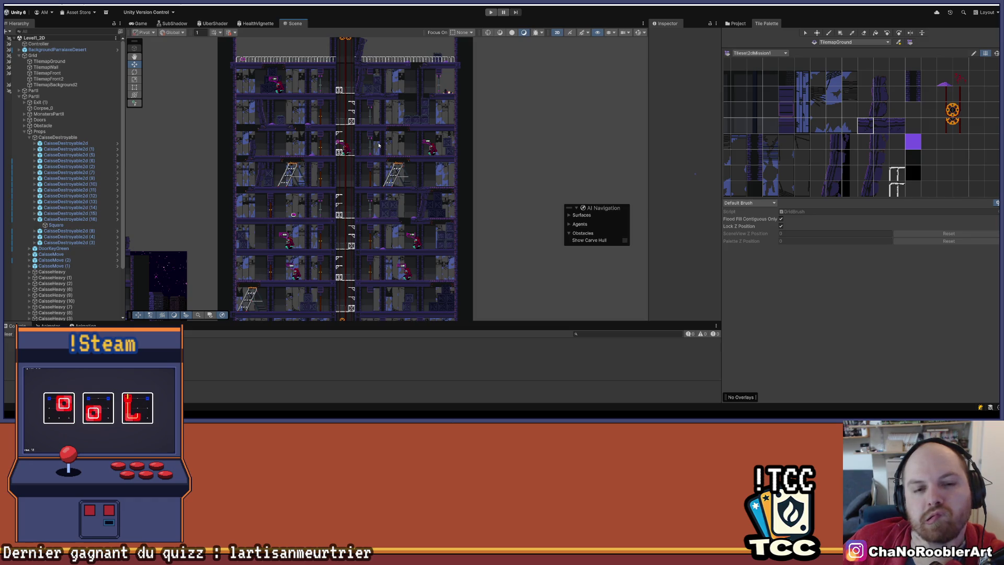
{"action": "scroll", "coordinate": [378, 145], "scroll_direction": "up", "scroll_amount": 1}
{"action": "scroll", "coordinate": [379, 145], "scroll_direction": "up", "scroll_amount": 1}
{"action": "scroll", "coordinate": [375, 71], "scroll_direction": "up", "scroll_amount": 2}
{"action": "scroll", "coordinate": [374, 71], "scroll_direction": "up", "scroll_amount": 1}
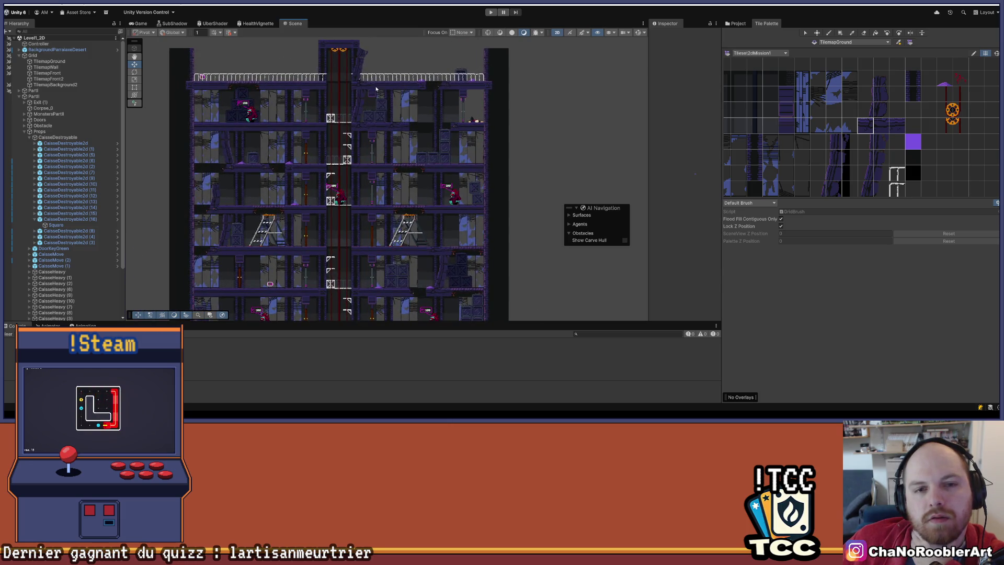
{"action": "scroll", "coordinate": [192, 76], "scroll_direction": "down", "scroll_amount": 3}
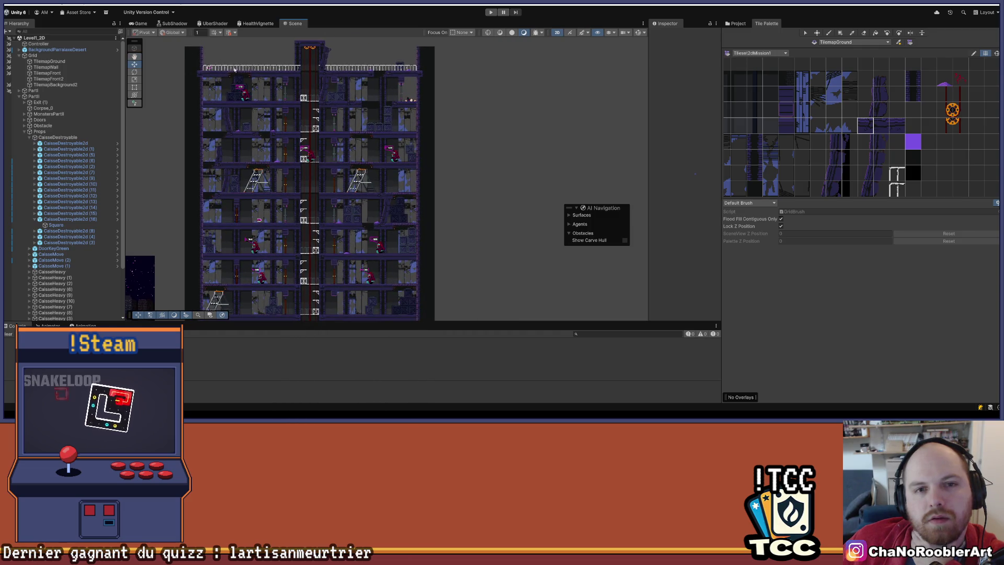
{"action": "scroll", "coordinate": [334, 59], "scroll_direction": "up", "scroll_amount": 3}
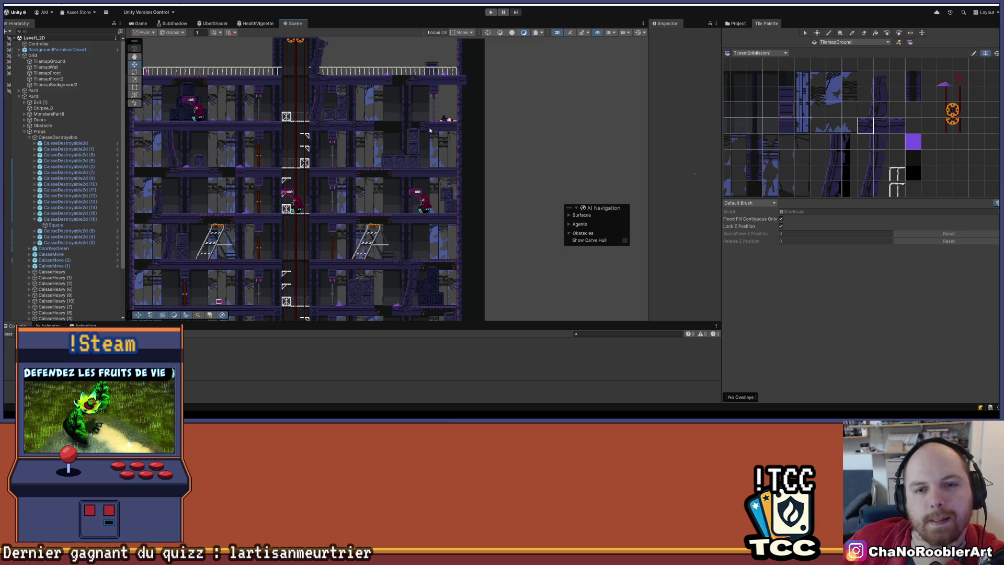
{"action": "scroll", "coordinate": [389, 219], "scroll_direction": "down", "scroll_amount": 3}
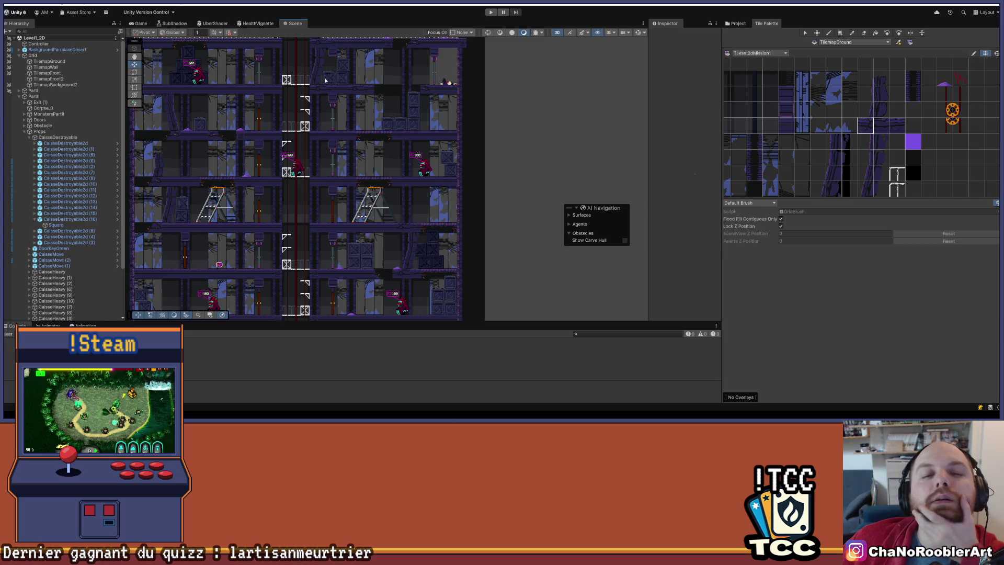
{"action": "scroll", "coordinate": [389, 121], "scroll_direction": "down", "scroll_amount": 5}
{"action": "scroll", "coordinate": [389, 120], "scroll_direction": "down", "scroll_amount": 1}
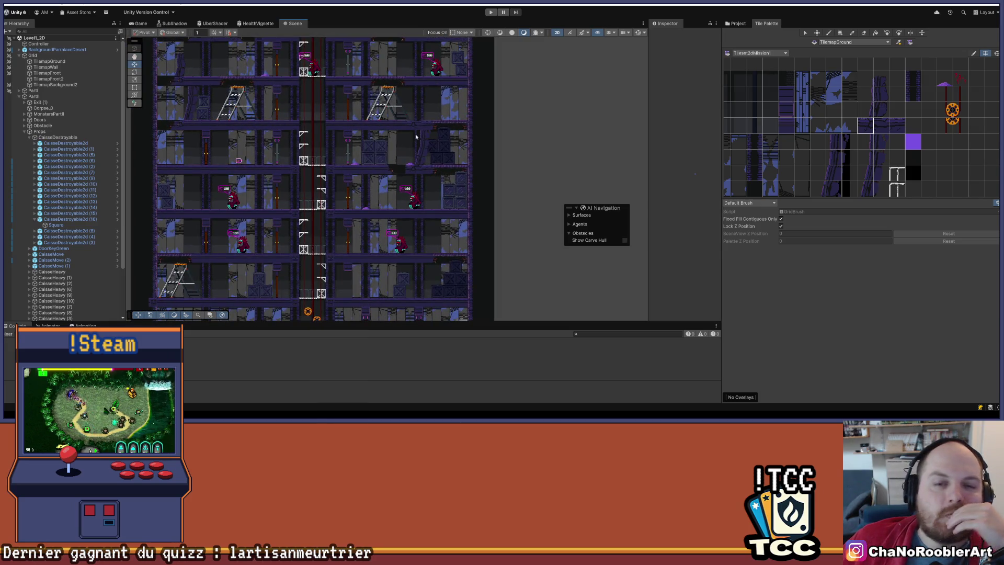
{"action": "scroll", "coordinate": [419, 134], "scroll_direction": "down", "scroll_amount": 2}
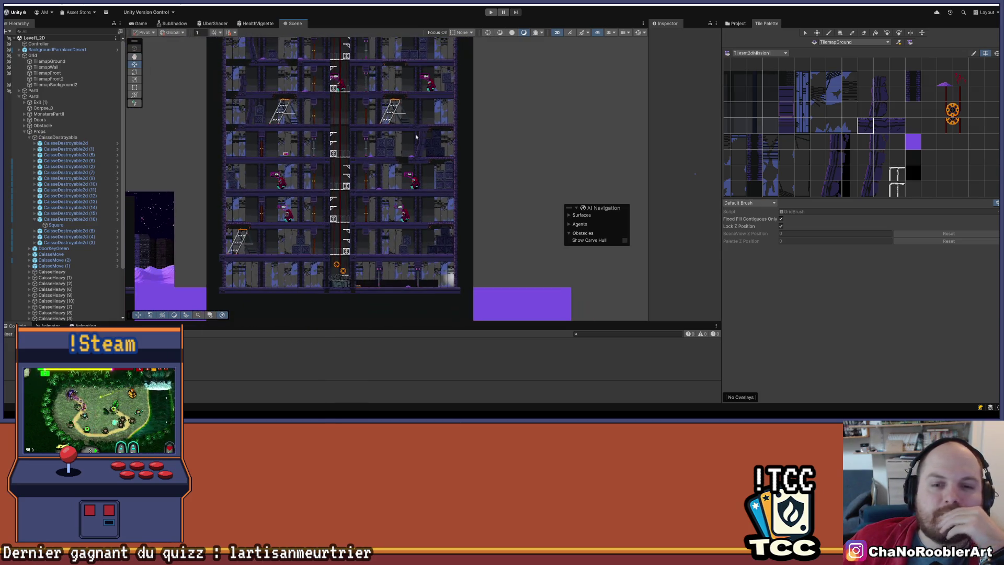
{"action": "scroll", "coordinate": [470, 128], "scroll_direction": "down", "scroll_amount": 1}
{"action": "scroll", "coordinate": [470, 126], "scroll_direction": "down", "scroll_amount": 2}
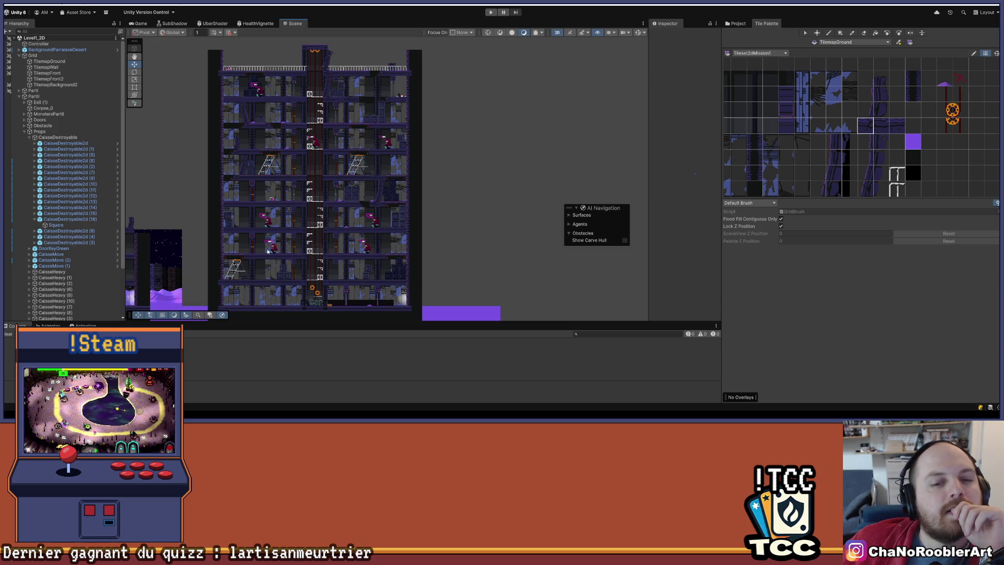
{"action": "scroll", "coordinate": [267, 252], "scroll_direction": "down", "scroll_amount": 3}
{"action": "scroll", "coordinate": [385, 228], "scroll_direction": "up", "scroll_amount": 3}
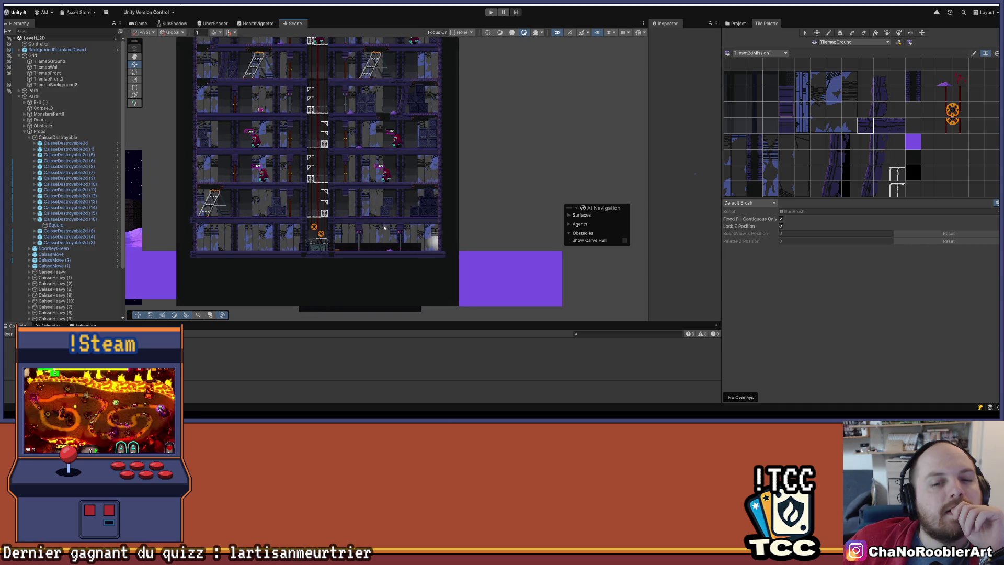
{"action": "scroll", "coordinate": [400, 183], "scroll_direction": "down", "scroll_amount": 5}
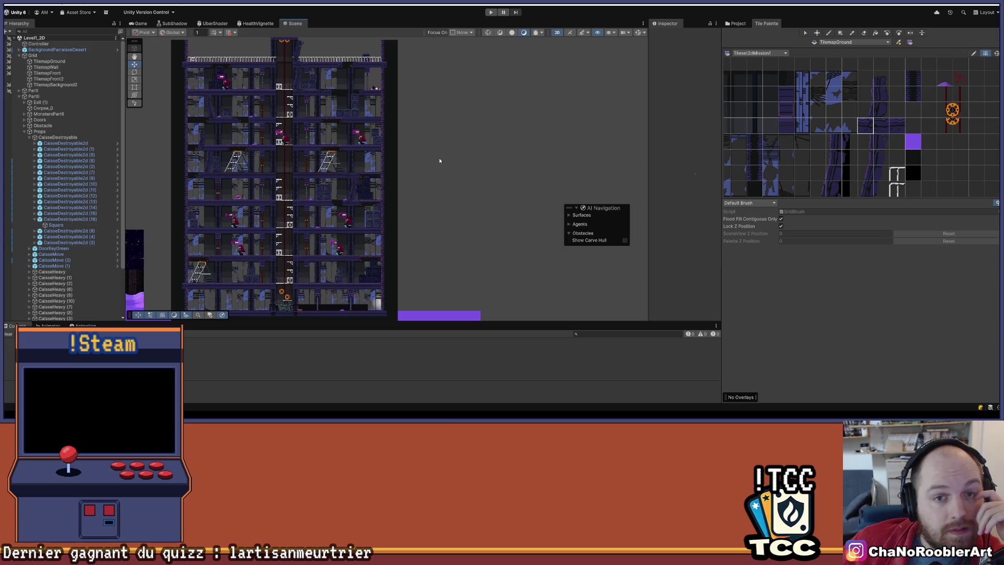
{"action": "scroll", "coordinate": [427, 157], "scroll_direction": "down", "scroll_amount": 3}
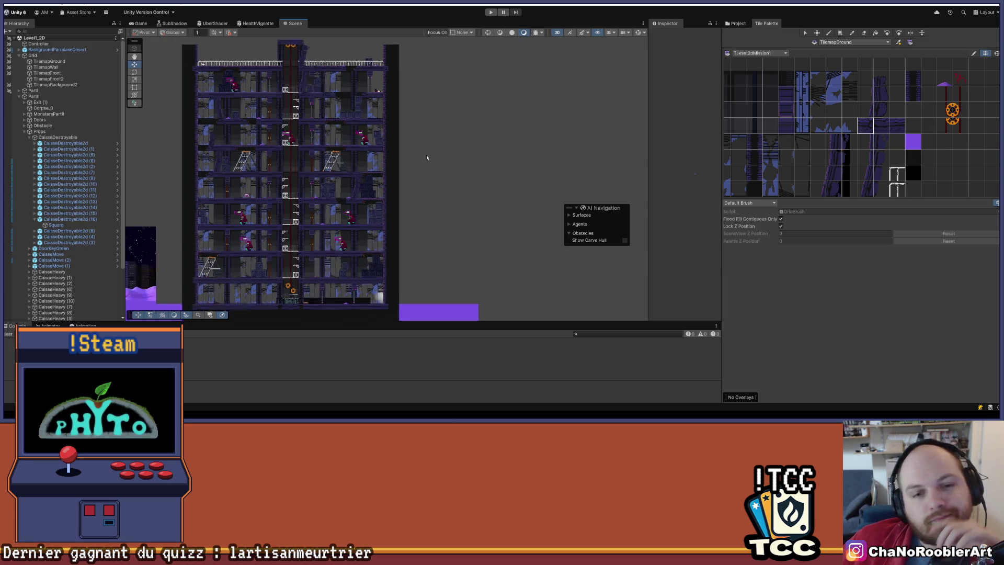
Enter Play mode with Ctrl+P so the game shows the Mission 1 level menu.
{"action": "left_click", "coordinate": [16, 4]}
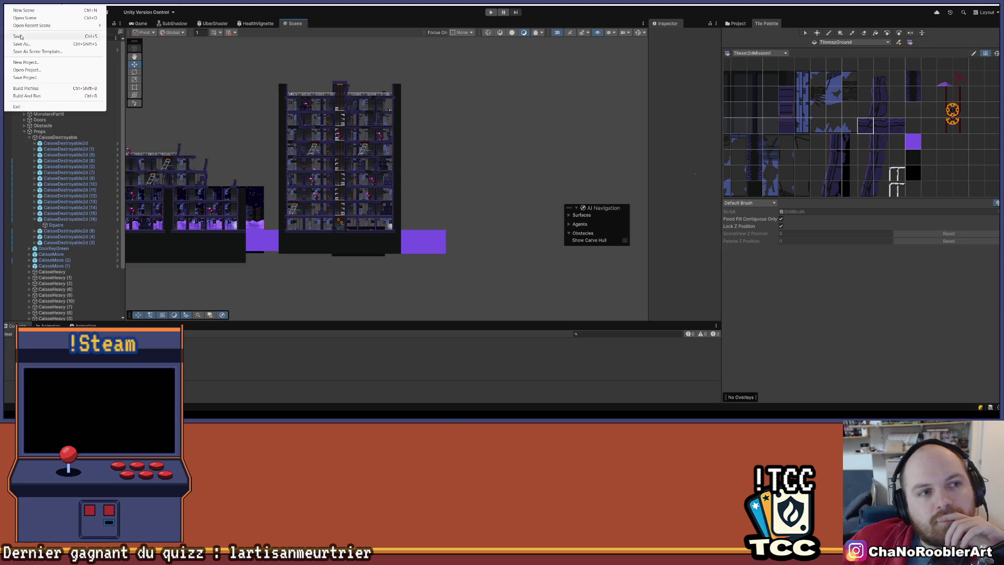
{"action": "key", "text": "Escape"}
{"action": "scroll", "coordinate": [63, 183], "scroll_direction": "down", "scroll_amount": 3}
{"action": "scroll", "coordinate": [382, 122], "scroll_direction": "down", "scroll_amount": 2}
{"action": "scroll", "coordinate": [476, 45], "scroll_direction": "down", "scroll_amount": 1}
{"action": "key", "text": "ctrl+p"}
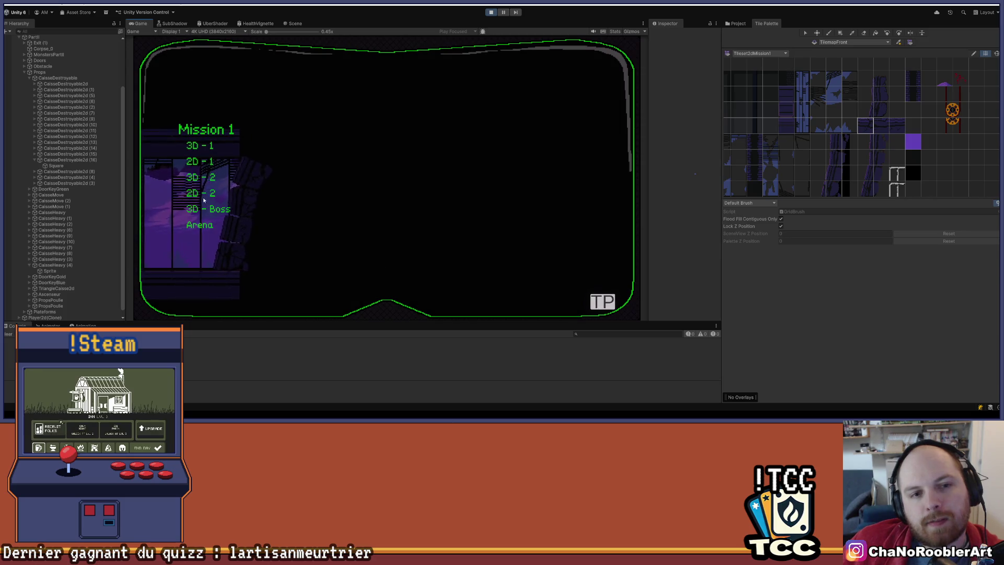
Launch the 2D - 1 level and run the player right, jumping onto the crate stack.
{"action": "left_click", "coordinate": [205, 186]}
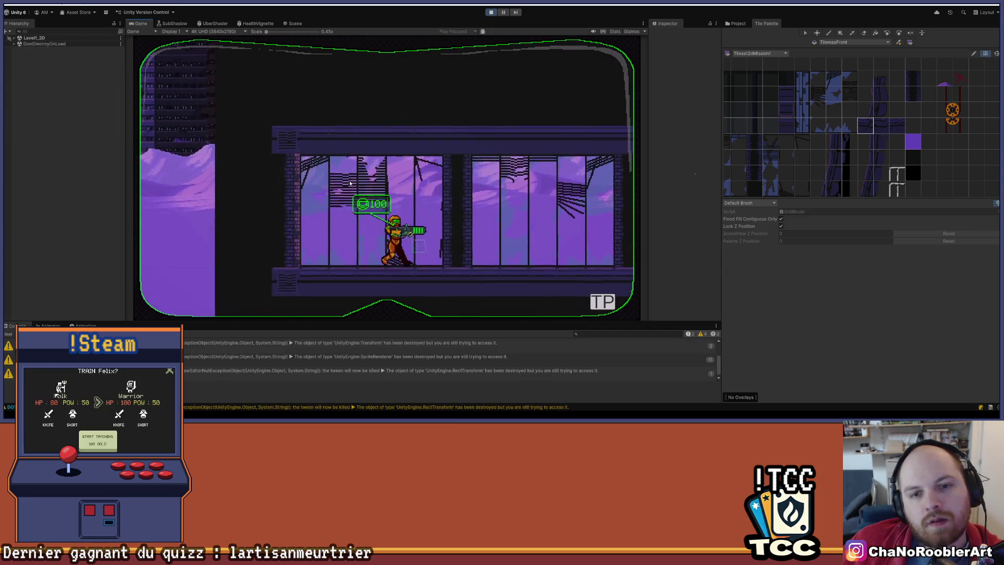
{"action": "key", "text": "d"}
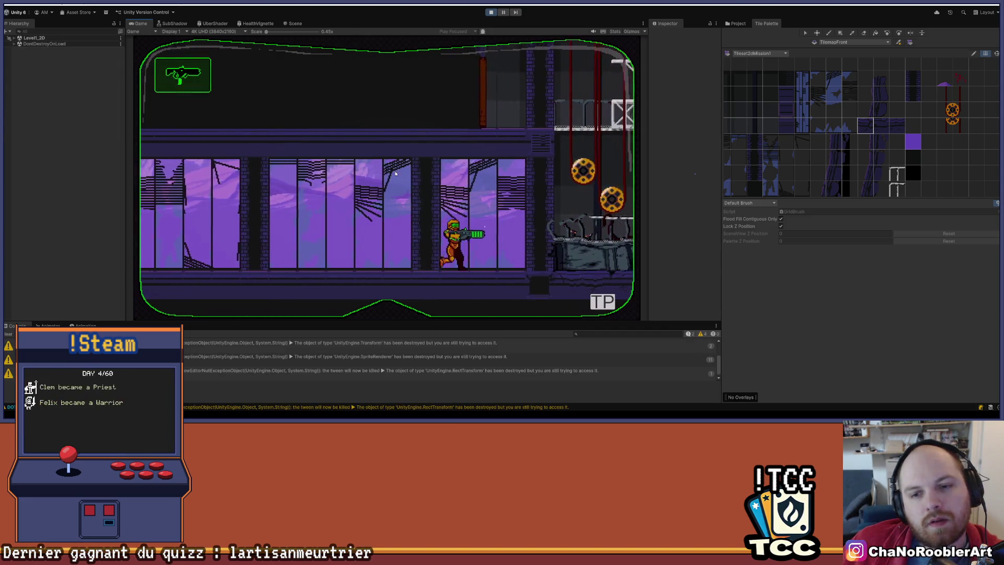
{"action": "key", "text": "d"}
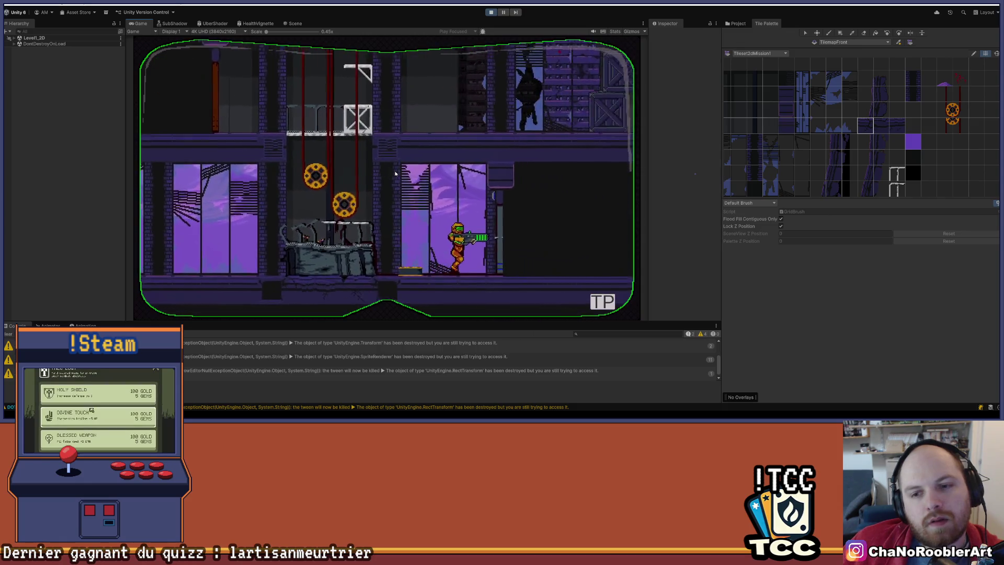
{"action": "key", "text": "a"}
{"action": "key", "text": "space"}
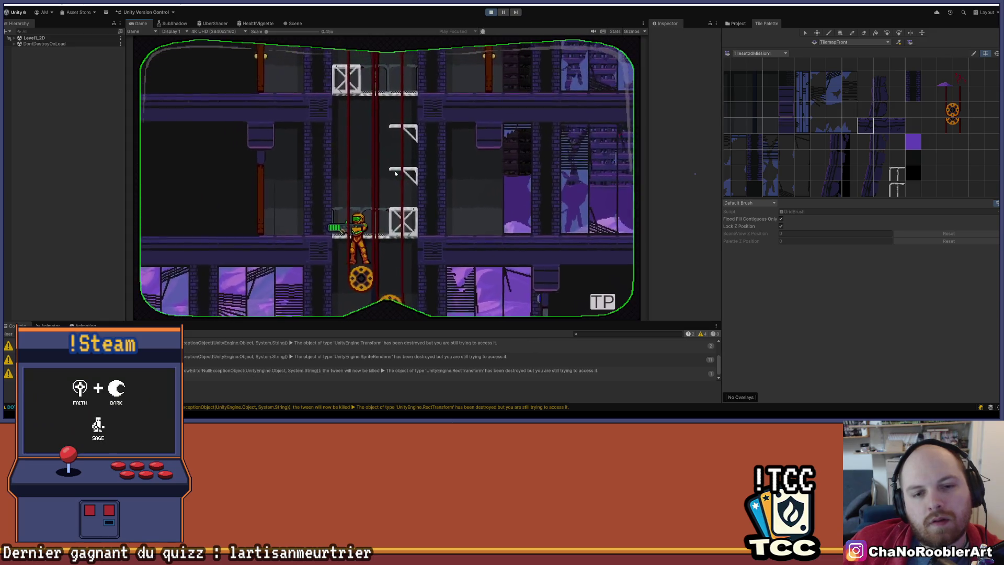
{"action": "key", "text": "d"}
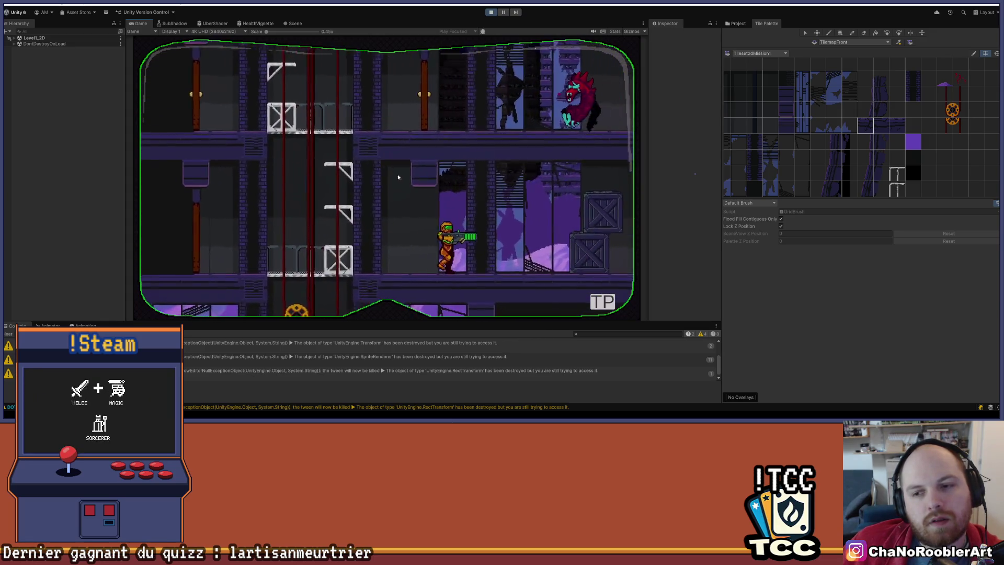
{"action": "key", "text": "d"}
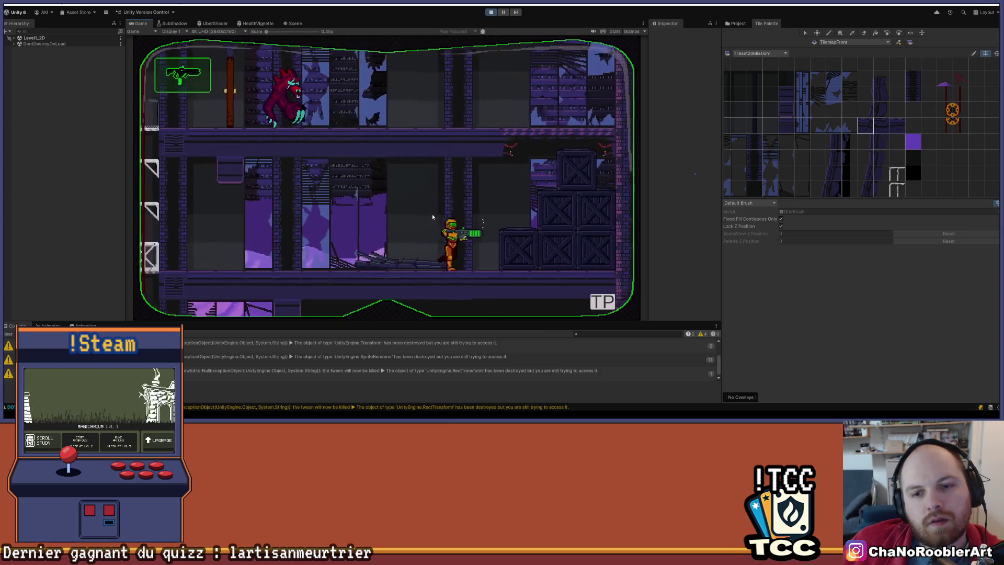
{"action": "key", "text": "space"}
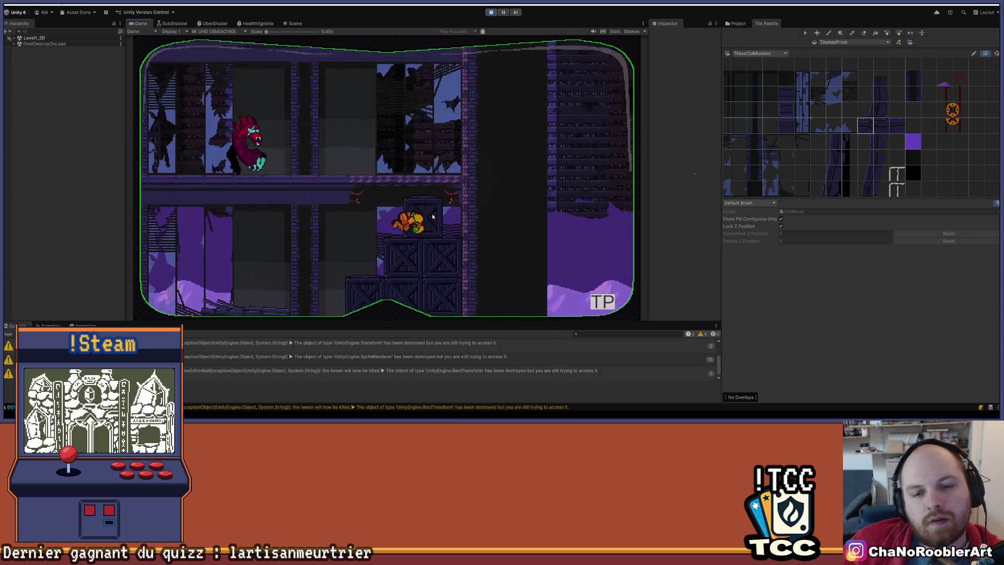
Walk left past the scaffolding and climb the ladder to the next floor.
{"action": "key", "text": "a"}
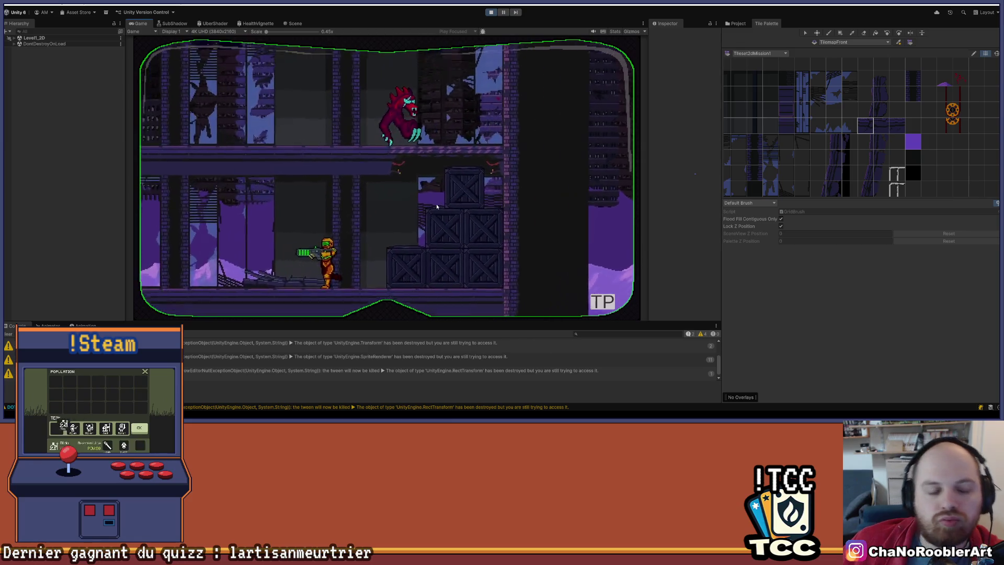
{"action": "key", "text": "a"}
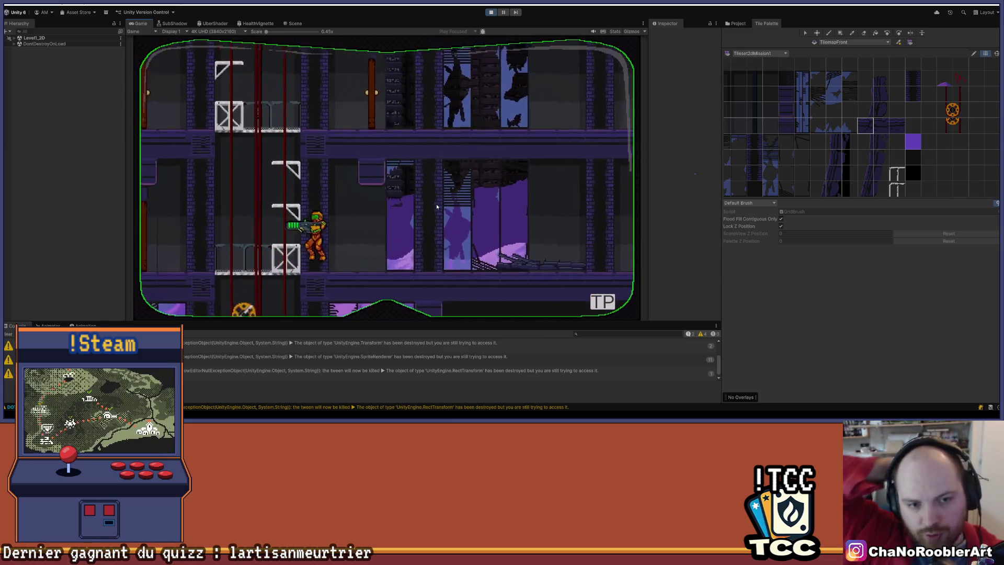
{"action": "key", "text": "a"}
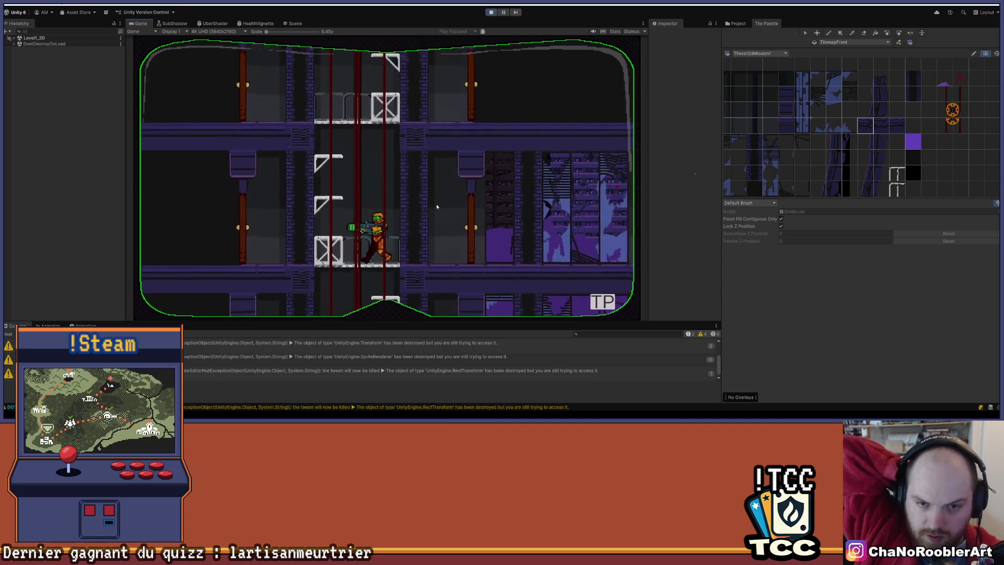
{"action": "key", "text": "a"}
{"action": "key", "text": "d"}
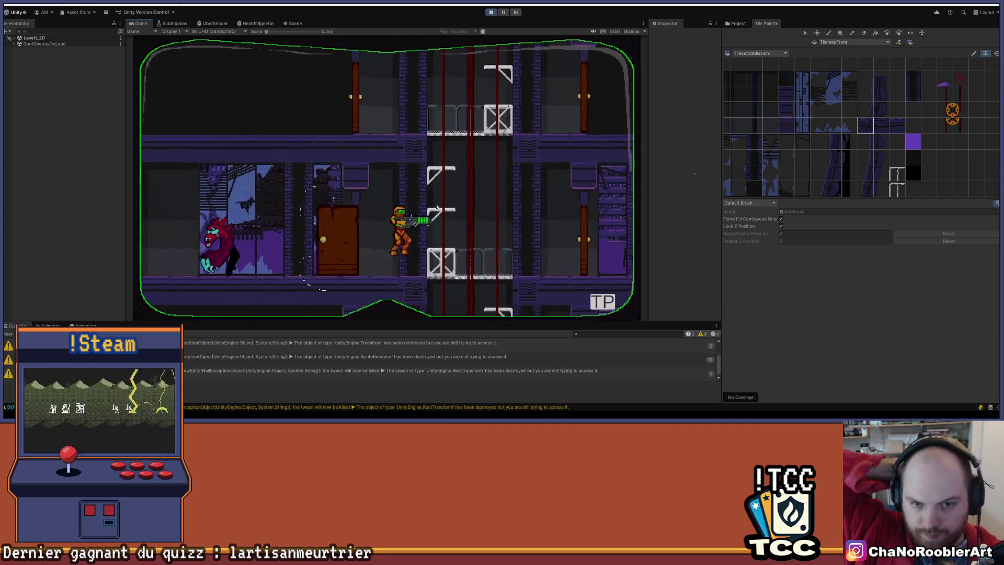
{"action": "key", "text": "w"}
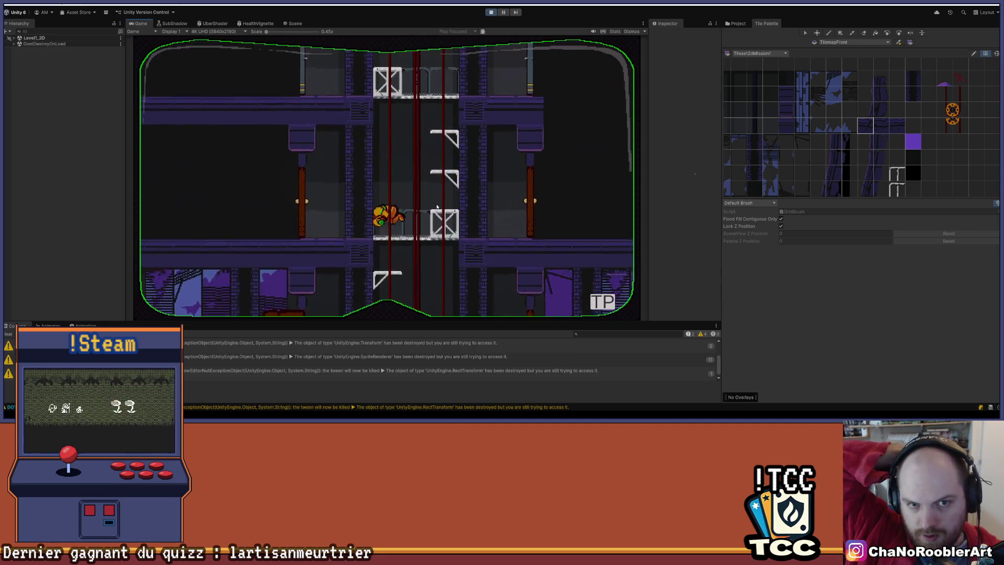
Shoot the monster on the right, climb to the door floor, grab the weapon and climb the ladder.
{"action": "key", "text": "Right"}
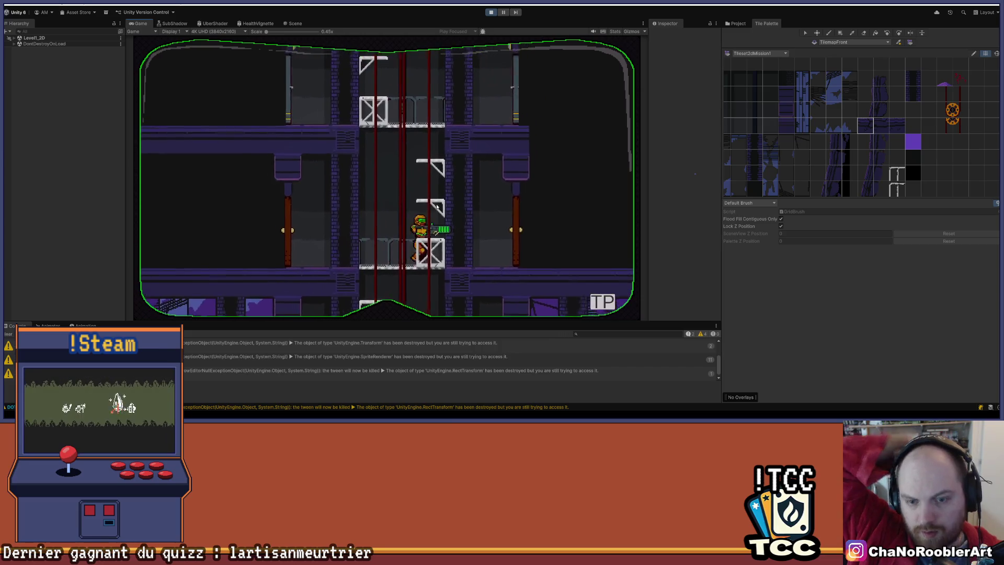
{"action": "key", "text": "Right"}
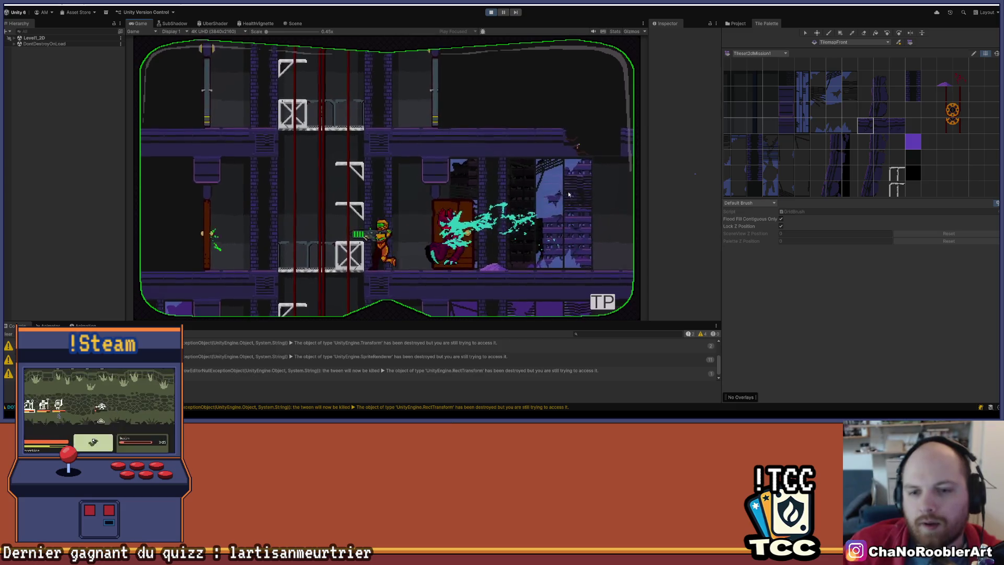
{"action": "key", "text": "Right"}
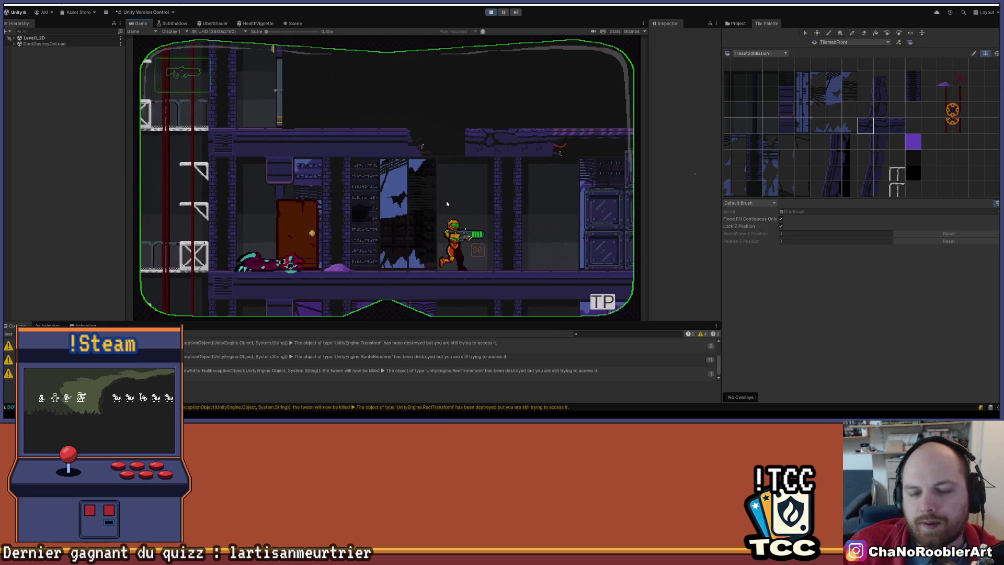
{"action": "key", "text": "Left"}
{"action": "key", "text": "Left"}
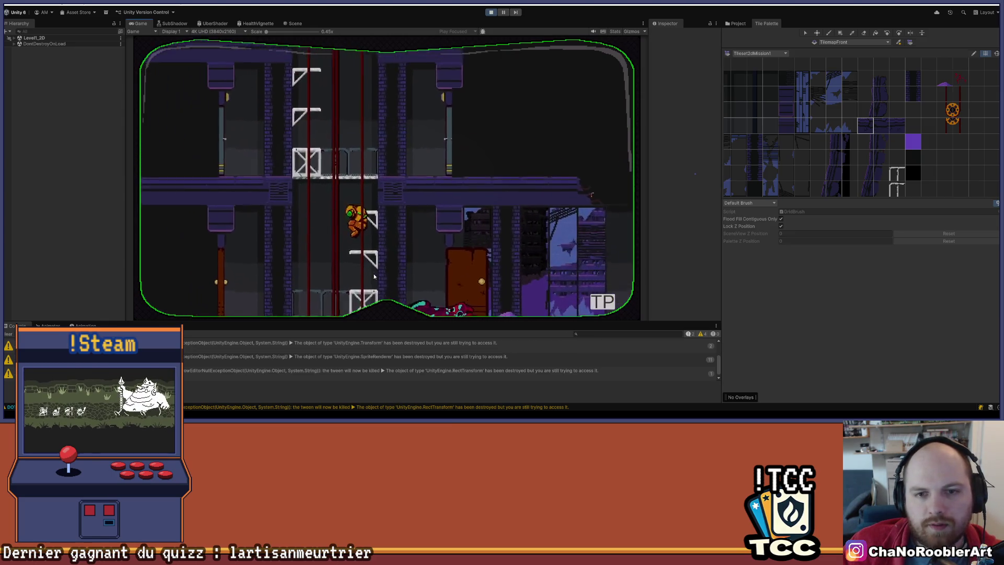
{"action": "key", "text": "Up"}
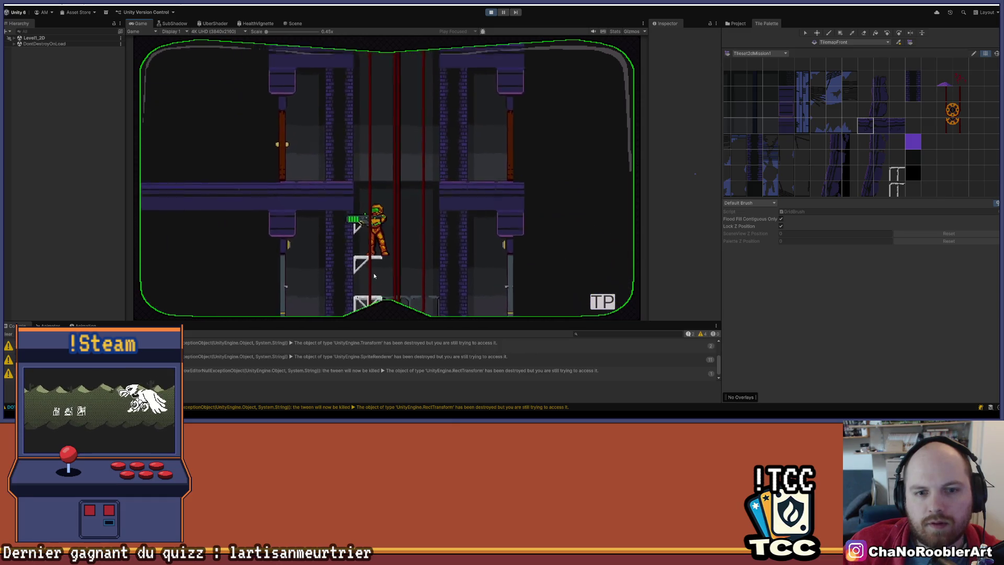
{"action": "key", "text": "Up"}
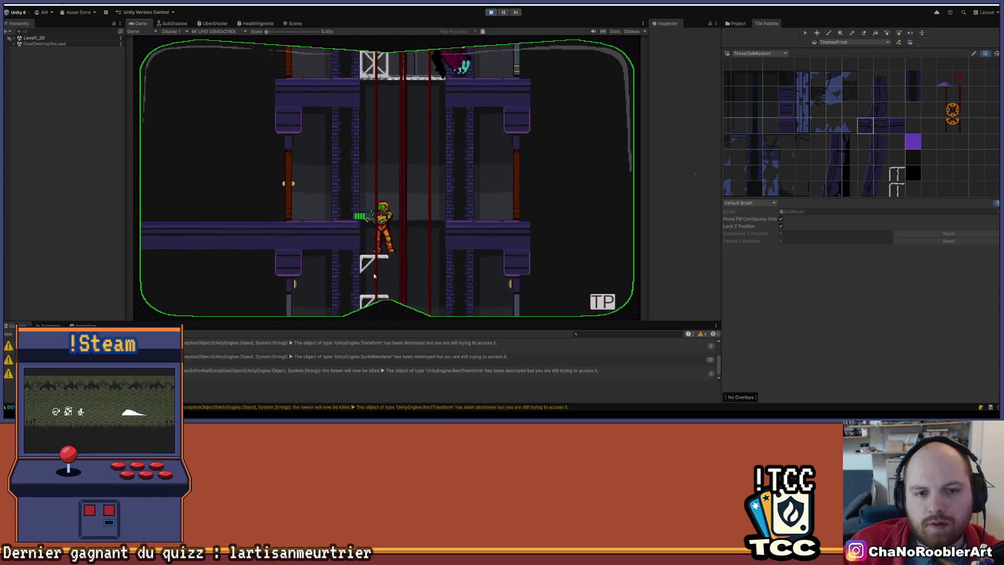
{"action": "key", "text": "Left"}
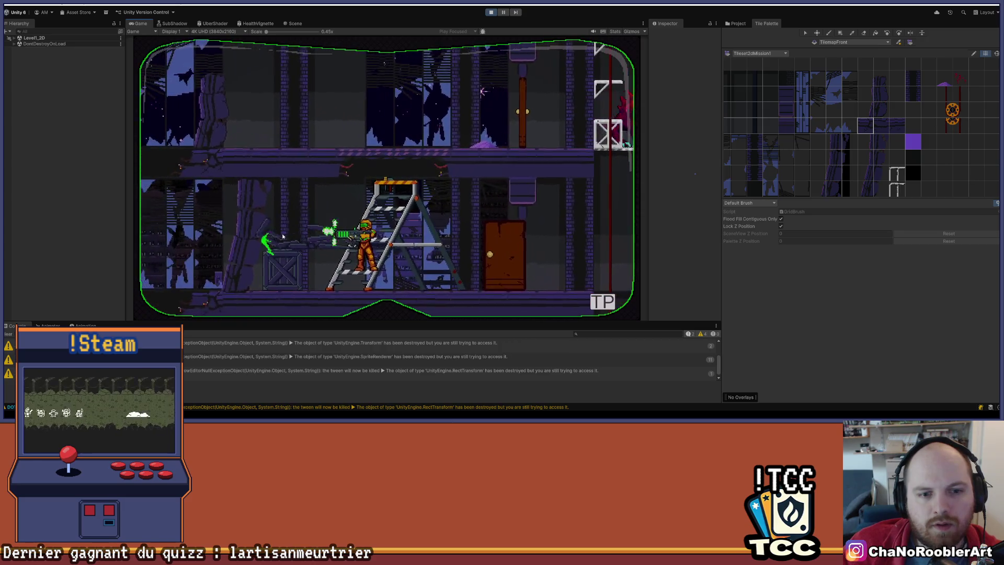
{"action": "key", "text": "Left"}
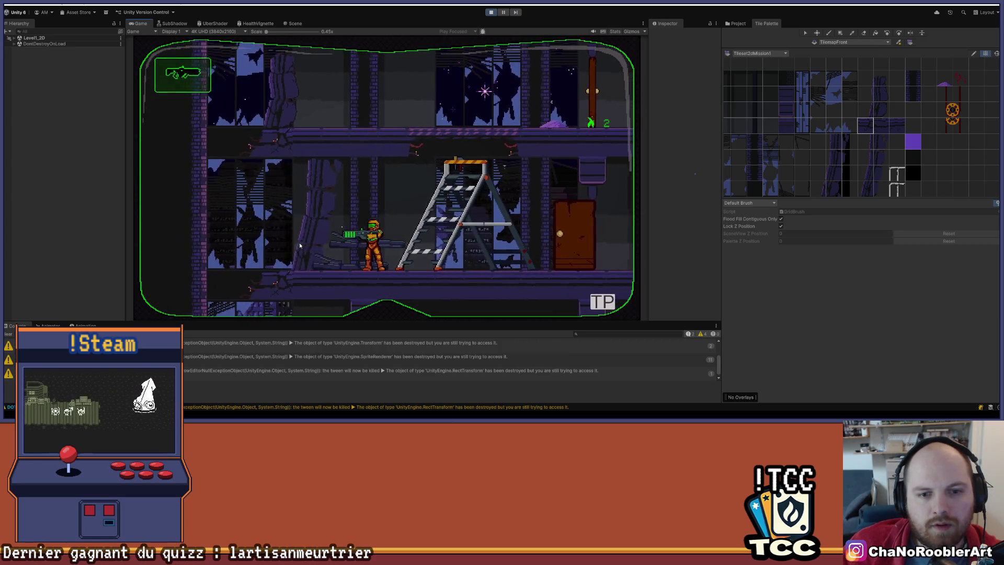
{"action": "key", "text": "Right"}
{"action": "key", "text": "Up"}
{"action": "key", "text": "Up"}
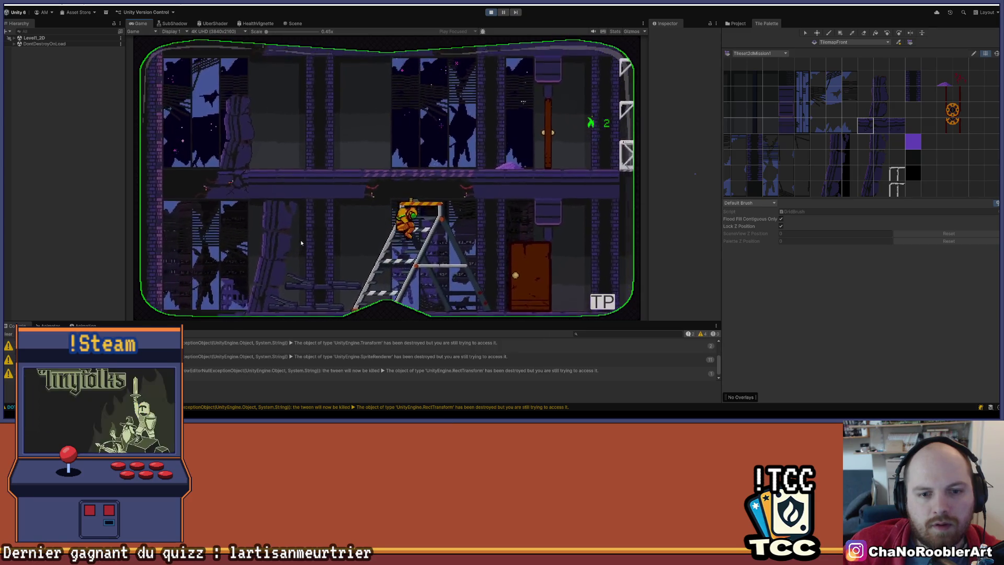
Get past the enemy by the door, climb the pole, and ride the red hover vehicle down.
{"action": "key", "text": "Right"}
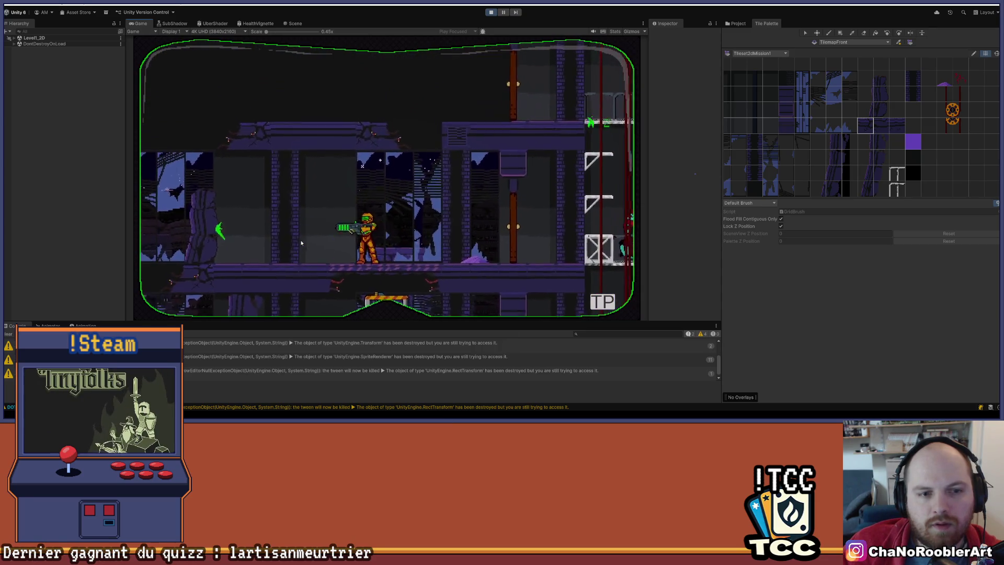
{"action": "key", "text": "Right"}
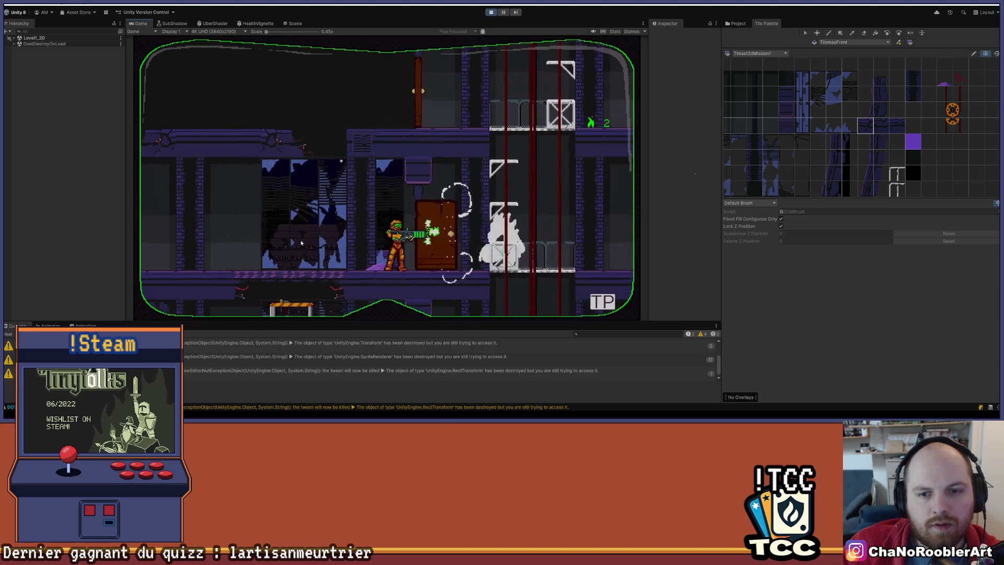
{"action": "key", "text": "Left"}
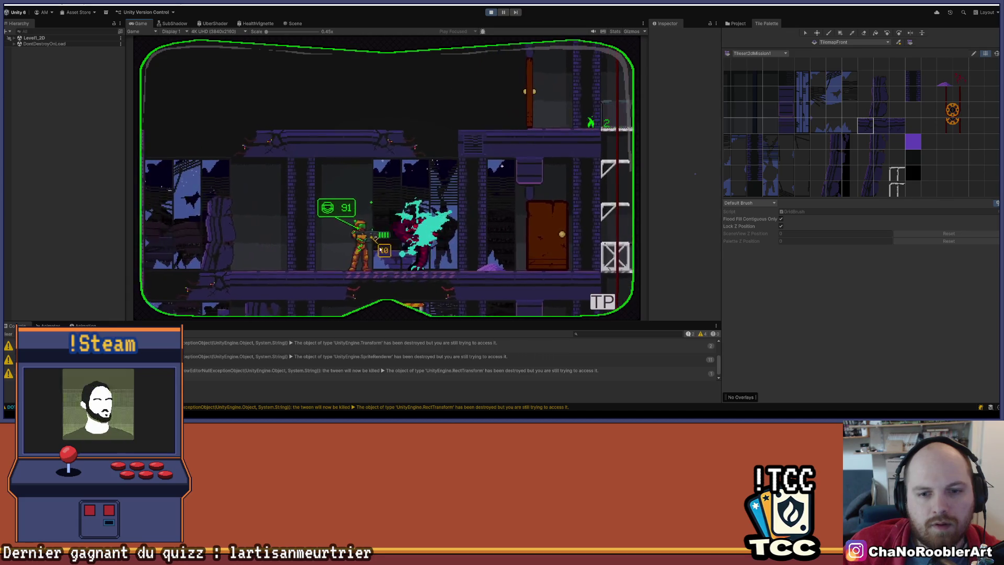
{"action": "key", "text": "Right"}
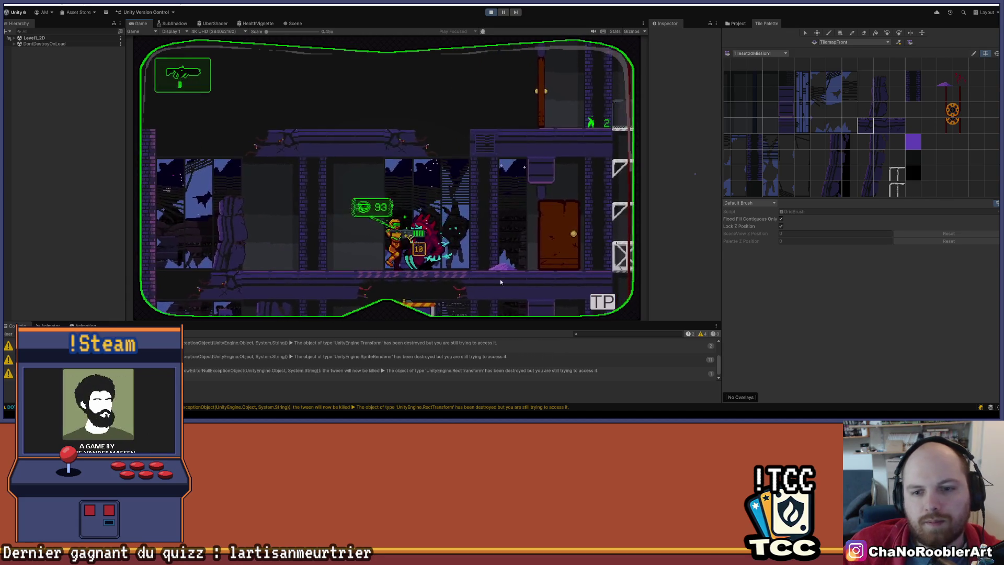
{"action": "key", "text": "Right"}
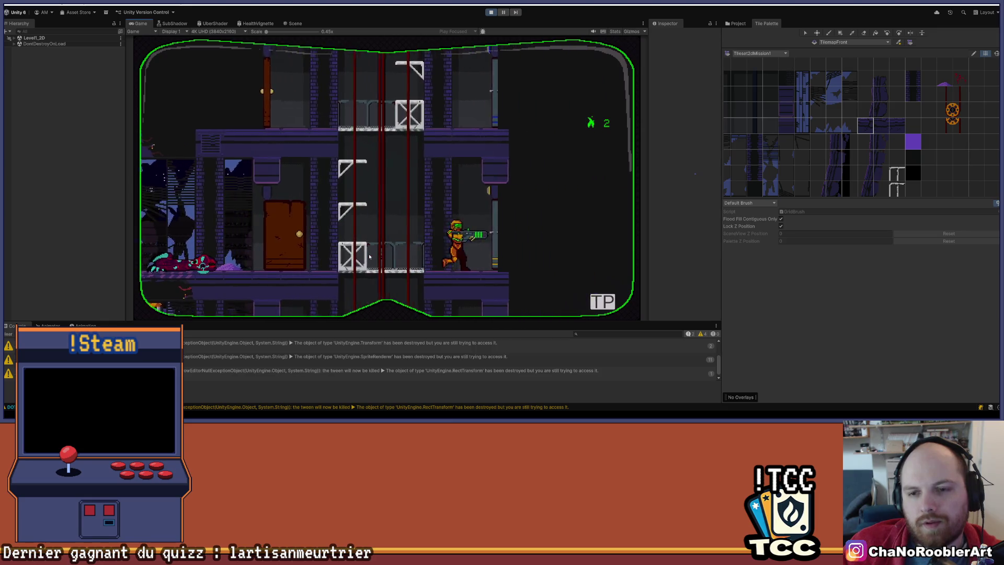
{"action": "key", "text": "Left"}
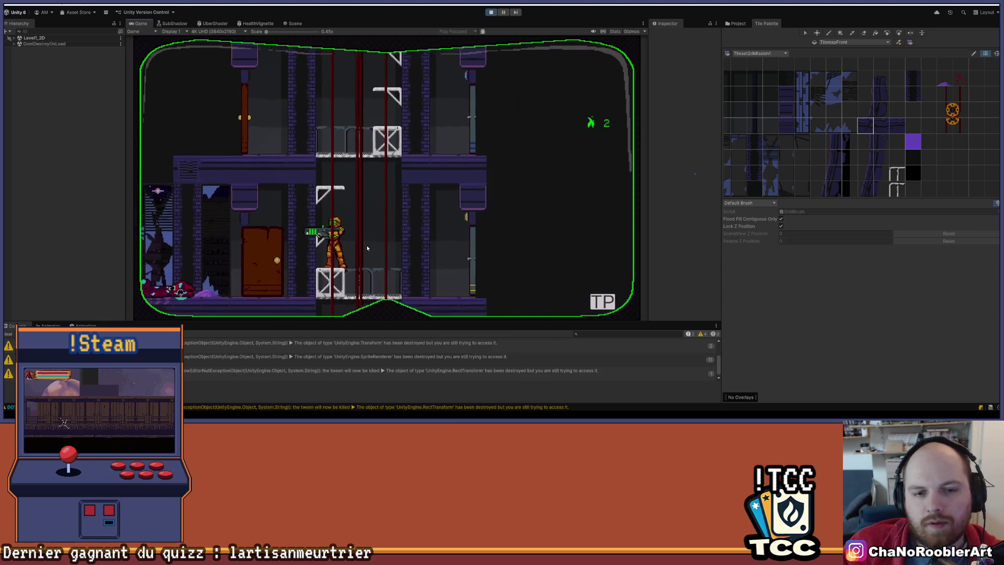
{"action": "key", "text": "Up"}
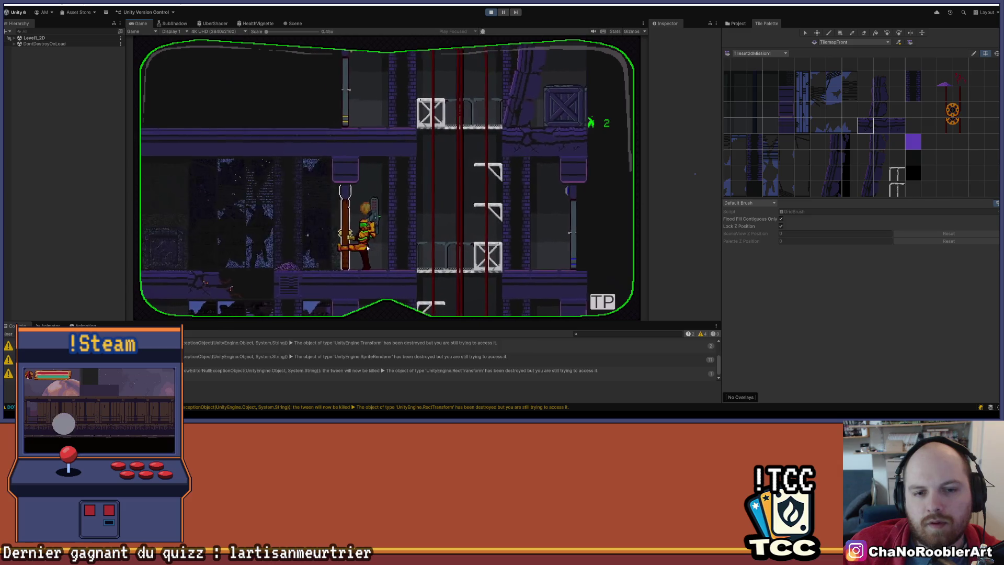
{"action": "key", "text": "Left"}
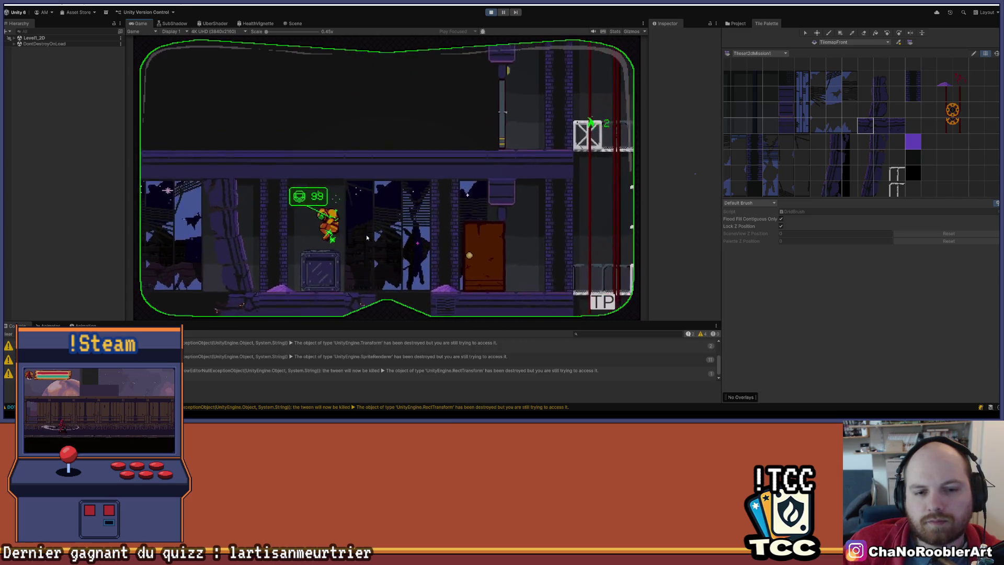
{"action": "key", "text": "Right"}
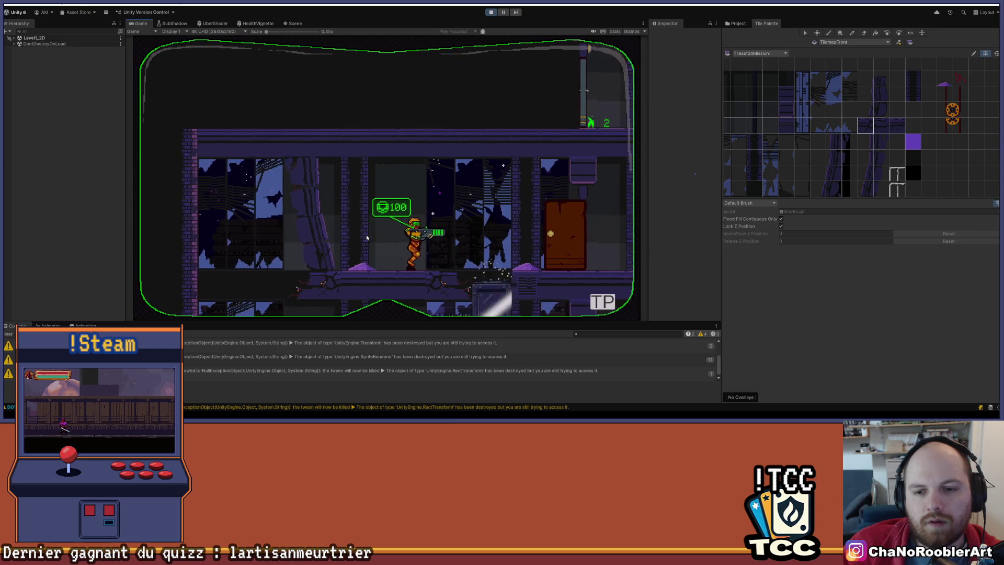
{"action": "key", "text": "Left"}
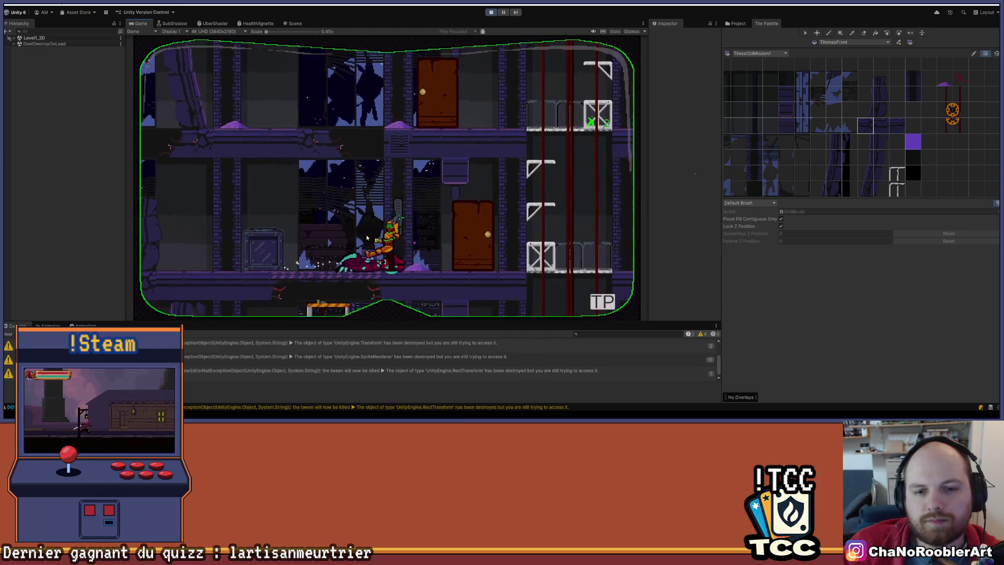
{"action": "key", "text": "Left"}
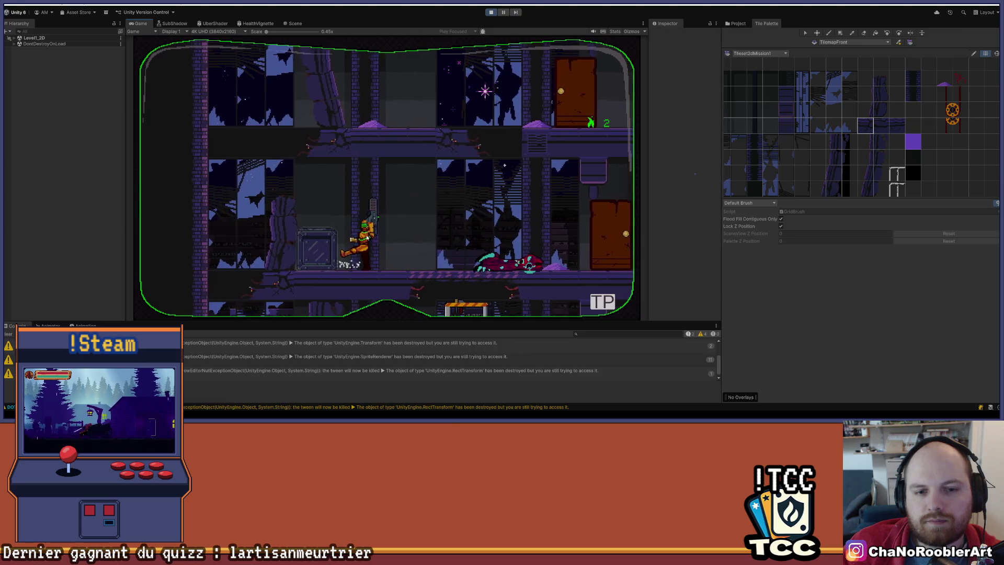
{"action": "key", "text": "Left"}
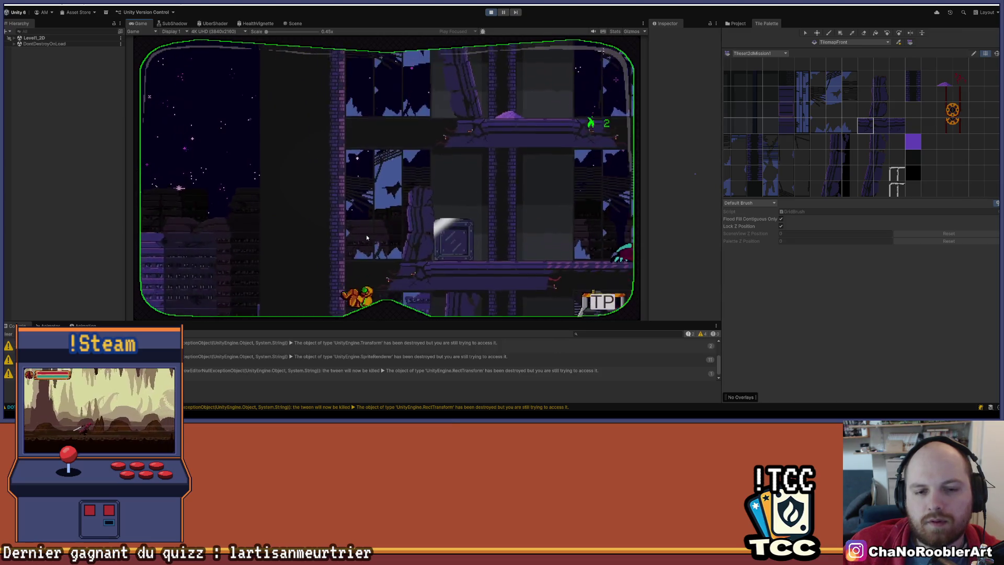
Climb to the higher floor and run right past the doors and elevator shaft, firing.
{"action": "key", "text": "Up"}
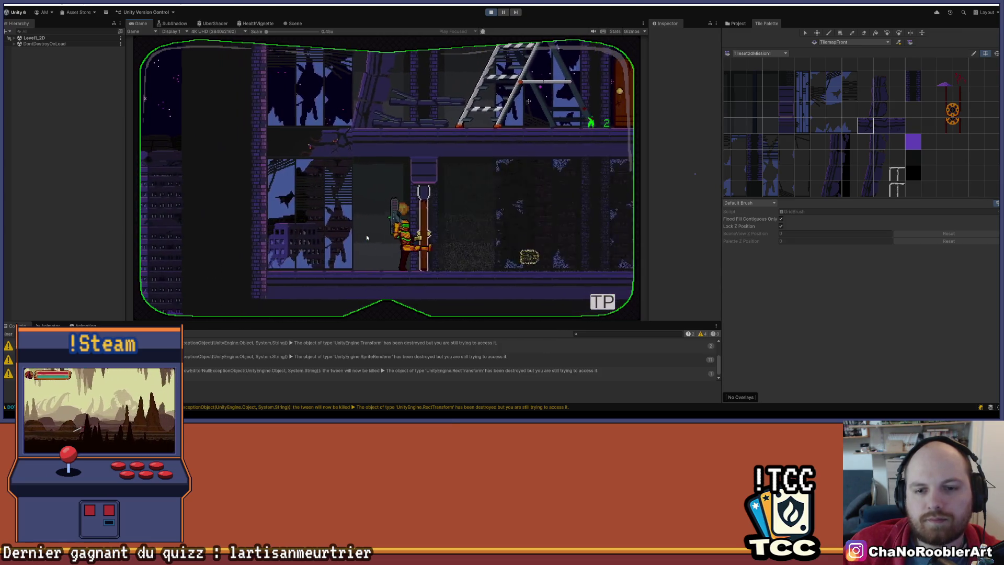
{"action": "key", "text": "Right"}
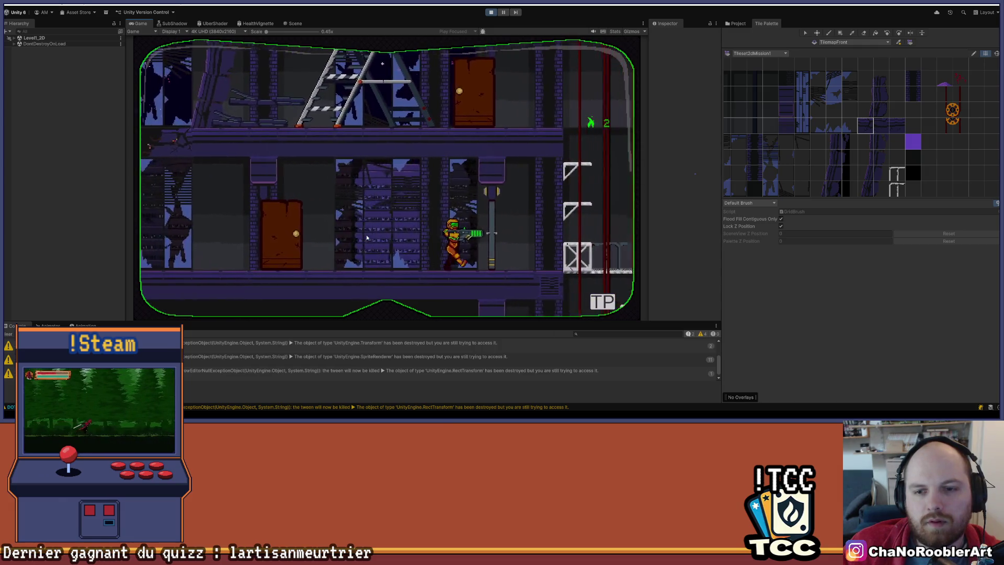
{"action": "key", "text": "Right"}
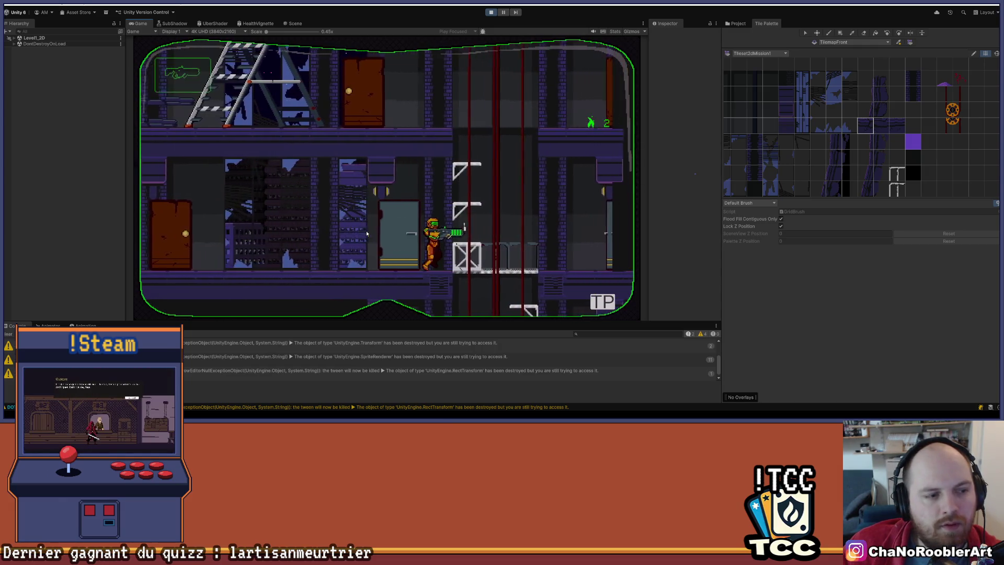
{"action": "key", "text": "Right"}
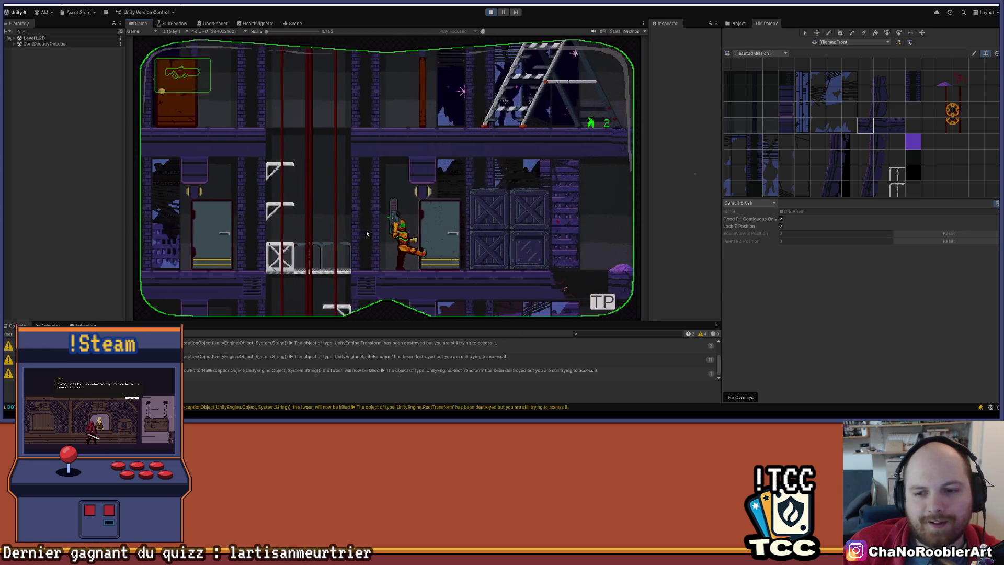
{"action": "key", "text": "Right"}
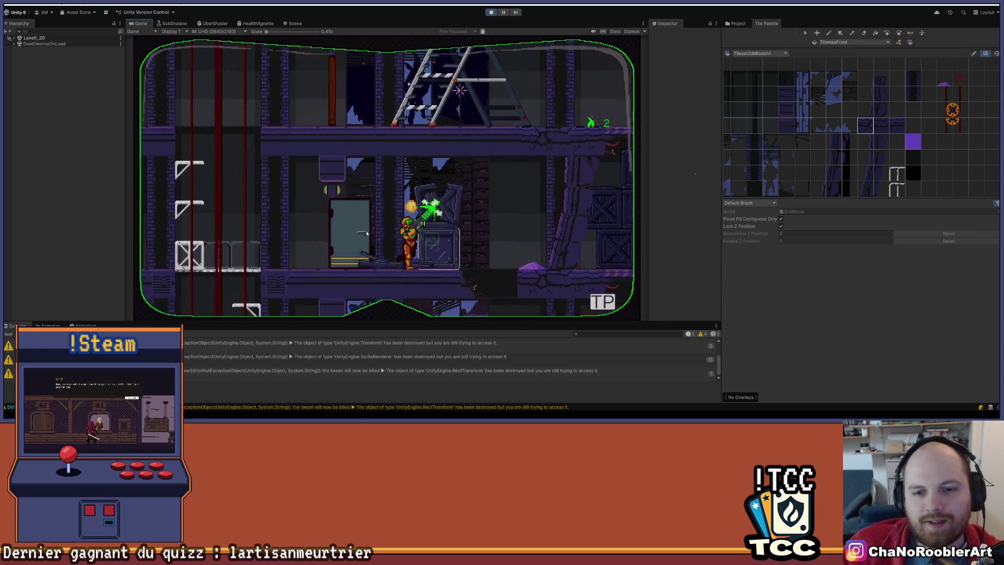
{"action": "key", "text": "Right"}
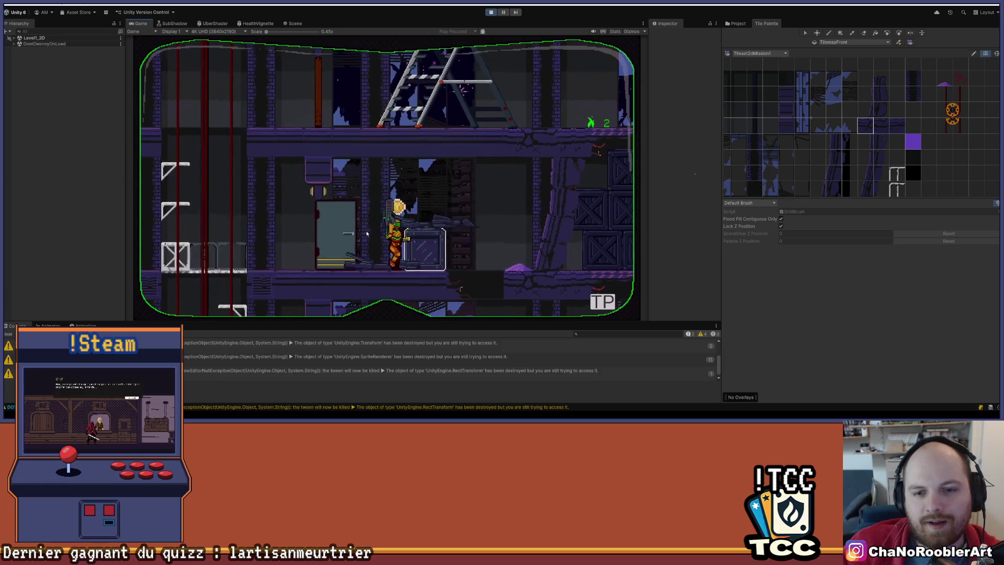
{"action": "key", "text": "Right"}
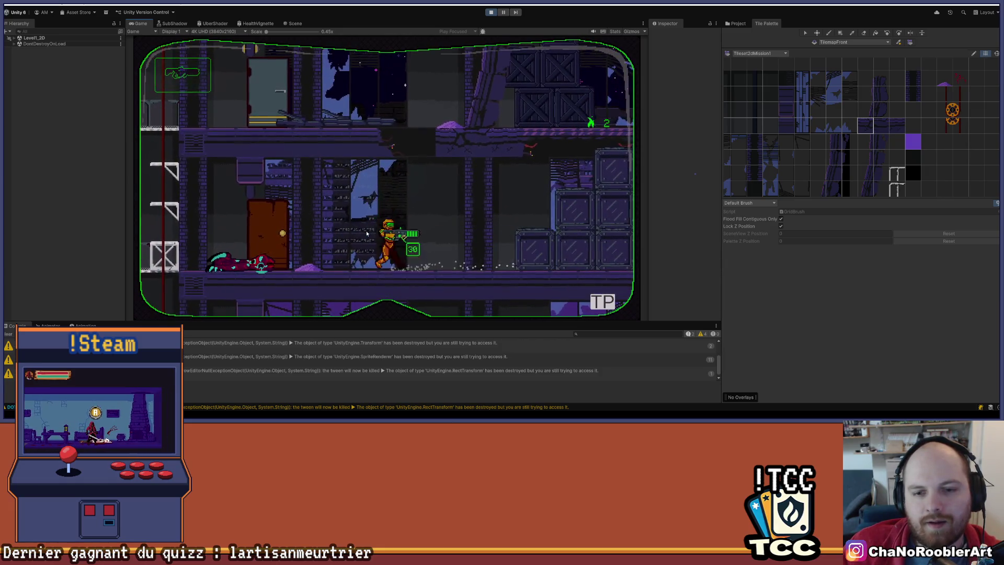
Jump up several levels, alternating between right and left ledges.
{"action": "key", "text": "Right"}
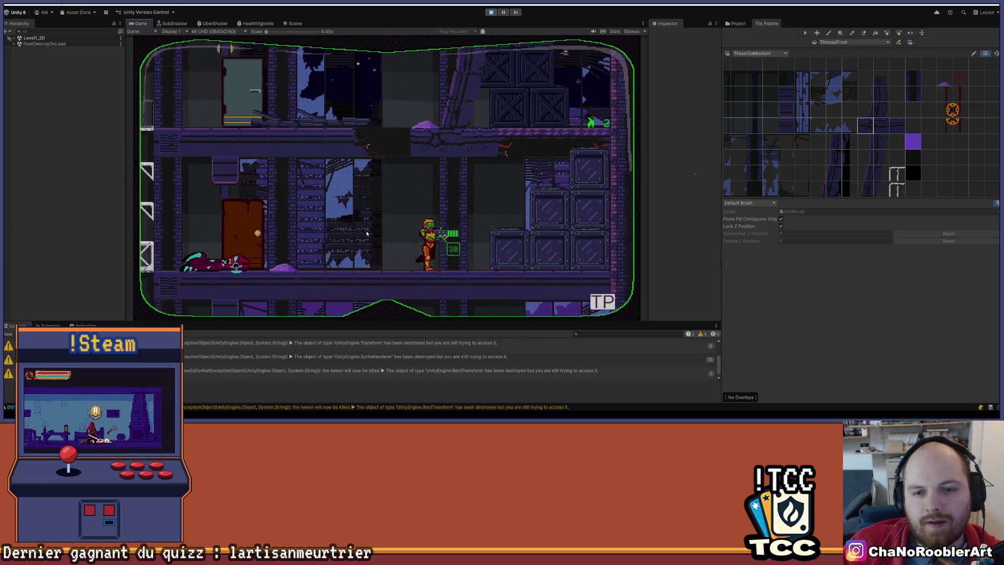
{"action": "key", "text": "space"}
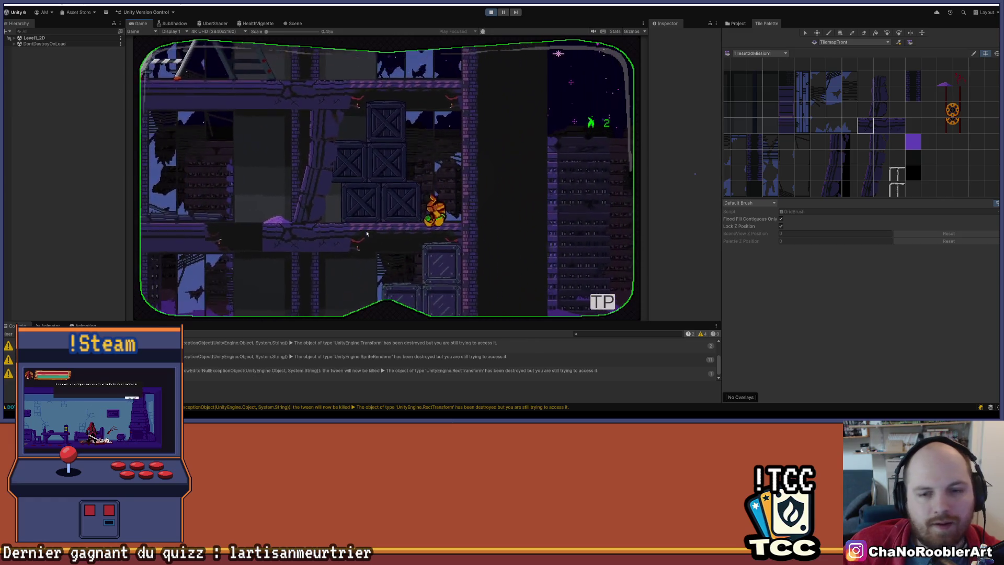
{"action": "key", "text": "Left"}
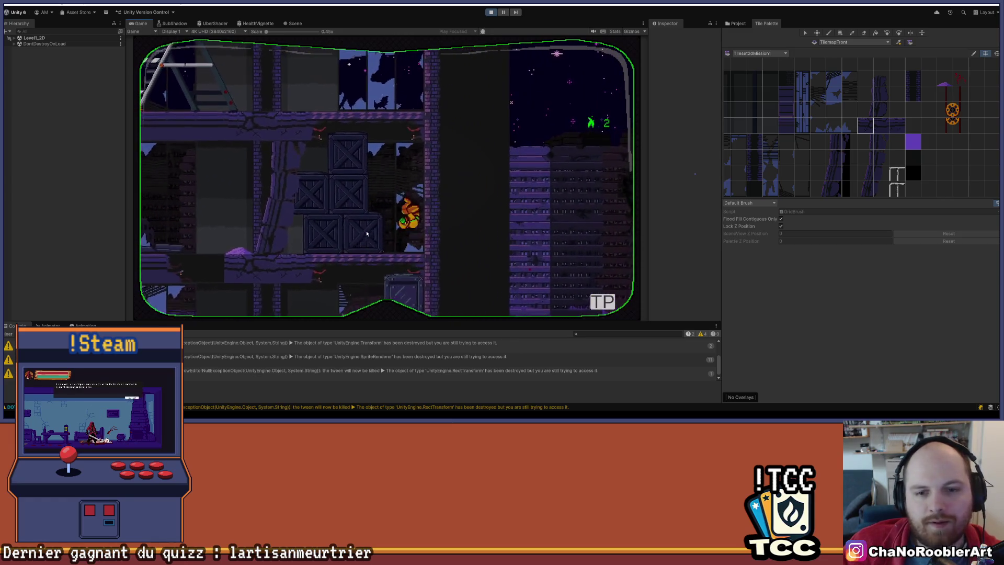
{"action": "key", "text": "space"}
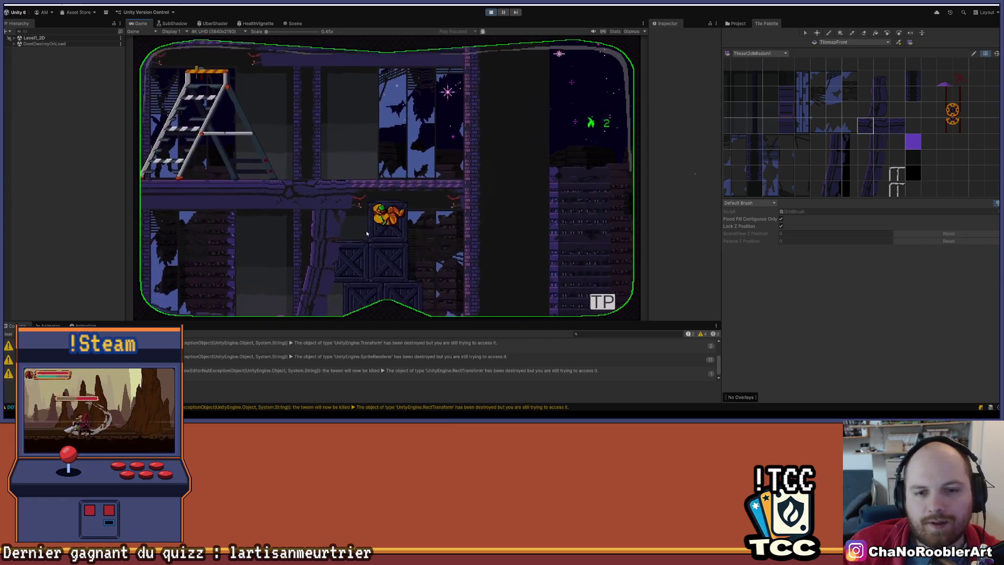
{"action": "key", "text": "Left"}
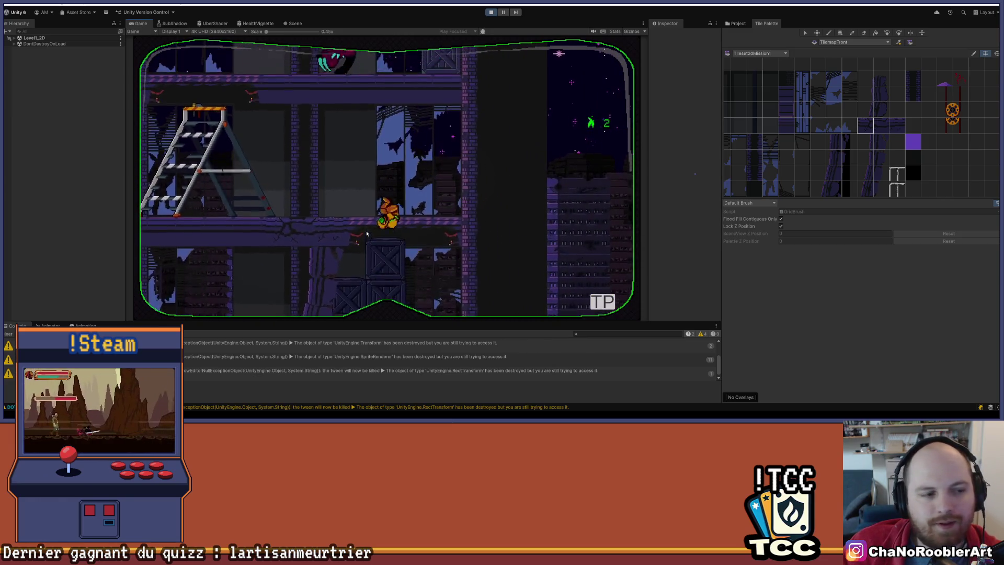
{"action": "key", "text": "space"}
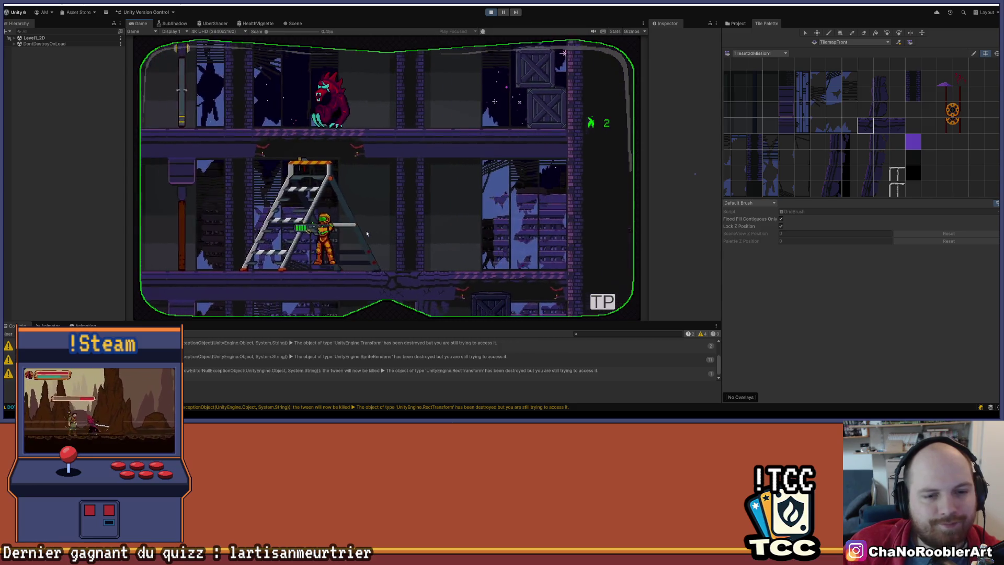
{"action": "key", "text": "Right"}
{"action": "key", "text": "space"}
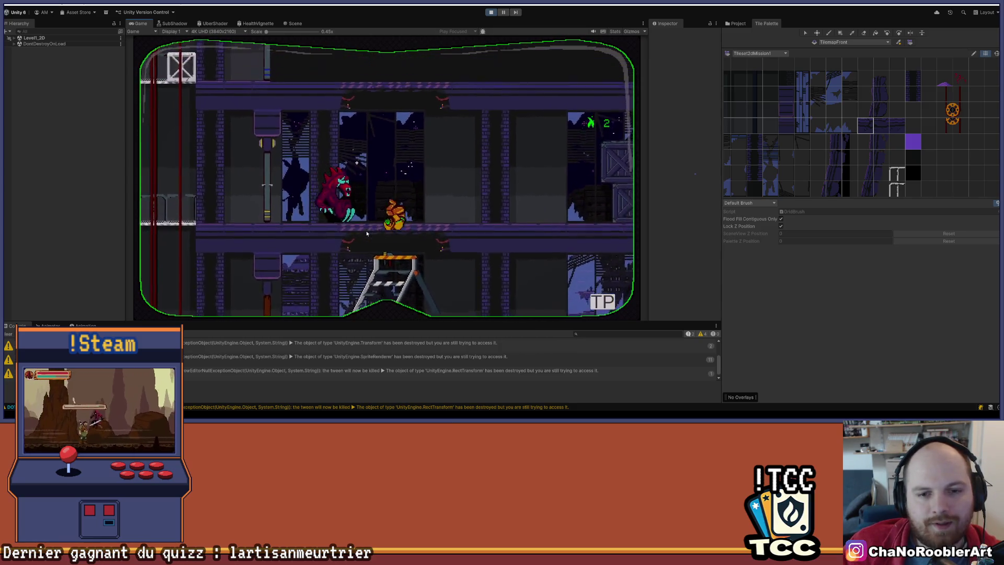
Shoot the monster, slip past it, and run back to the left.
{"action": "key", "text": "Left"}
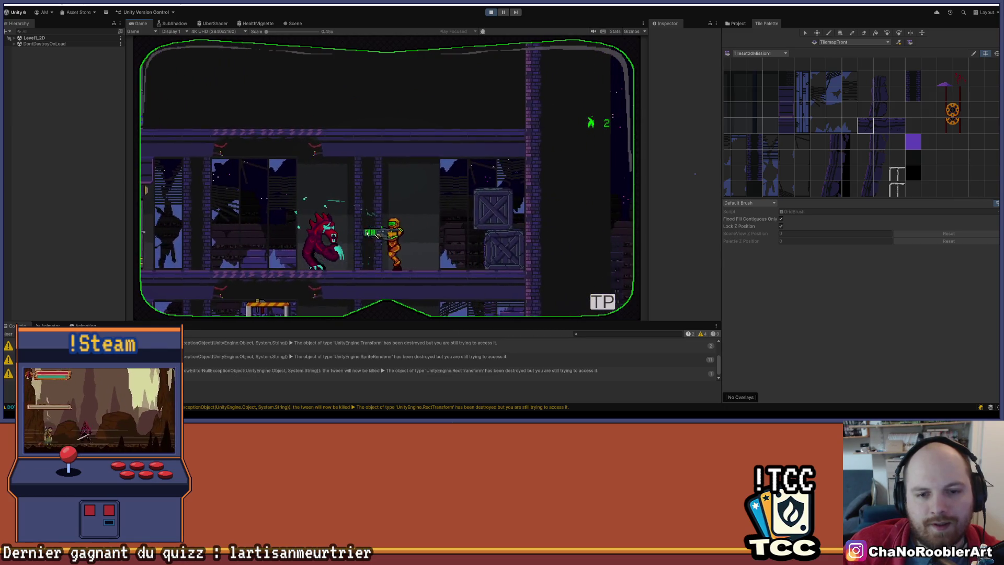
{"action": "key", "text": "Right"}
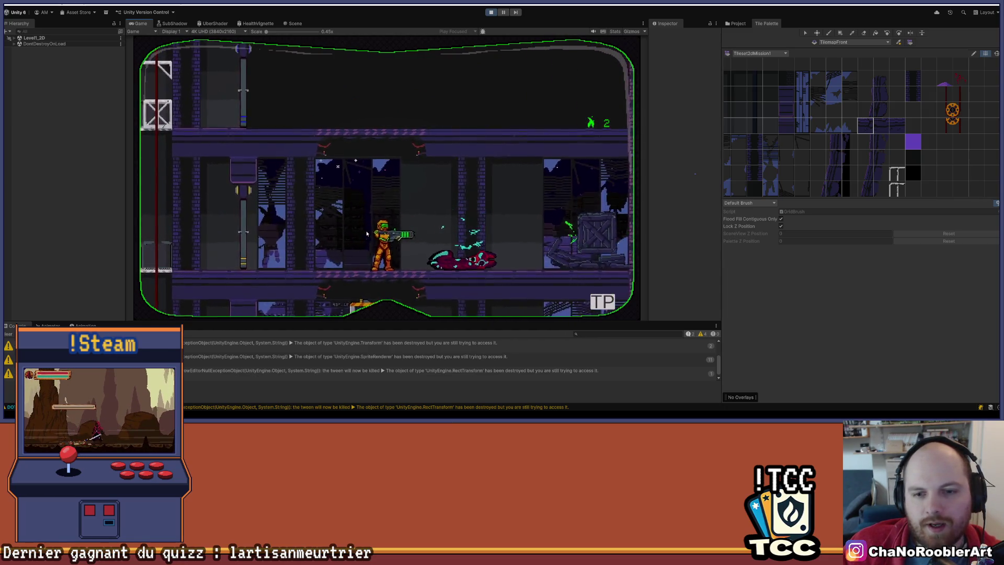
{"action": "key", "text": "Right"}
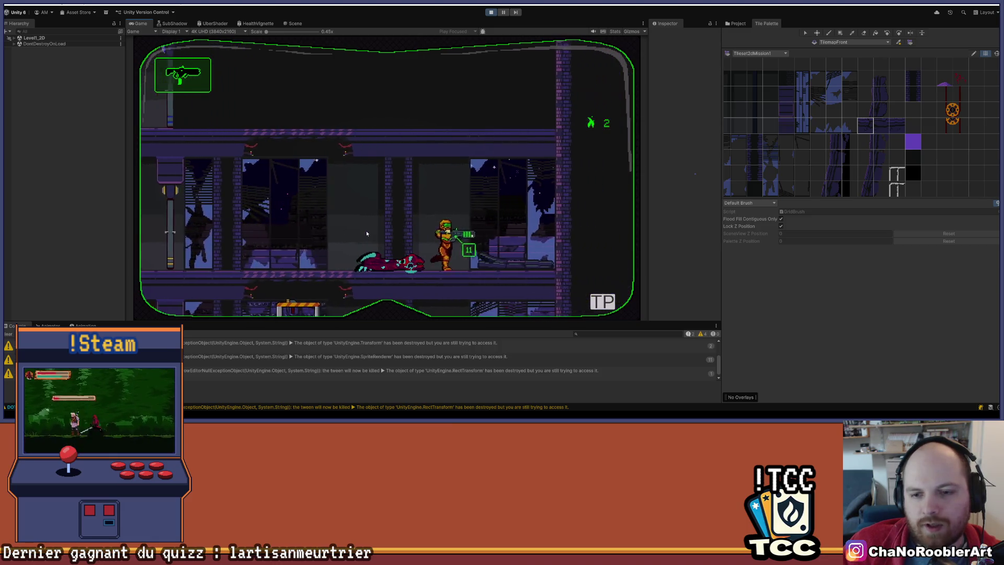
{"action": "key", "text": "Left"}
{"action": "key", "text": "Left"}
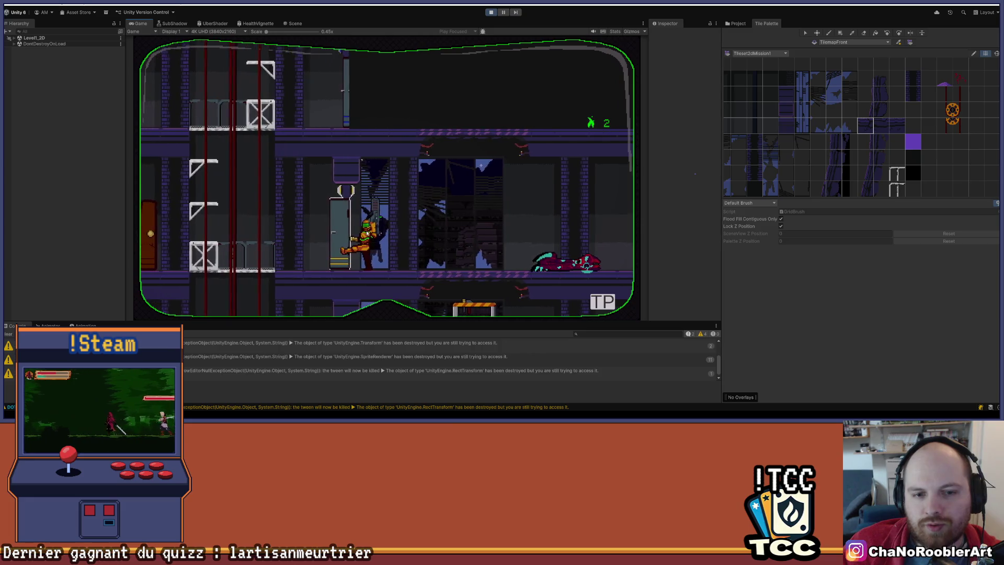
{"action": "key", "text": "Left"}
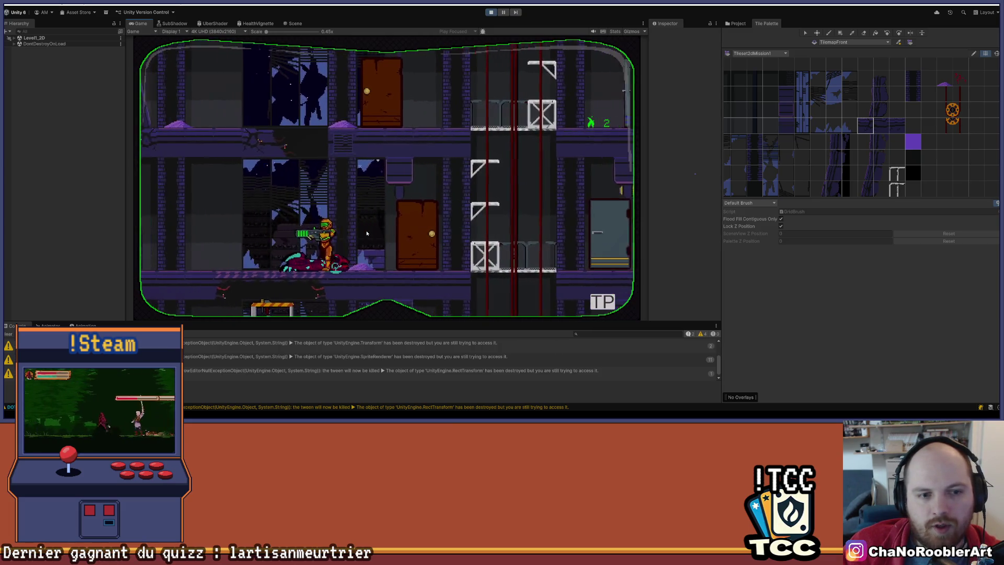
Spin-jump up the ladder brackets, then drop through the crate platform.
{"action": "key", "text": "Right"}
{"action": "key", "text": "space"}
{"action": "key", "text": "Left"}
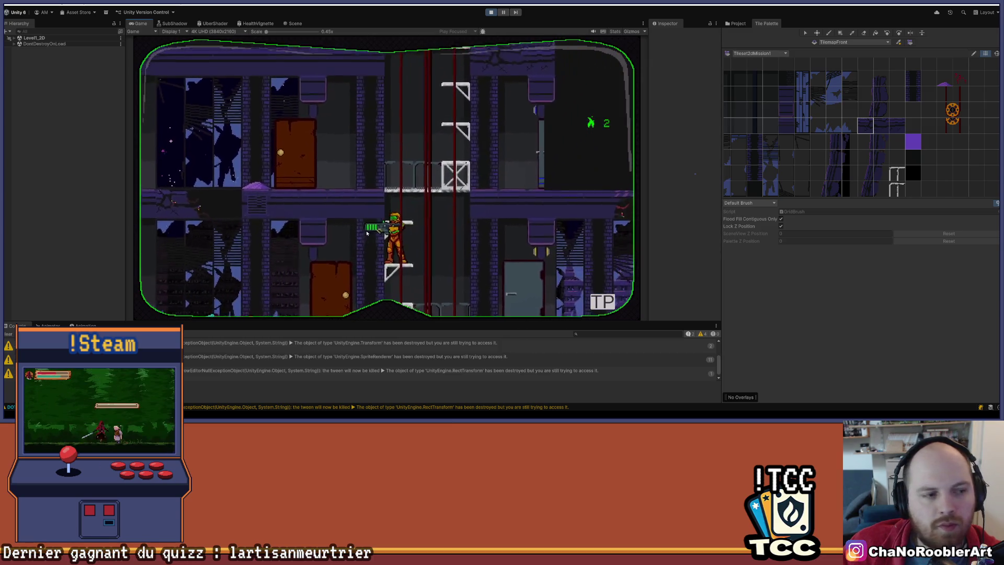
{"action": "key", "text": "space"}
{"action": "key", "text": "Right"}
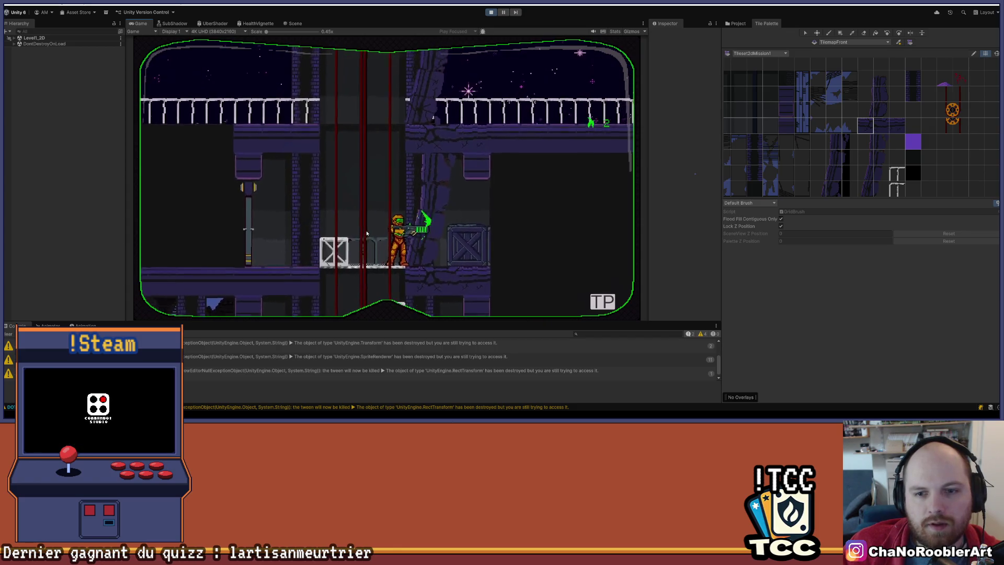
{"action": "key", "text": "Left"}
{"action": "key", "text": "Right"}
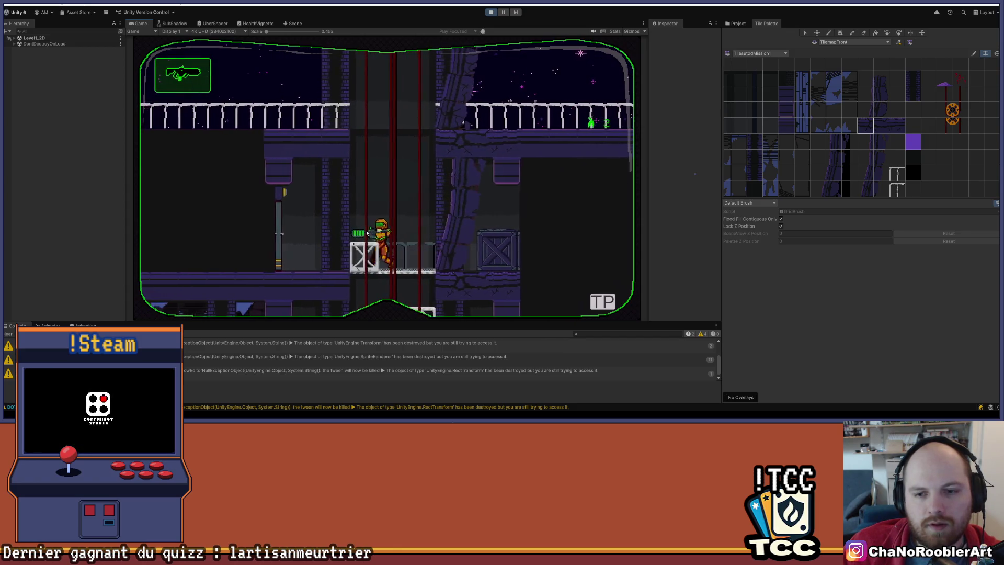
{"action": "key", "text": "Down"}
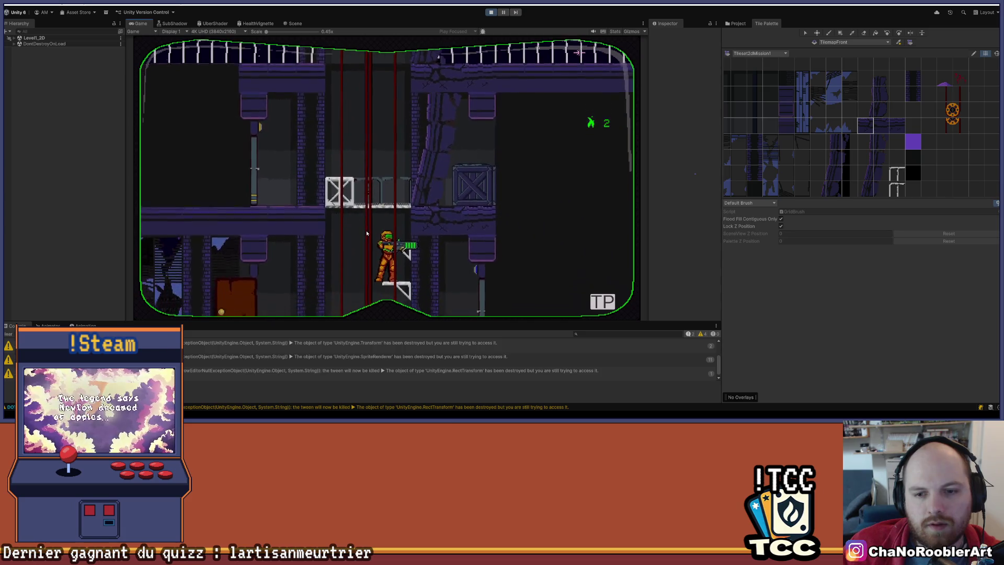
Climb the crate stack onto the railed walkway and walk right along it.
{"action": "key", "text": "Left"}
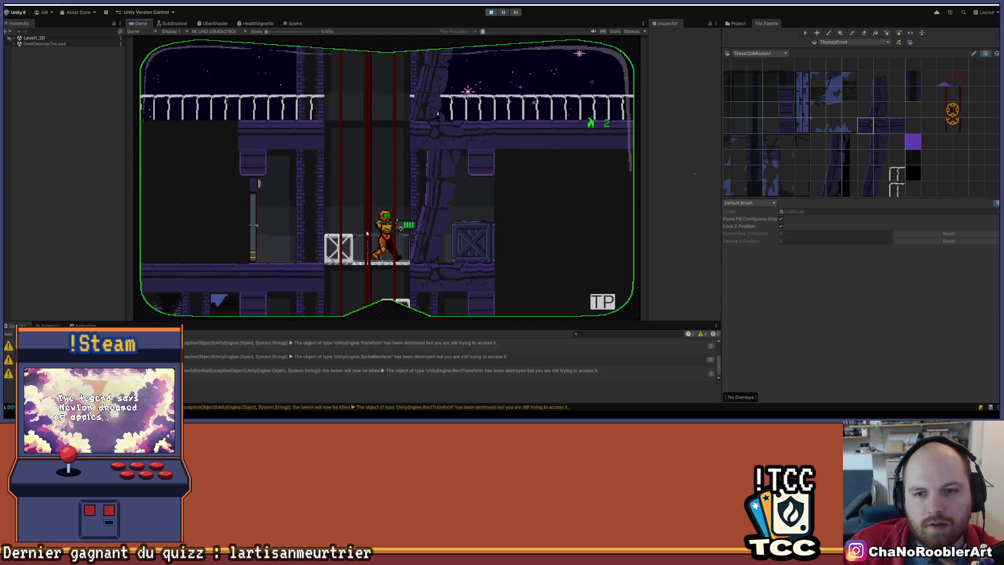
{"action": "key", "text": "Left"}
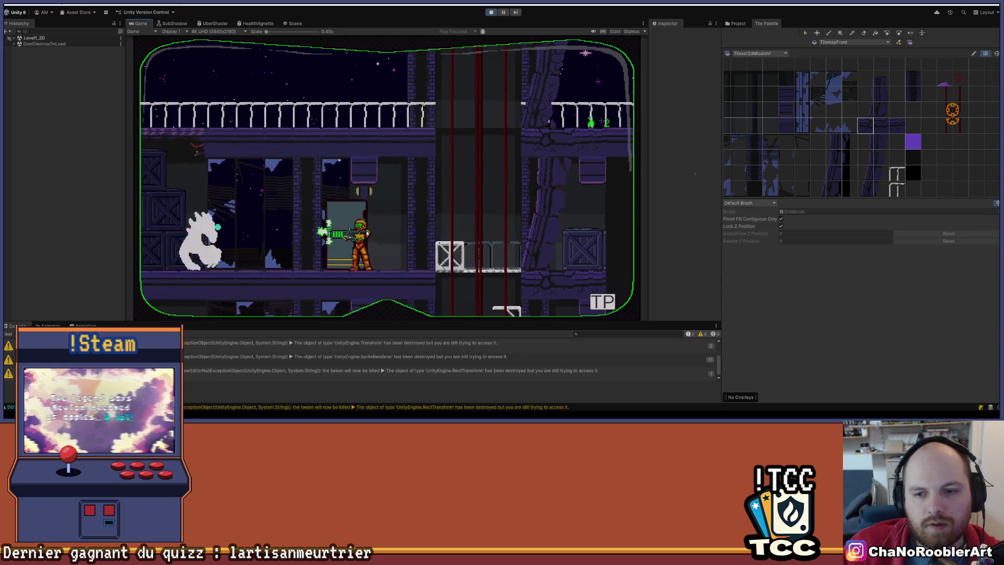
{"action": "key", "text": "Left"}
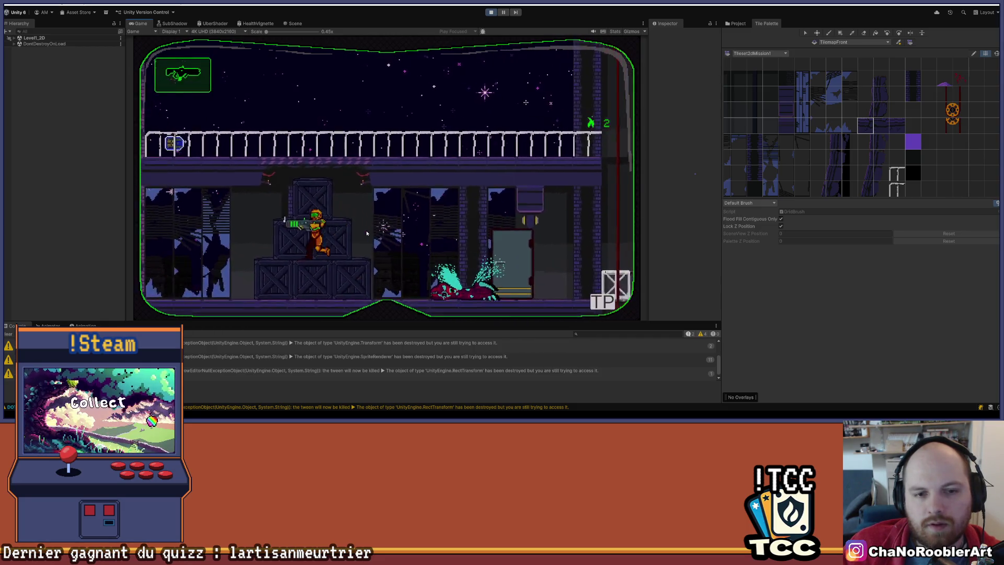
{"action": "key", "text": "space"}
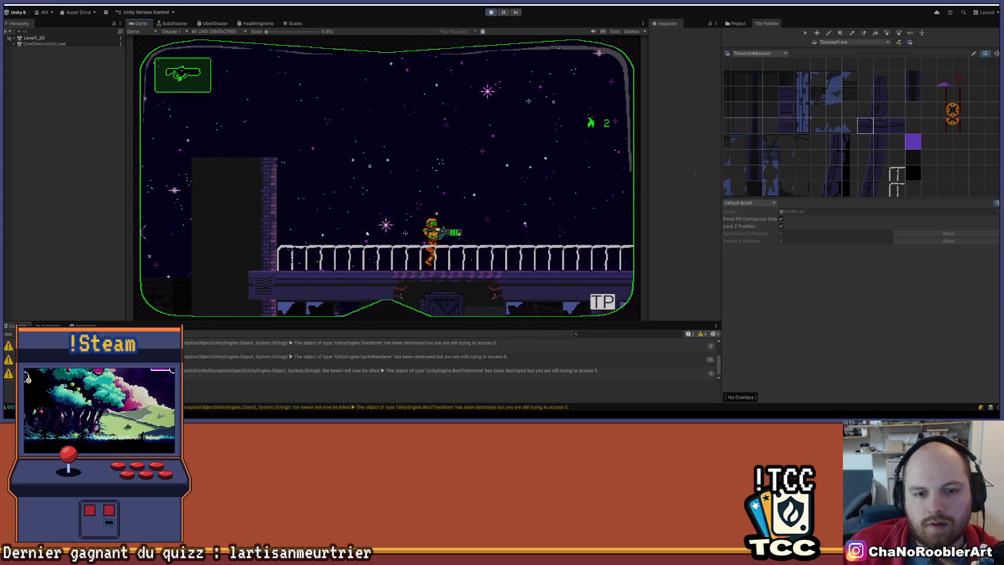
{"action": "key", "text": "space"}
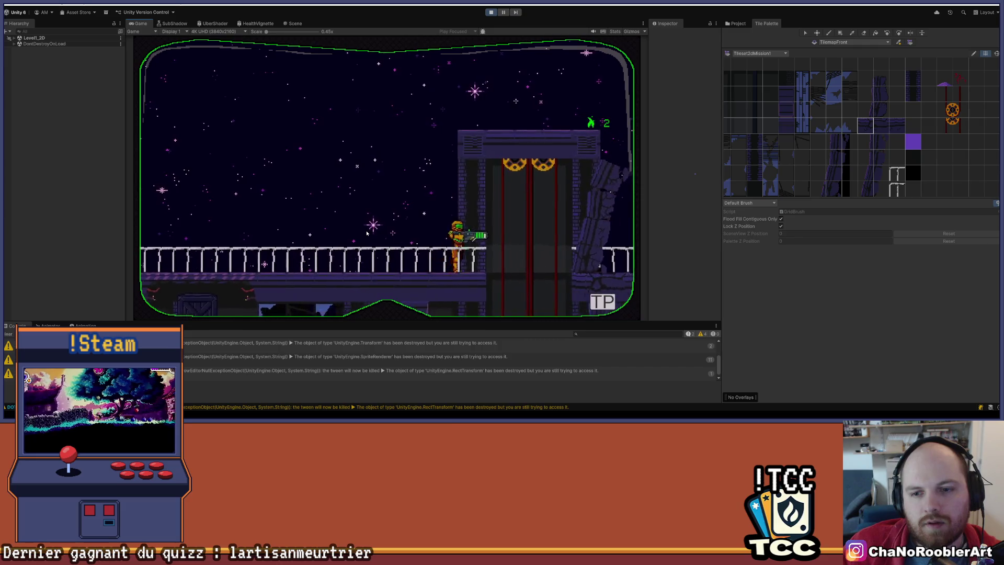
{"action": "key", "text": "Right"}
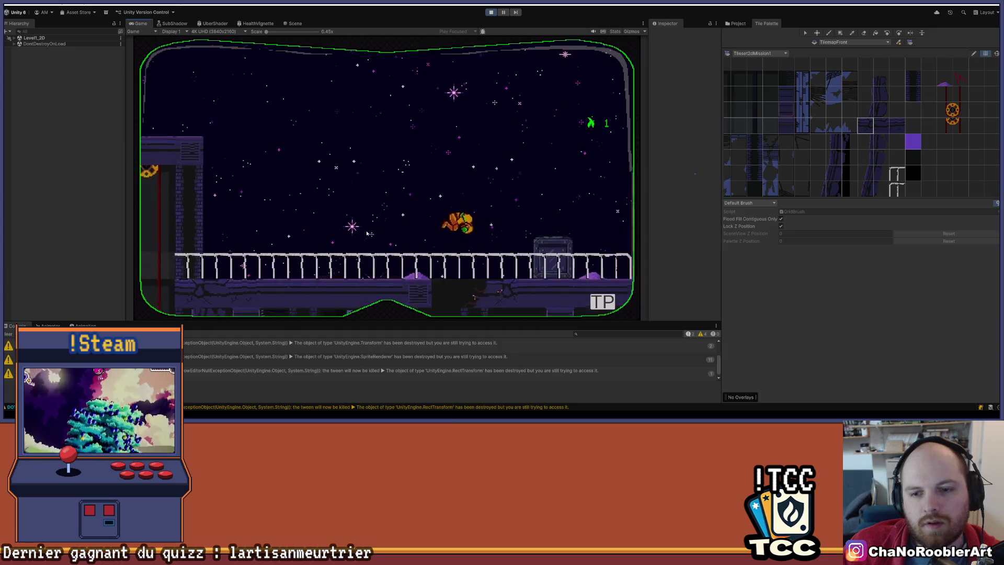
Spin-jump left through the crate room and climb onto the upper walkway.
{"action": "key", "text": "Left"}
{"action": "key", "text": "space"}
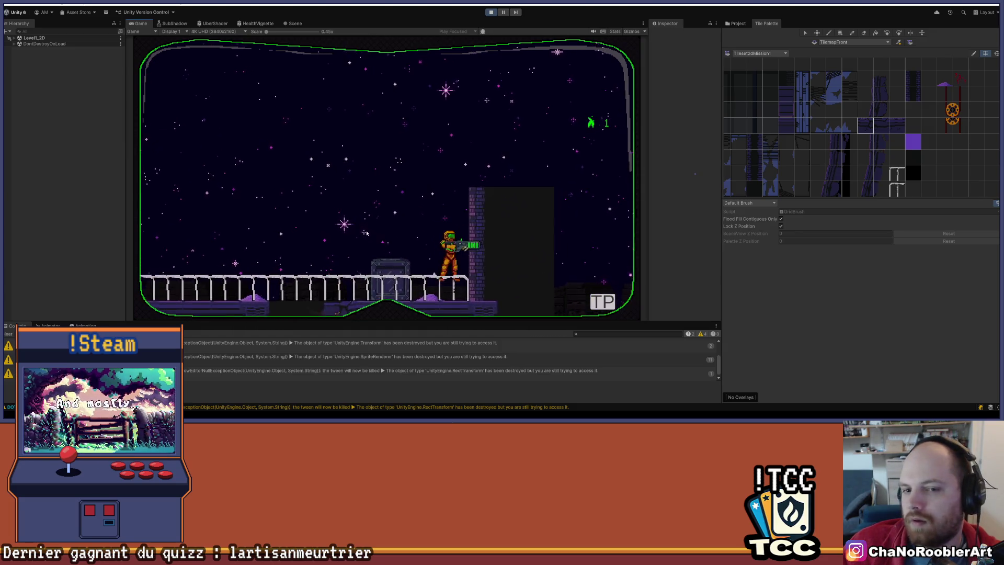
{"action": "key", "text": "Left"}
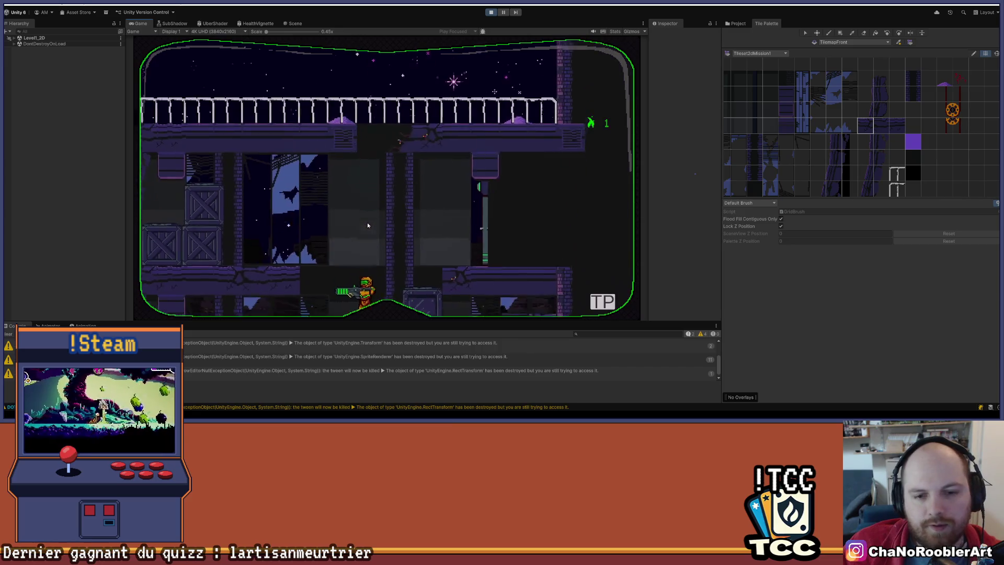
{"action": "key", "text": "space"}
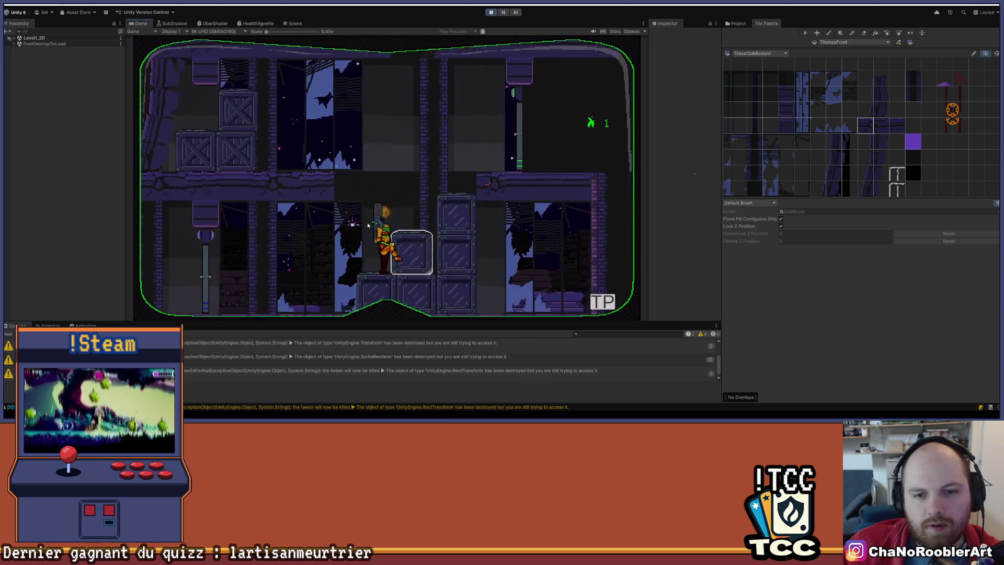
{"action": "key", "text": "Left"}
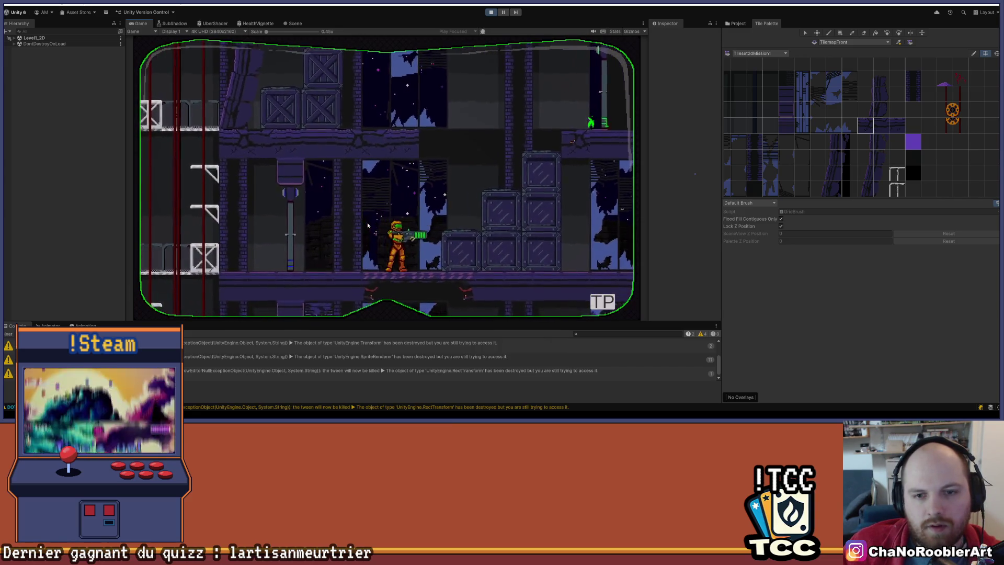
{"action": "key", "text": "Left"}
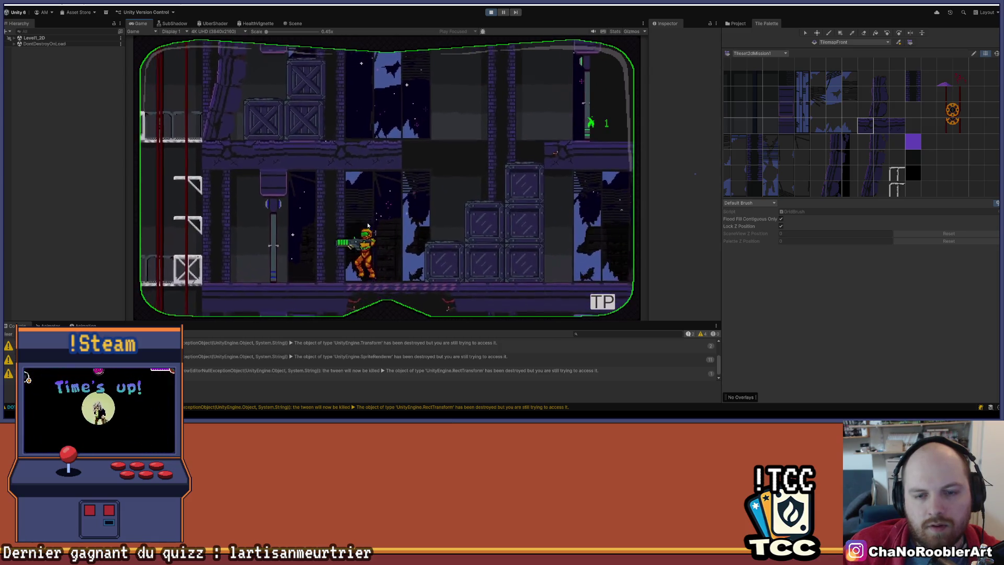
{"action": "key", "text": "Right"}
{"action": "key", "text": "space"}
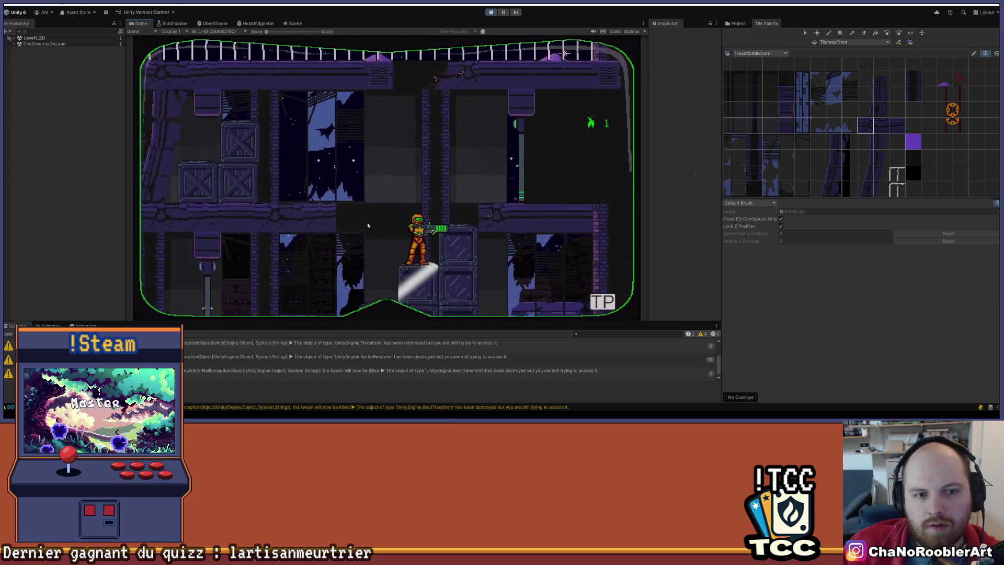
{"action": "key", "text": "Left"}
{"action": "key", "text": "space"}
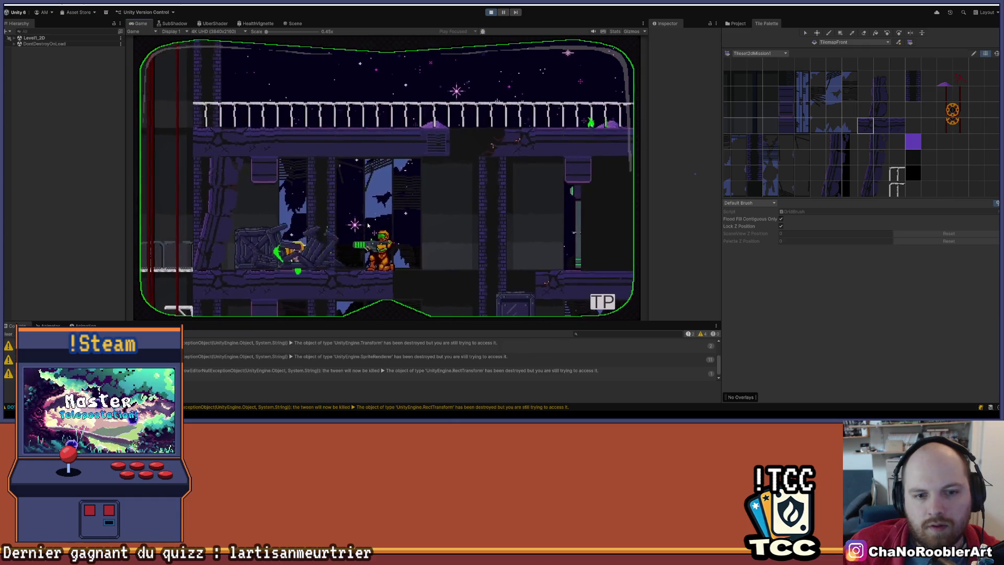
Fight down to the door, head left down a floor, and stop the running game.
{"action": "key", "text": "Right"}
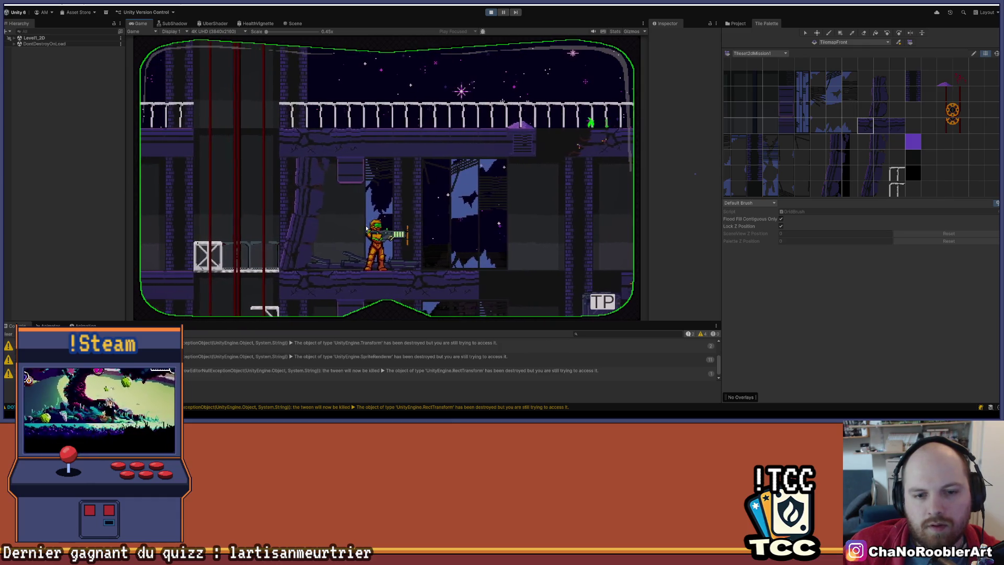
{"action": "key", "text": "Right"}
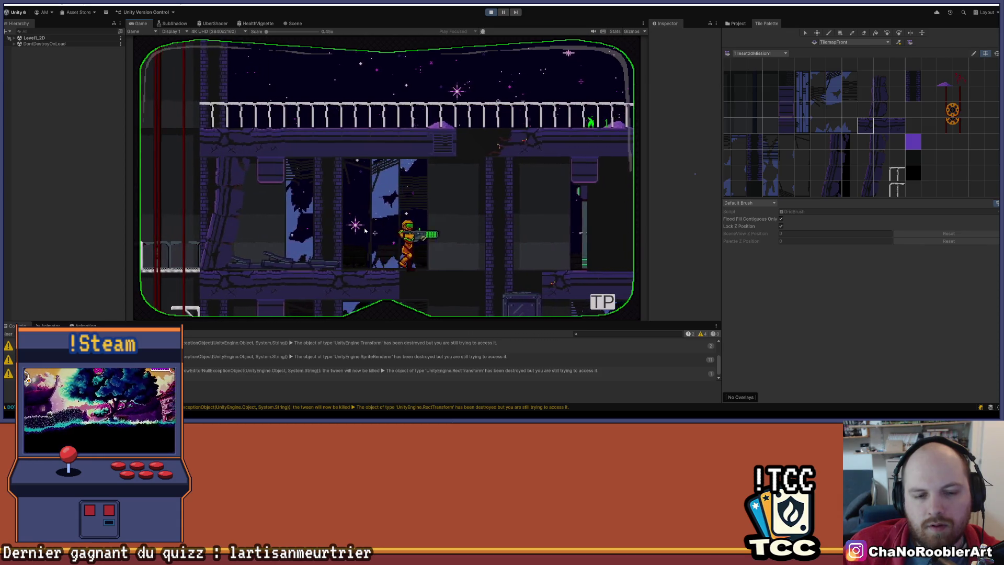
{"action": "key", "text": "Left"}
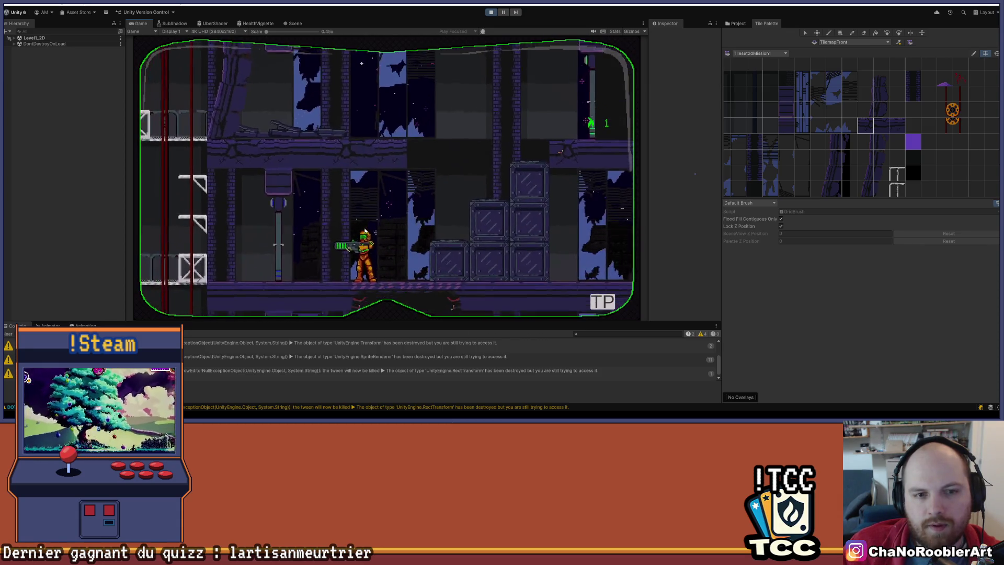
{"action": "key", "text": "space"}
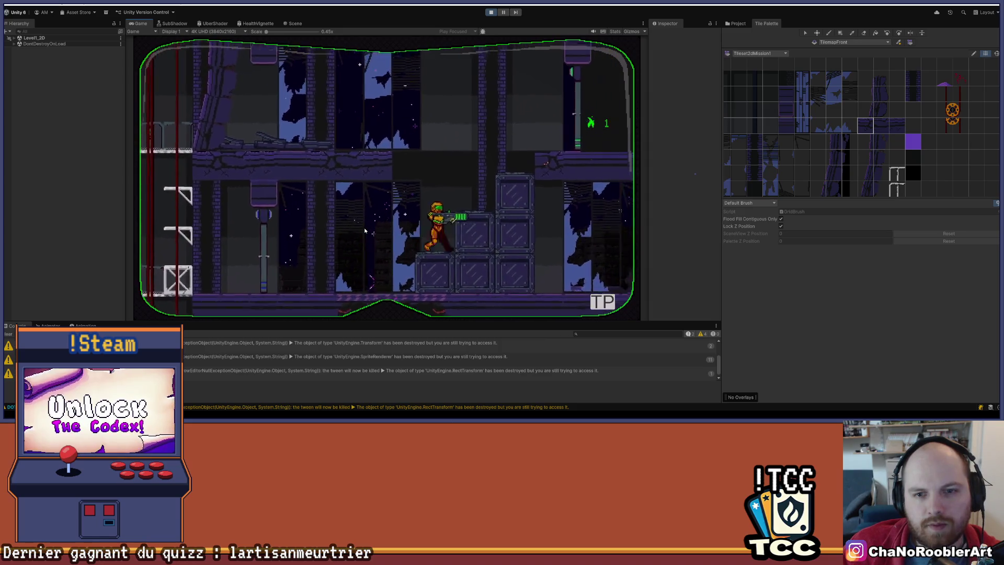
{"action": "key", "text": "Right"}
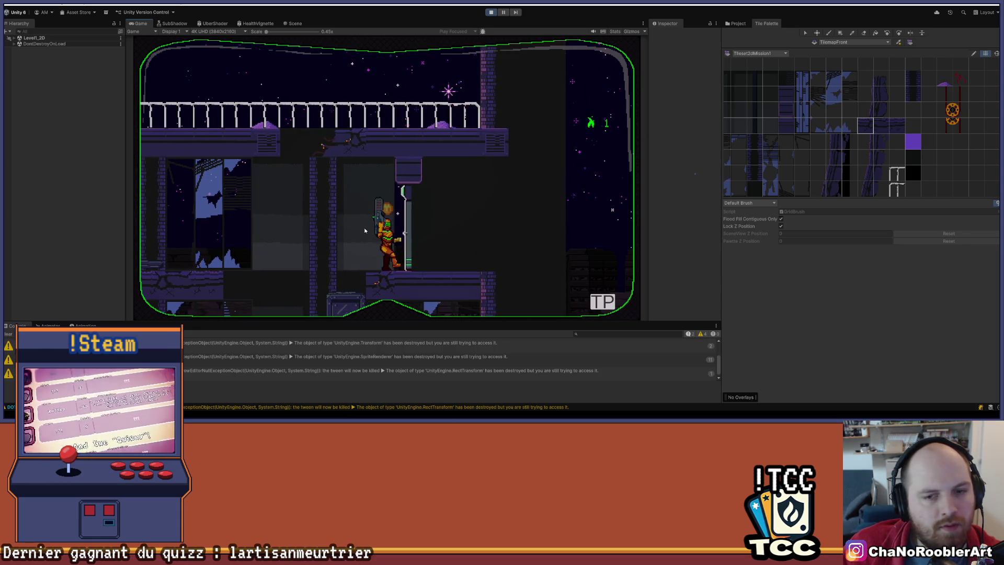
{"action": "key", "text": "Left"}
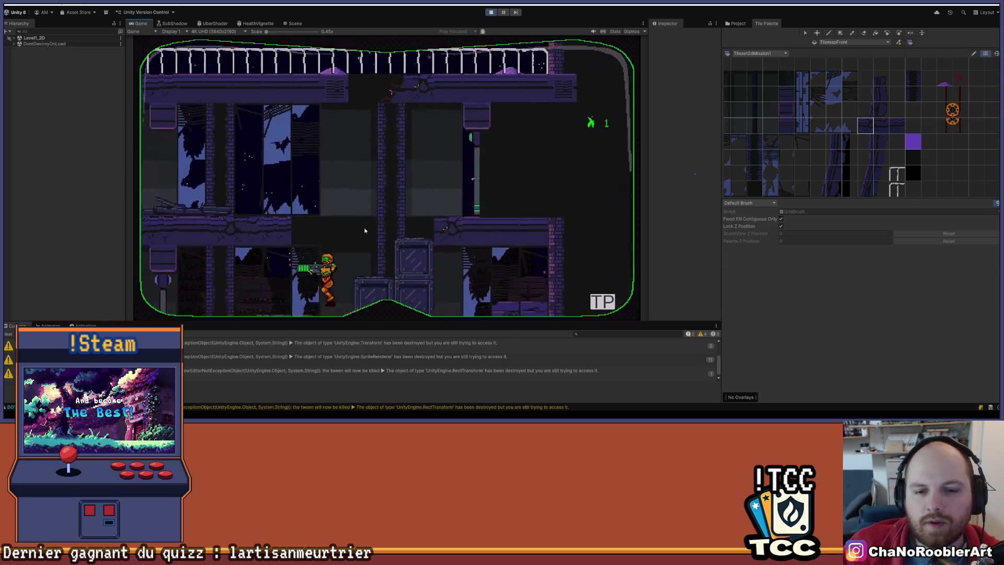
{"action": "key", "text": "Left"}
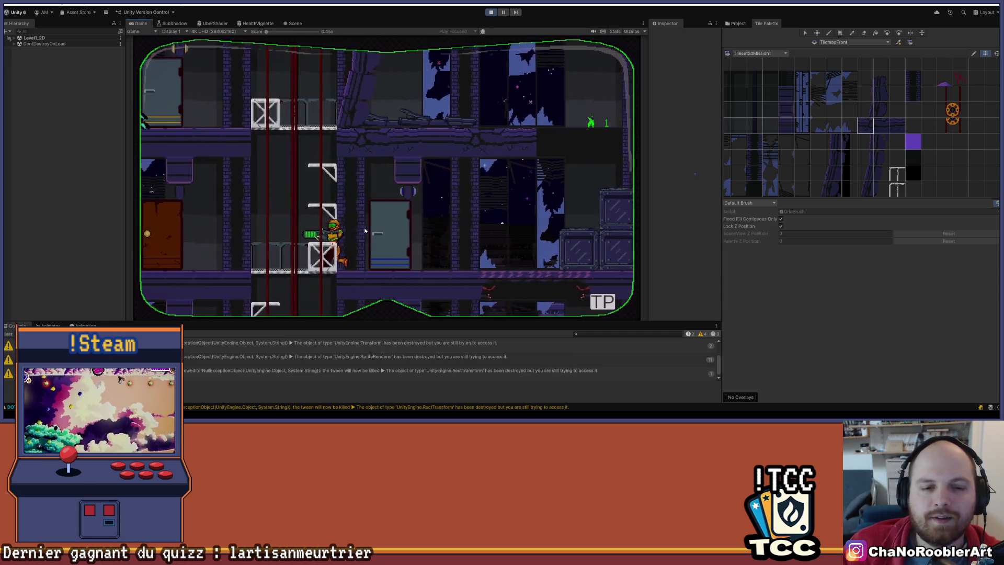
{"action": "key", "text": "Left"}
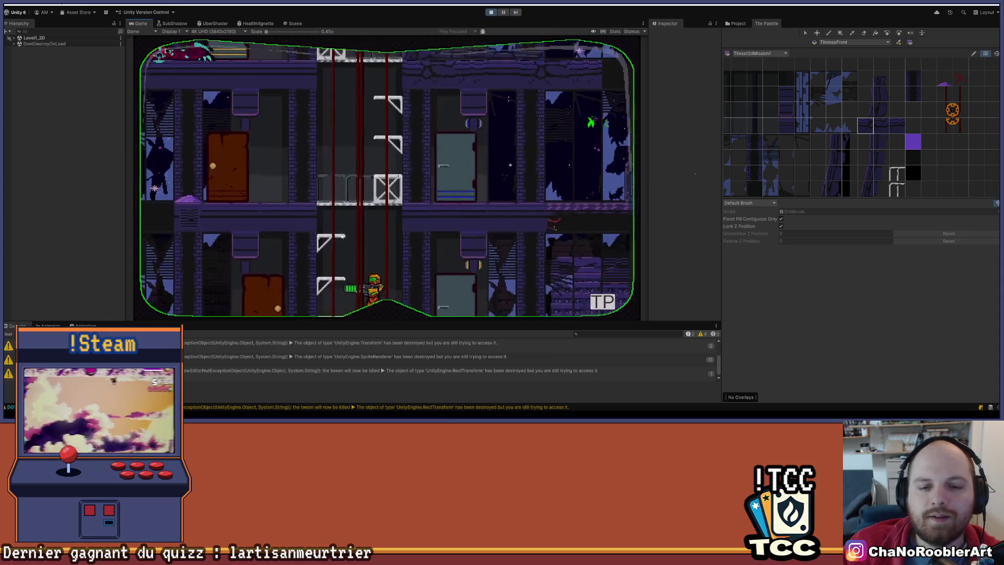
{"action": "left_click", "coordinate": [492, 12]}
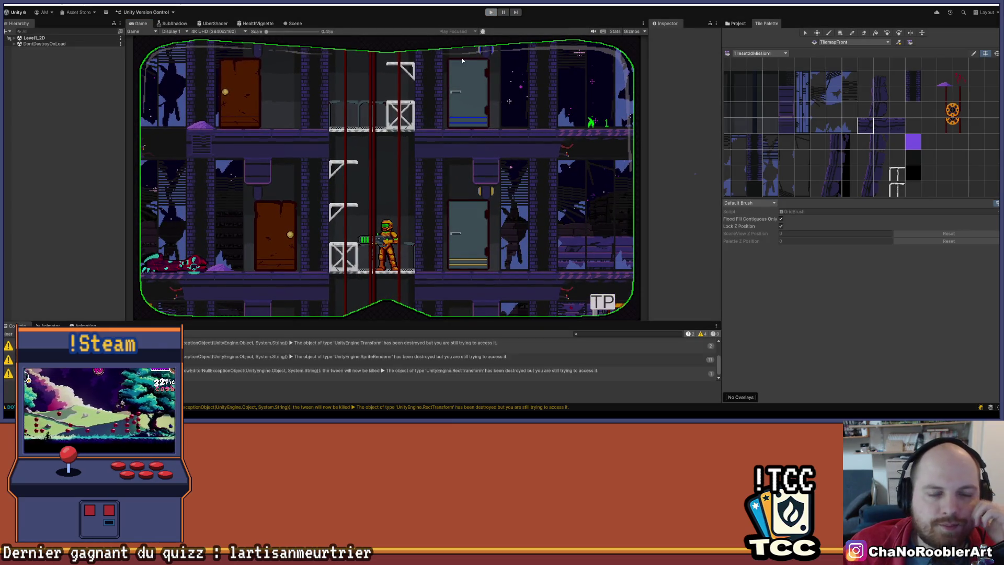
Dismiss the play-mode save prompt and pan across the upper and lower building floors.
{"action": "left_click", "coordinate": [566, 158]}
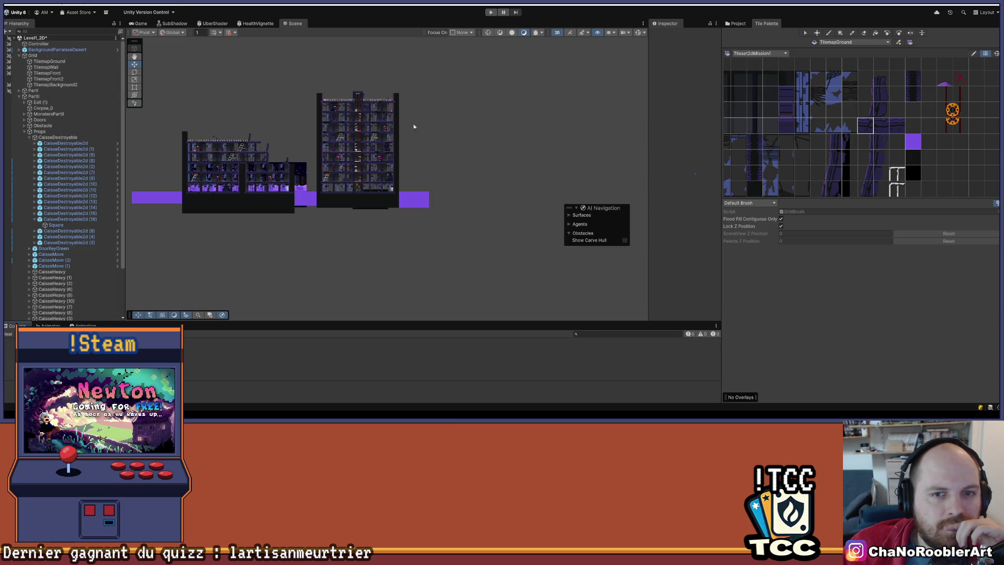
{"action": "scroll", "coordinate": [413, 127], "scroll_direction": "up", "scroll_amount": 10}
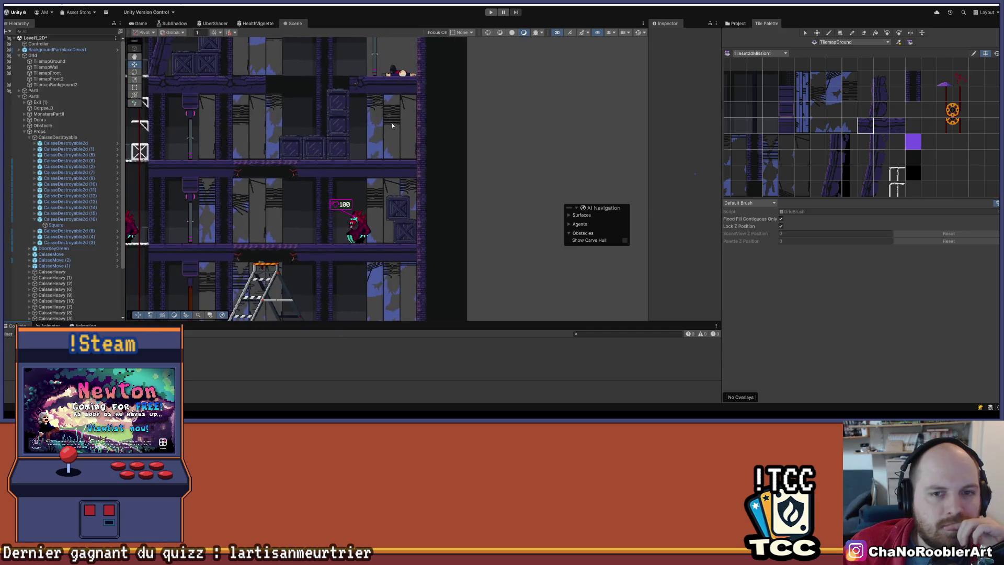
{"action": "mouse_move", "coordinate": [393, 126]}
{"action": "left_mouse_down"}
{"action": "mouse_move", "coordinate": [404, 182]}
{"action": "mouse_move", "coordinate": [428, 135]}
{"action": "left_mouse_up"}
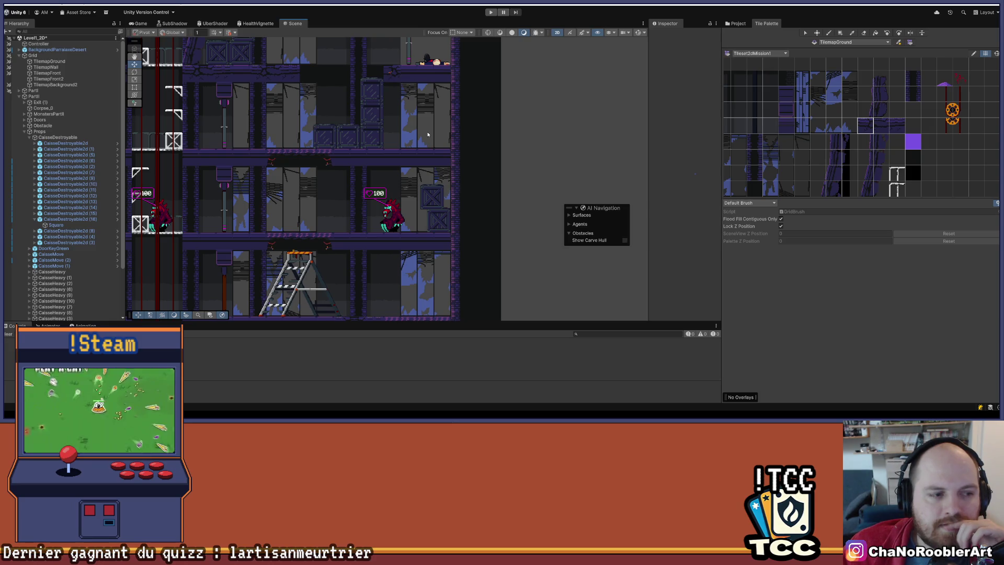
{"action": "scroll", "coordinate": [425, 135], "scroll_direction": "down", "scroll_amount": 3}
{"action": "scroll", "coordinate": [362, 172], "scroll_direction": "up", "scroll_amount": 5}
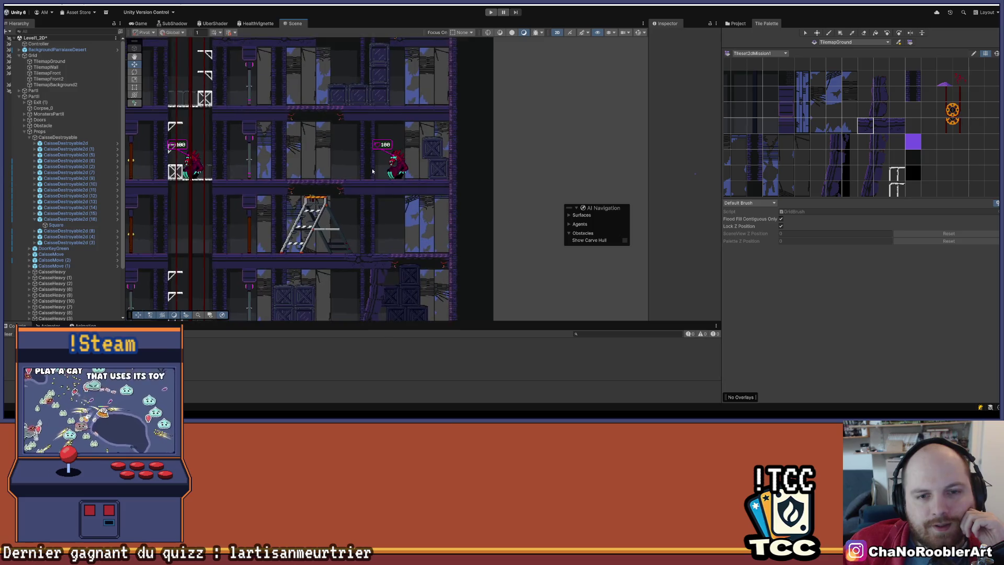
{"action": "mouse_move", "coordinate": [358, 135]}
{"action": "left_mouse_down"}
{"action": "mouse_move", "coordinate": [388, 127]}
{"action": "mouse_move", "coordinate": [418, 64]}
{"action": "mouse_move", "coordinate": [384, 187]}
{"action": "left_mouse_up"}
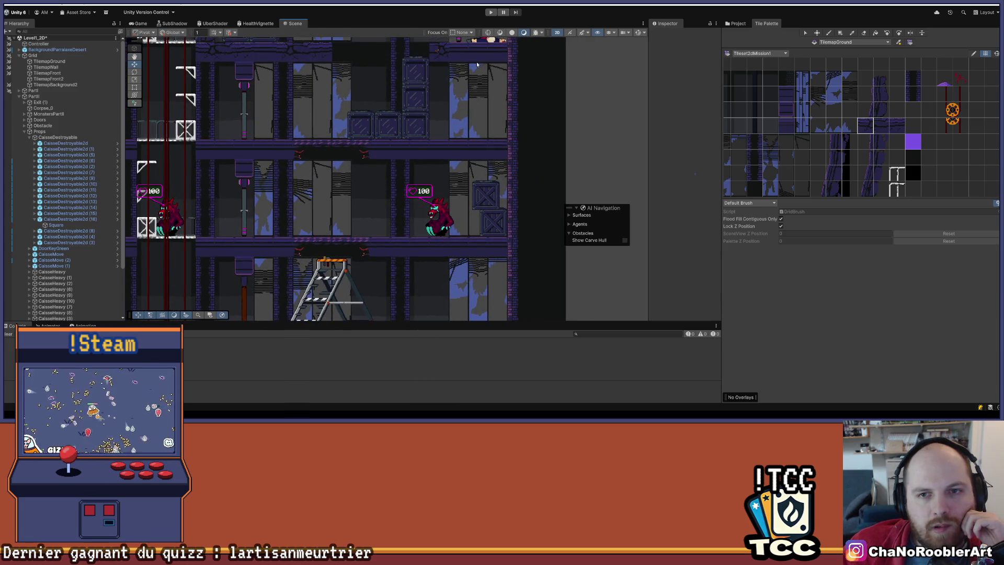
Pan and zoom the Scene view in on the stacked crates of the upper floor.
{"action": "left_click_drag", "start_coordinate": [475, 94], "coordinate": [418, 208]}
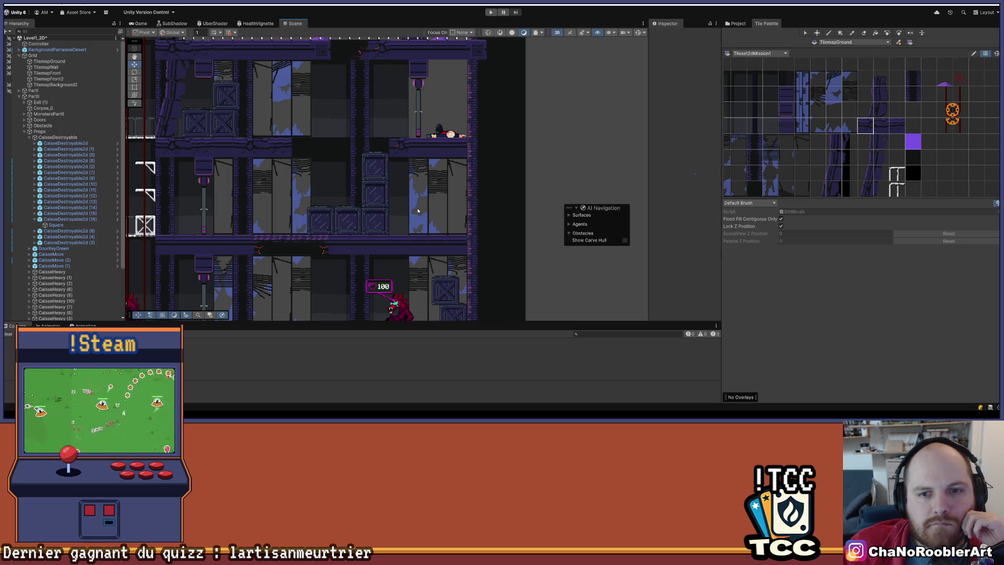
{"action": "scroll", "coordinate": [417, 211], "scroll_direction": "down", "scroll_amount": 3}
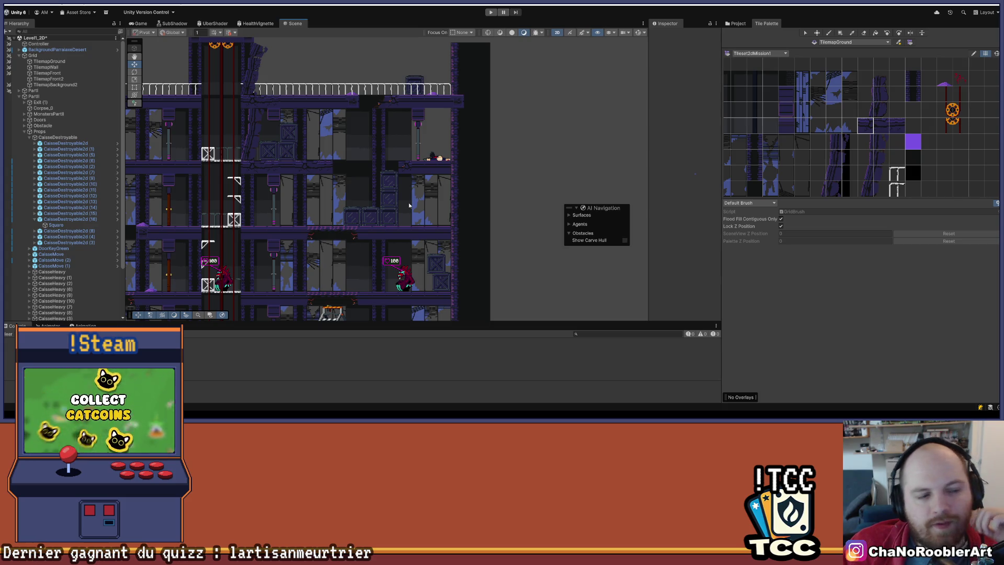
{"action": "scroll", "coordinate": [294, 215], "scroll_direction": "down", "scroll_amount": 2}
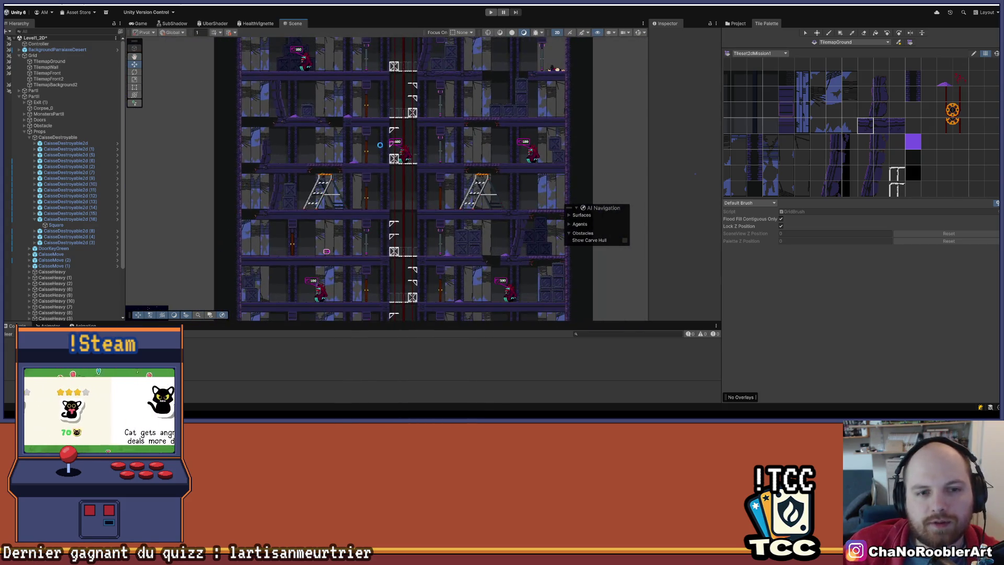
{"action": "left_click_drag", "start_coordinate": [348, 203], "coordinate": [407, 122]}
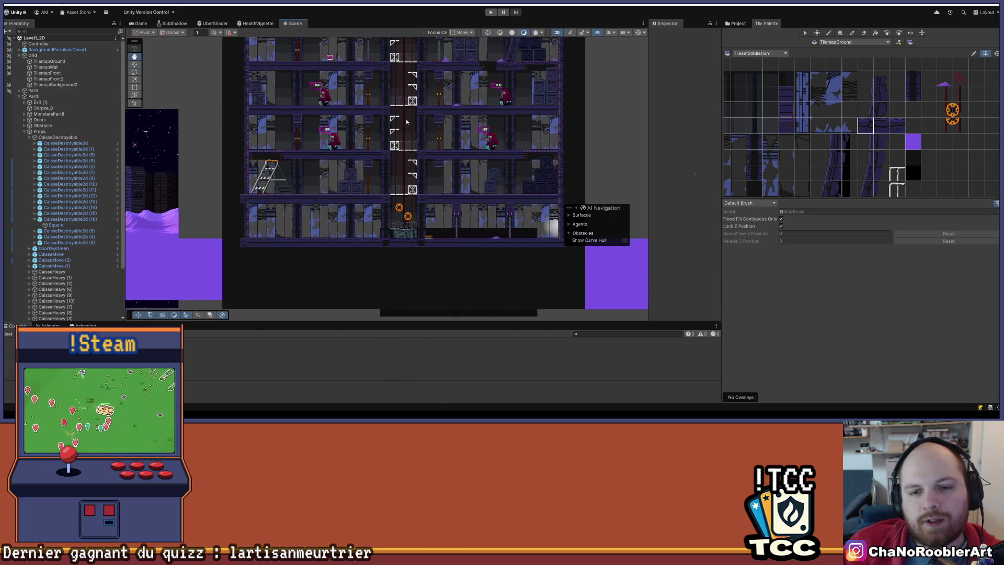
{"action": "left_click_drag", "start_coordinate": [534, 141], "coordinate": [503, 157]}
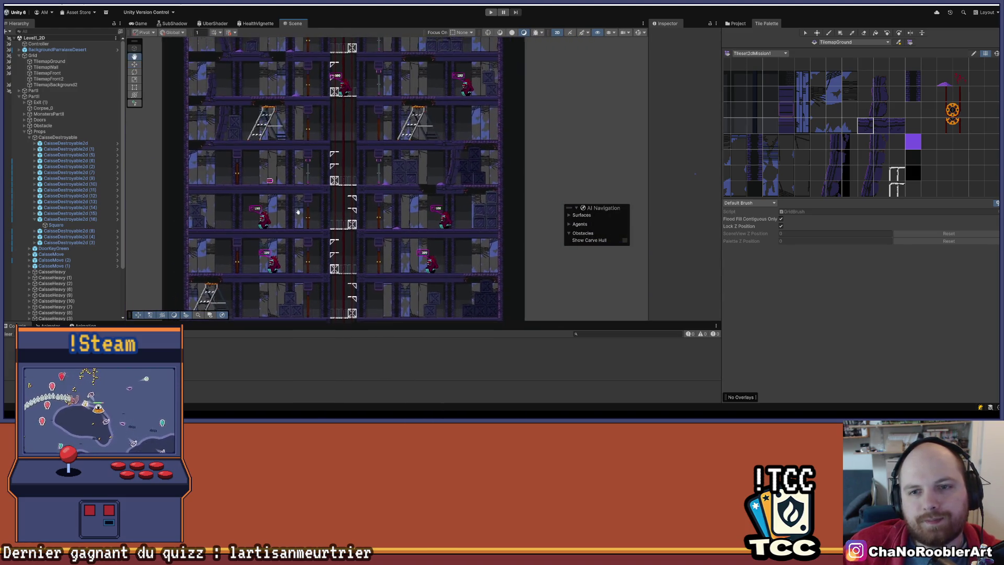
{"action": "scroll", "coordinate": [318, 188], "scroll_direction": "down", "scroll_amount": 2}
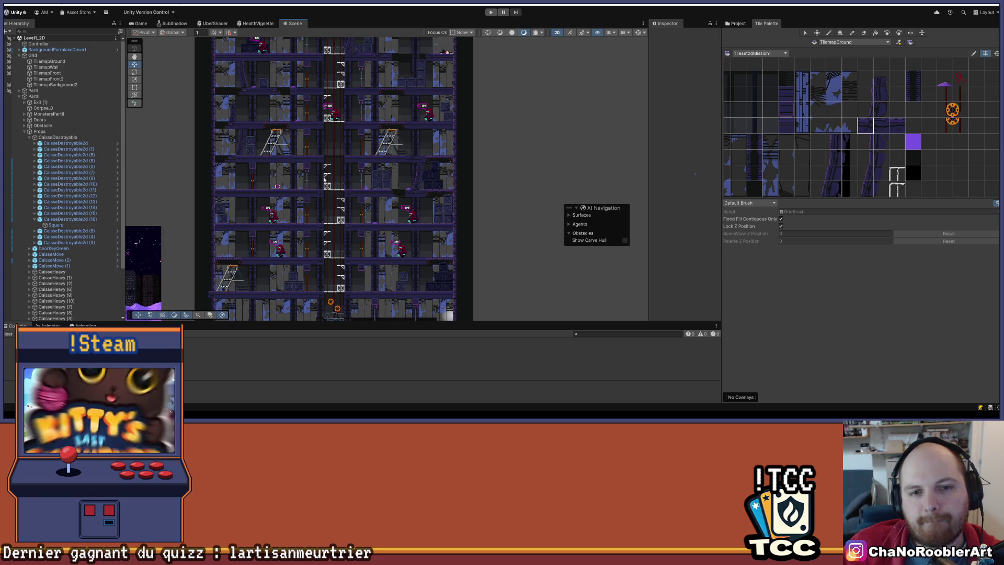
{"action": "scroll", "coordinate": [345, 168], "scroll_direction": "up", "scroll_amount": 8}
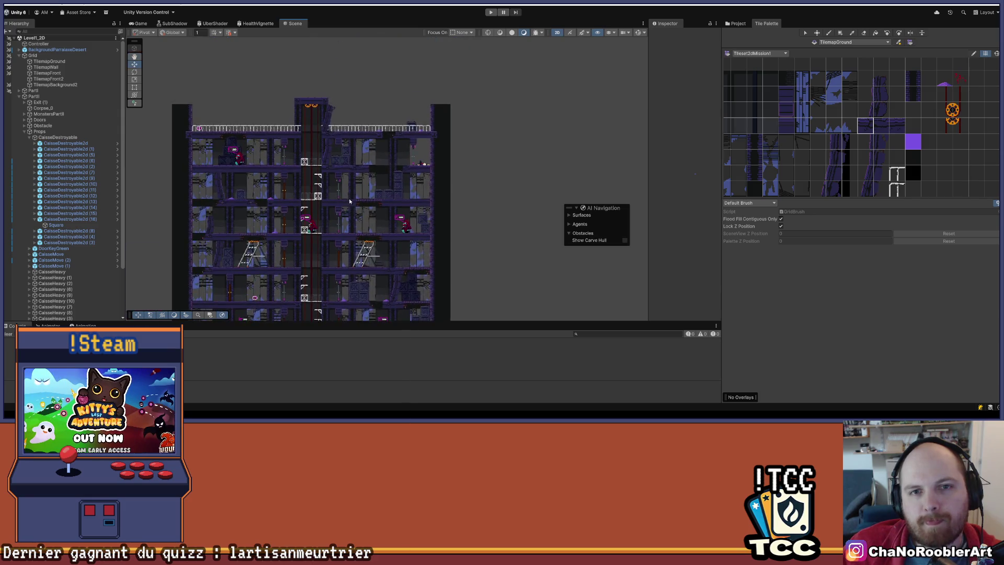
{"action": "scroll", "coordinate": [345, 169], "scroll_direction": "up", "scroll_amount": 2}
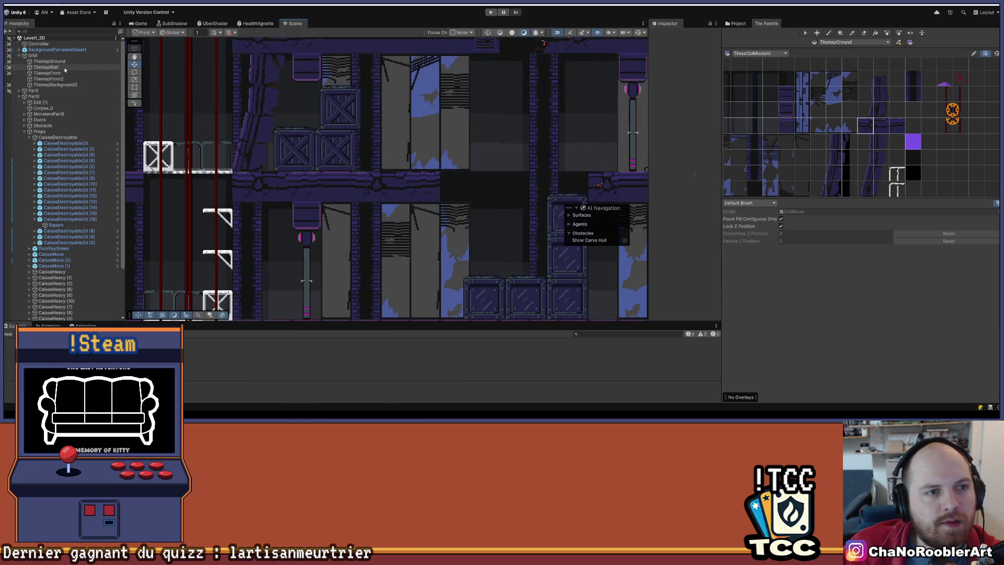
Target the TilemapGround layer and pick a floor tile from the Tile Palette.
{"action": "scroll", "coordinate": [817, 113], "scroll_direction": "down", "scroll_amount": 2}
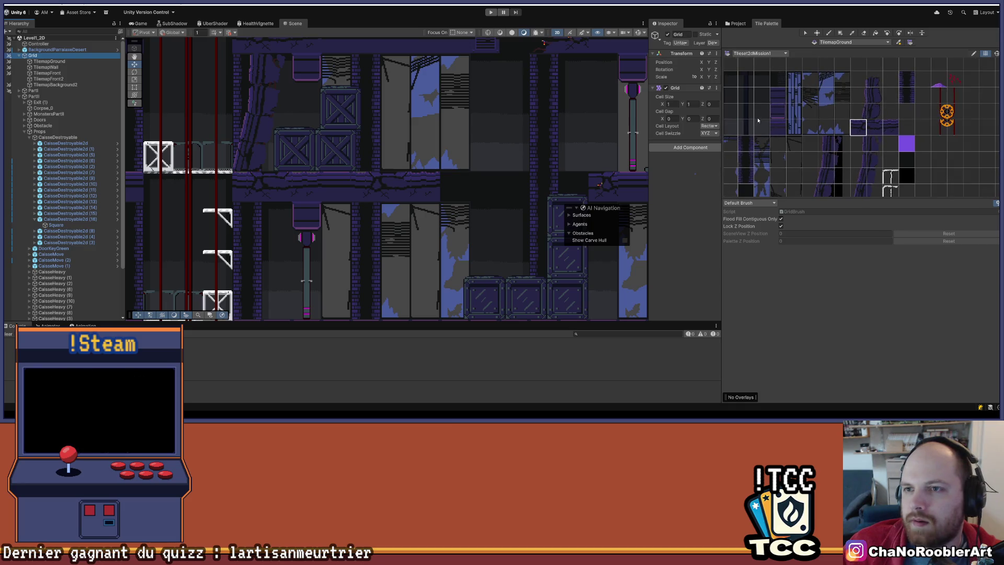
{"action": "left_click", "coordinate": [46, 67]}
{"action": "left_click", "coordinate": [50, 61]}
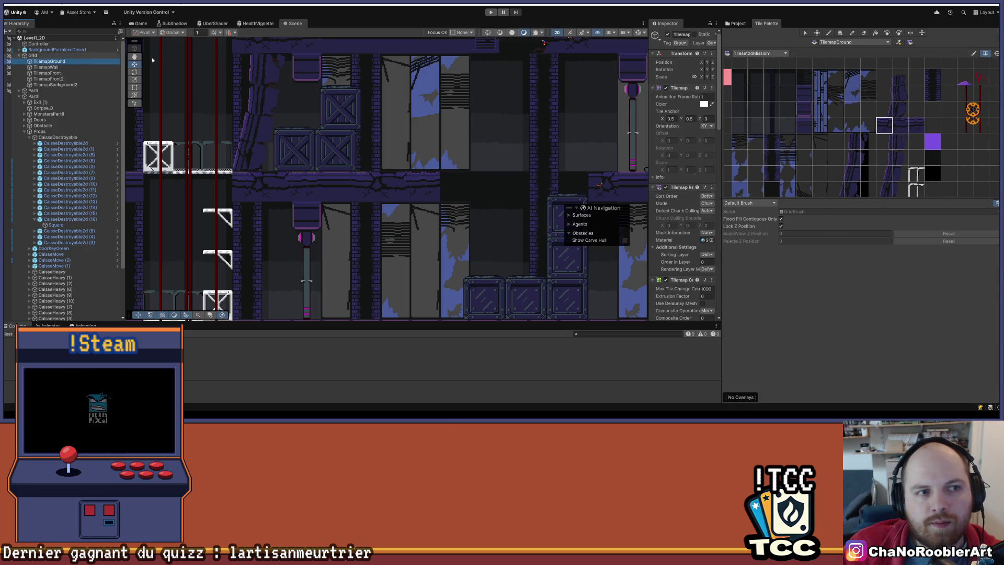
{"action": "scroll", "coordinate": [853, 104], "scroll_direction": "down", "scroll_amount": 2}
{"action": "scroll", "coordinate": [853, 103], "scroll_direction": "up", "scroll_amount": 4}
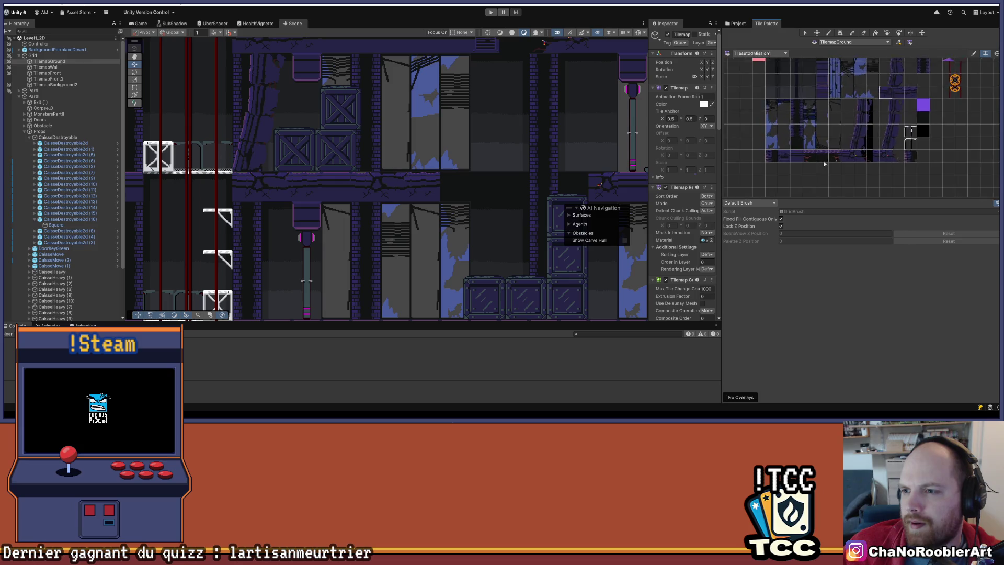
{"action": "left_click", "coordinate": [790, 153]}
Pan the tilemap view over to another part of the floor.
{"action": "scroll", "coordinate": [438, 132], "scroll_direction": "up", "scroll_amount": 1}
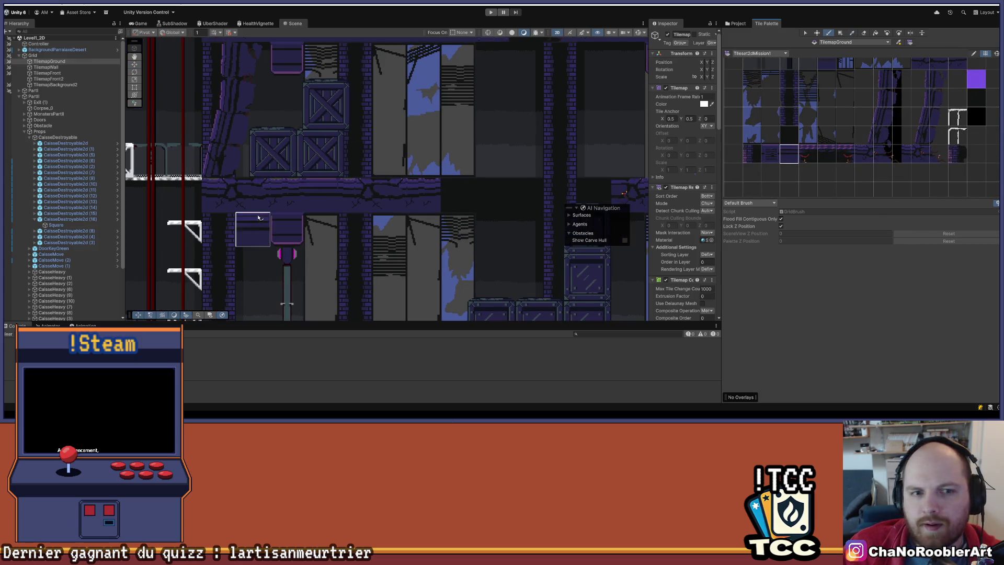
{"action": "scroll", "coordinate": [221, 202], "scroll_direction": "down", "scroll_amount": 1}
{"action": "scroll", "coordinate": [222, 201], "scroll_direction": "left", "scroll_amount": 3}
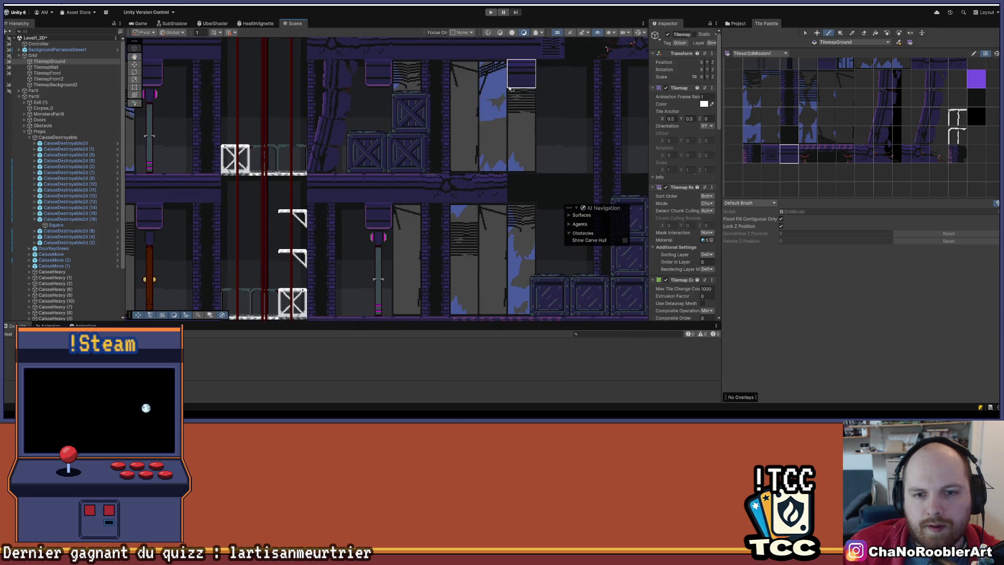
{"action": "scroll", "coordinate": [499, 95], "scroll_direction": "down", "scroll_amount": 2}
{"action": "left_click_drag", "start_coordinate": [499, 95], "coordinate": [456, 146]}
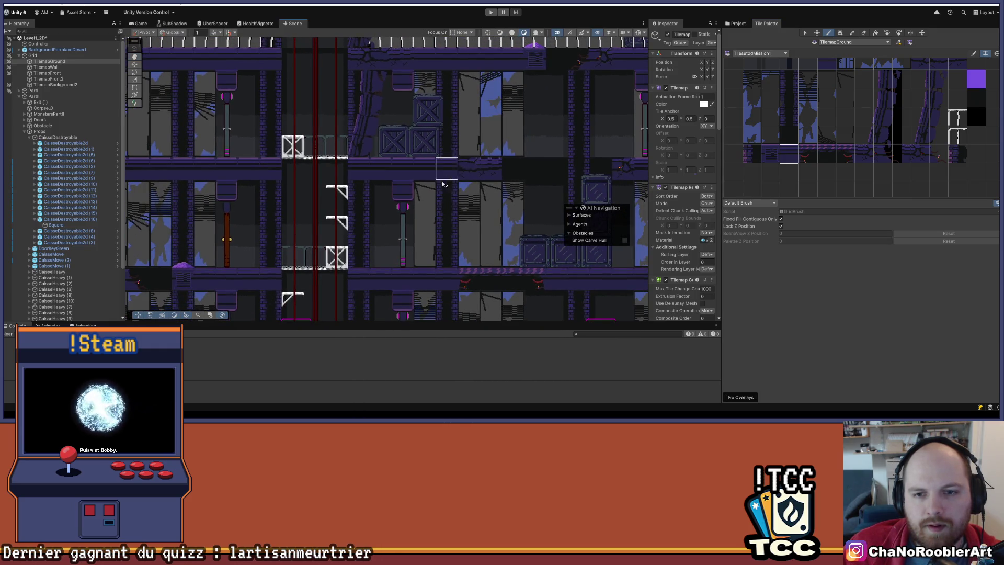
{"action": "scroll", "coordinate": [456, 145], "scroll_direction": "down", "scroll_amount": 3}
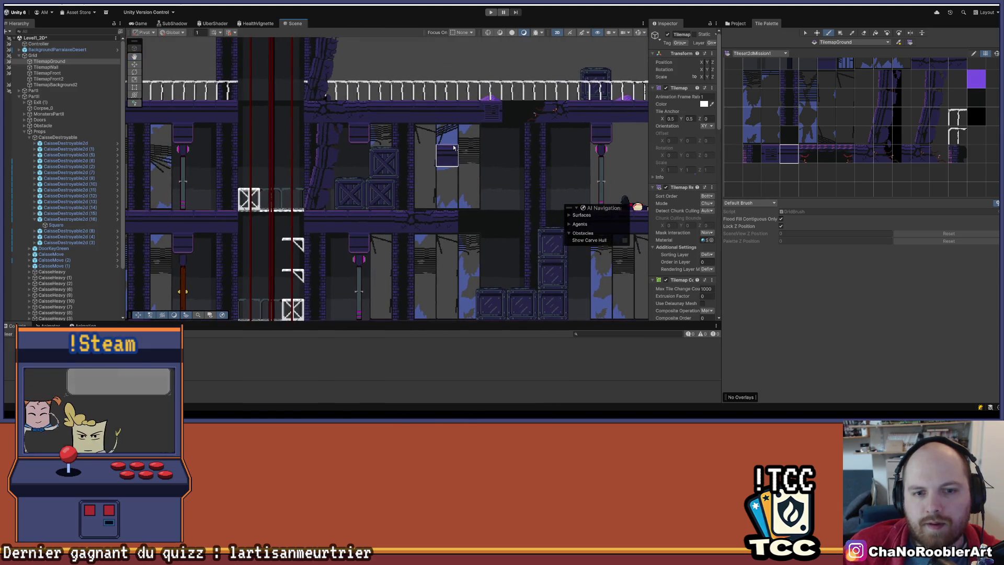
{"action": "scroll", "coordinate": [453, 137], "scroll_direction": "down", "scroll_amount": 3}
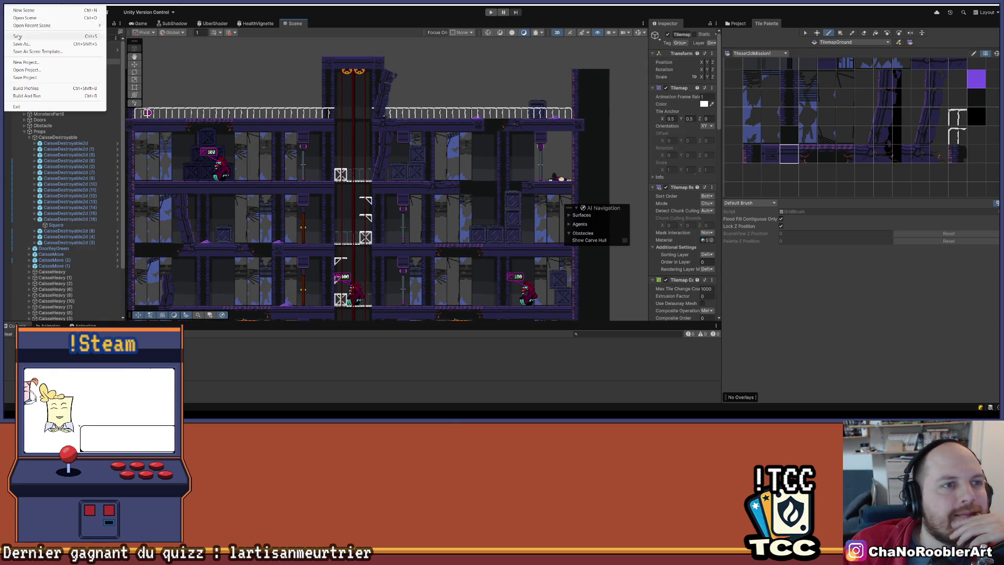
{"action": "left_click_drag", "start_coordinate": [453, 182], "coordinate": [396, 95]}
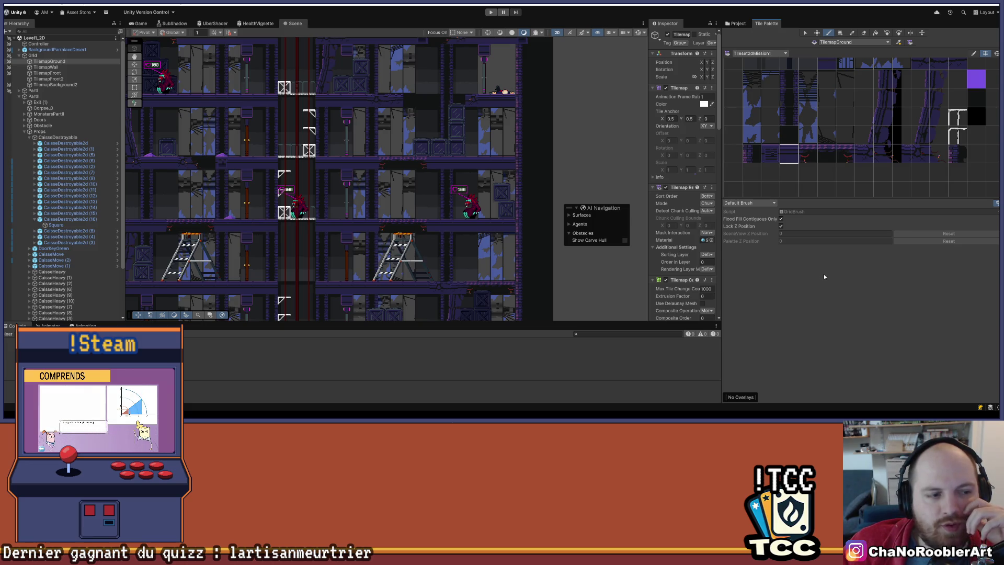
{"action": "scroll", "coordinate": [335, 178], "scroll_direction": "down", "scroll_amount": 5}
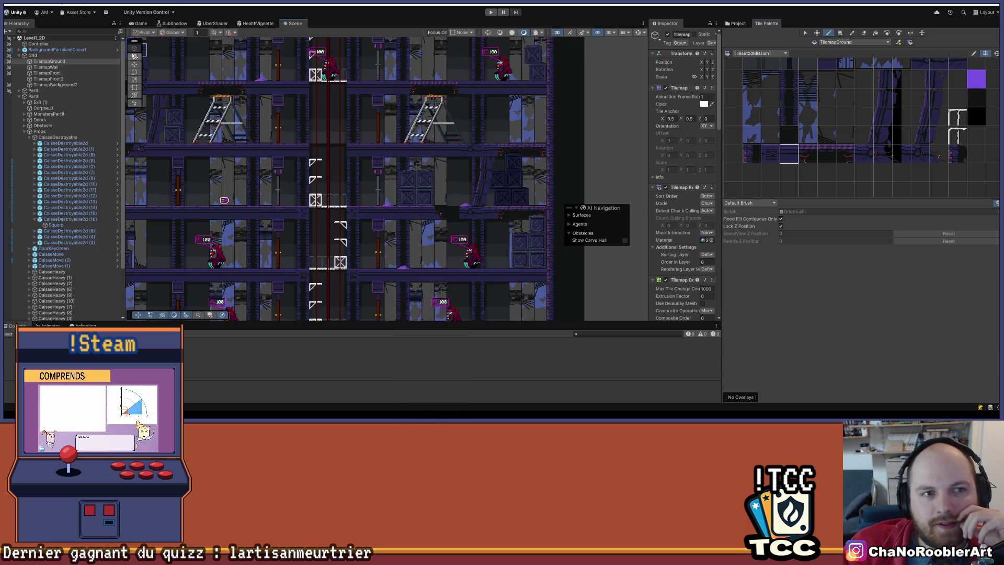
{"action": "left_click", "coordinate": [135, 64]}
{"action": "scroll", "coordinate": [433, 124], "scroll_direction": "down", "scroll_amount": 2}
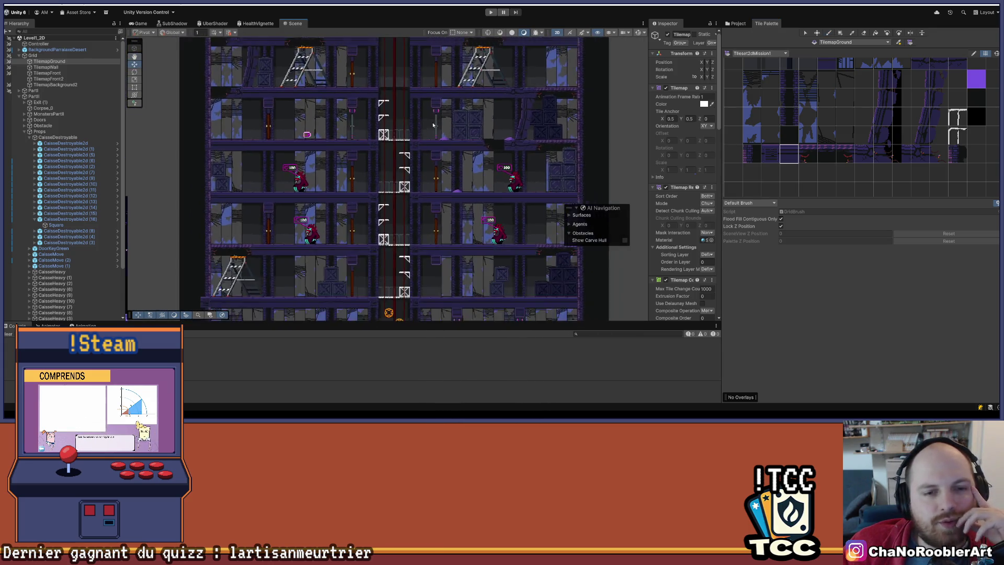
{"action": "scroll", "coordinate": [433, 124], "scroll_direction": "down", "scroll_amount": 2}
{"action": "scroll", "coordinate": [430, 143], "scroll_direction": "down", "scroll_amount": 1}
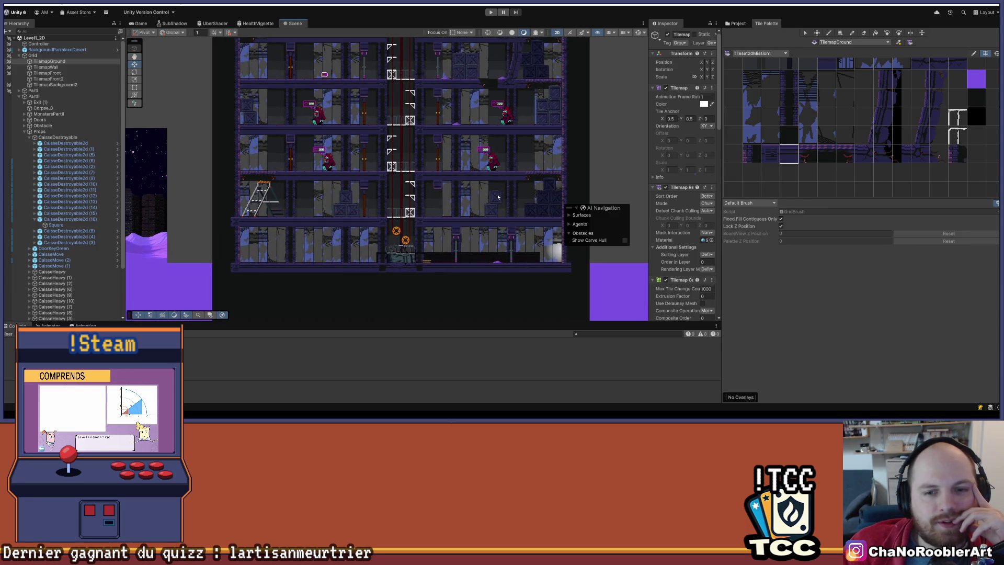
{"action": "scroll", "coordinate": [498, 196], "scroll_direction": "up", "scroll_amount": 5}
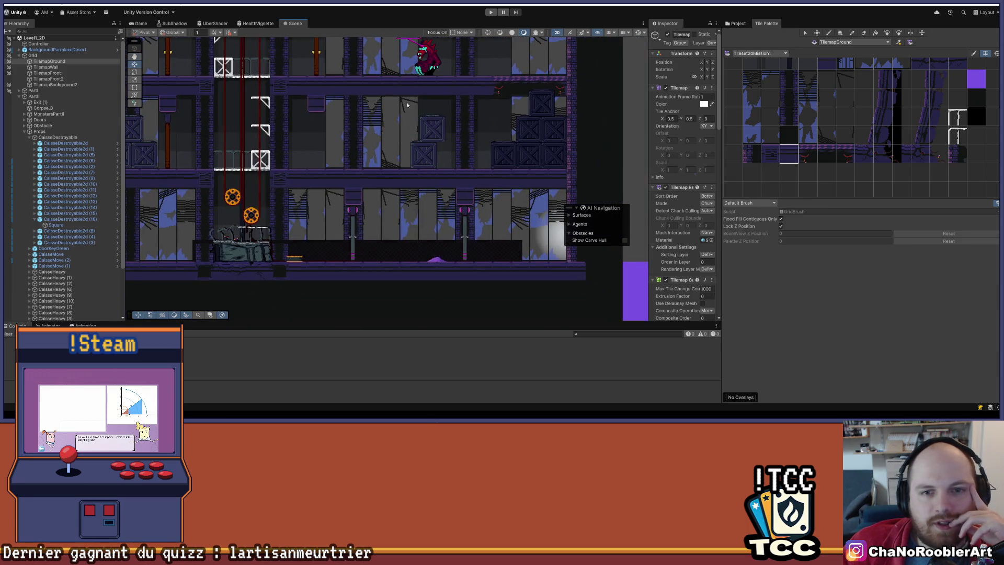
{"action": "mouse_move", "coordinate": [407, 105]}
{"action": "left_mouse_down"}
{"action": "mouse_move", "coordinate": [450, 245]}
{"action": "mouse_move", "coordinate": [436, 292]}
{"action": "left_mouse_up"}
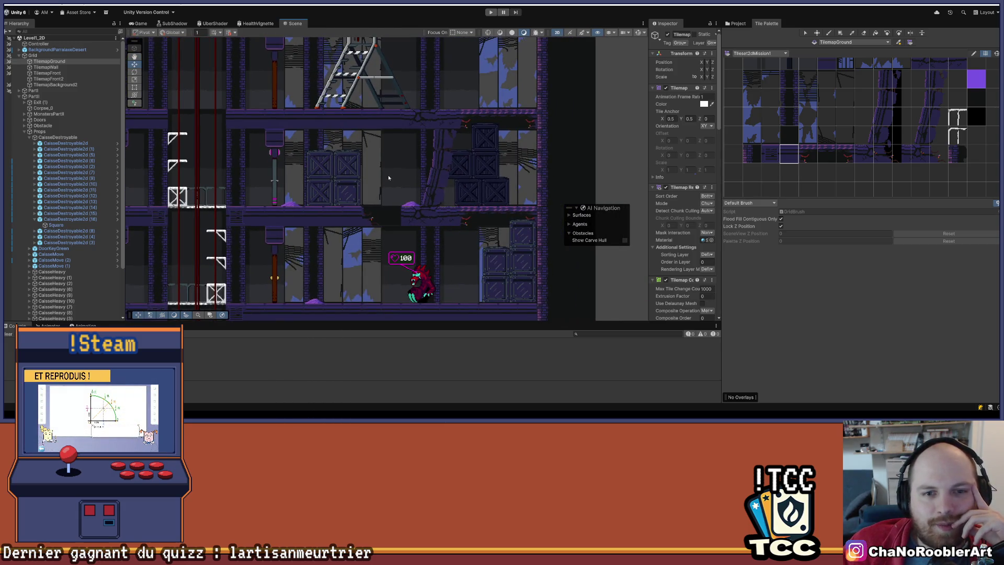
{"action": "scroll", "coordinate": [389, 178], "scroll_direction": "left", "scroll_amount": 10}
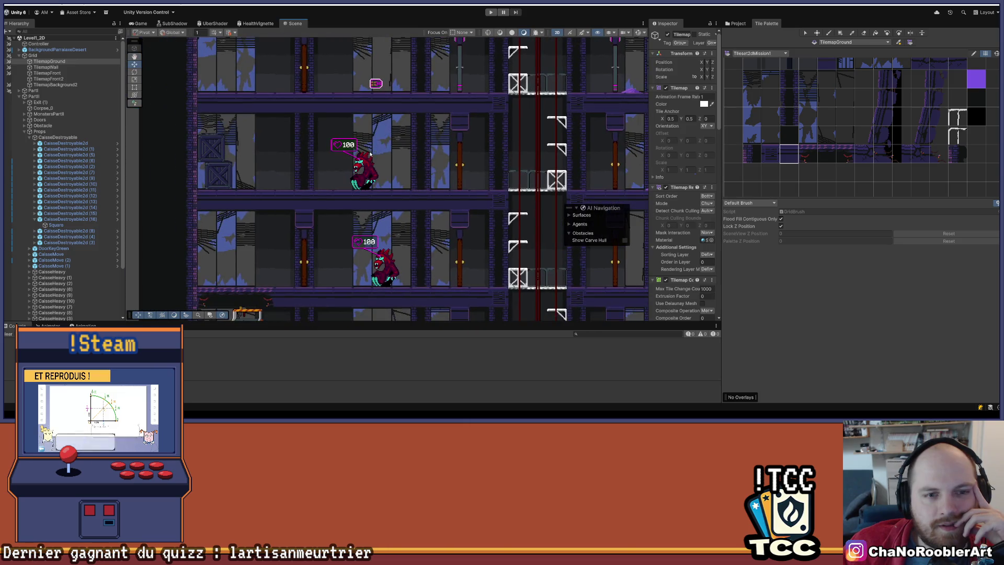
{"action": "scroll", "coordinate": [296, 142], "scroll_direction": "down", "scroll_amount": 5}
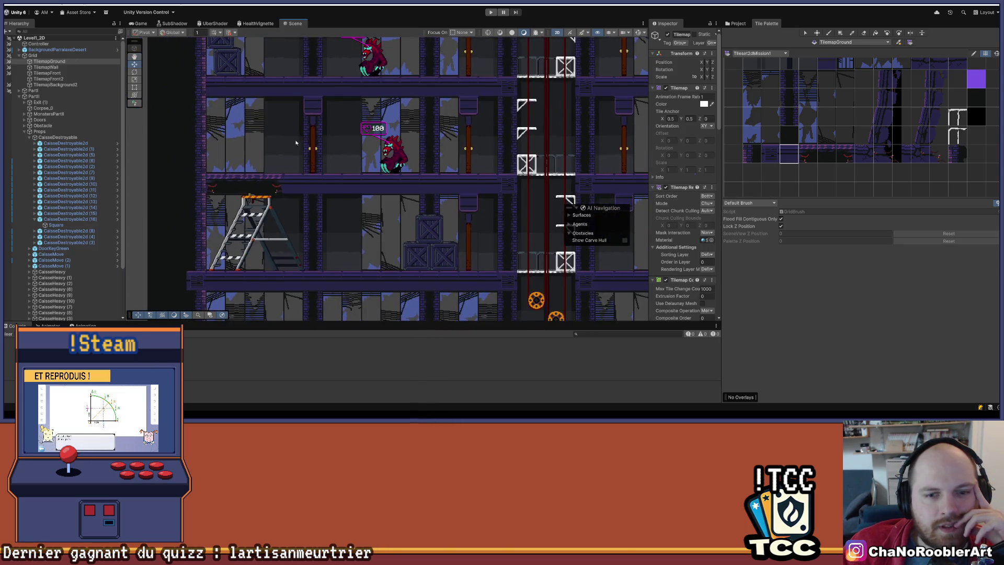
{"action": "scroll", "coordinate": [296, 142], "scroll_direction": "down", "scroll_amount": 4}
{"action": "scroll", "coordinate": [296, 143], "scroll_direction": "right", "scroll_amount": 2}
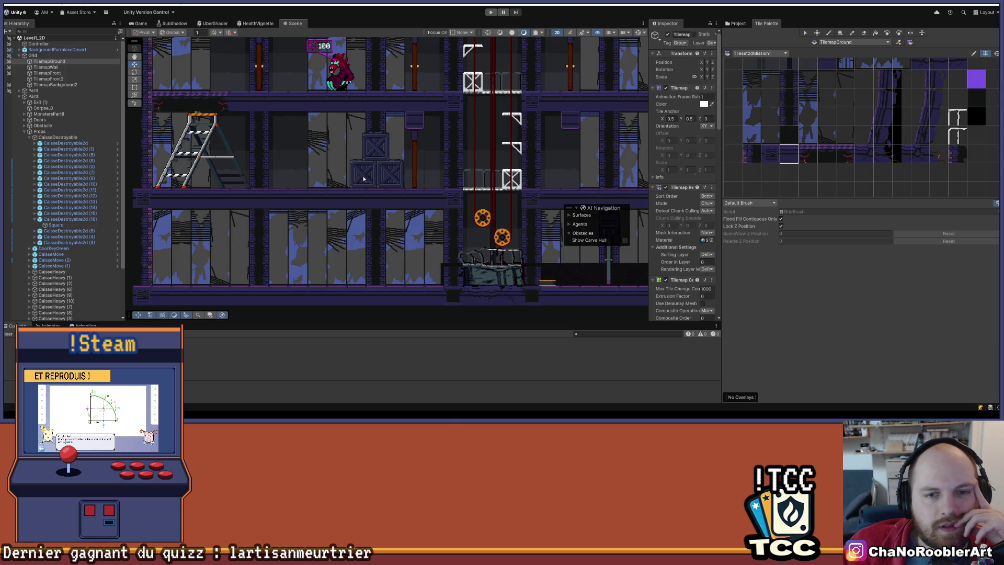
{"action": "scroll", "coordinate": [363, 179], "scroll_direction": "down", "scroll_amount": 5}
{"action": "scroll", "coordinate": [335, 244], "scroll_direction": "down", "scroll_amount": 8}
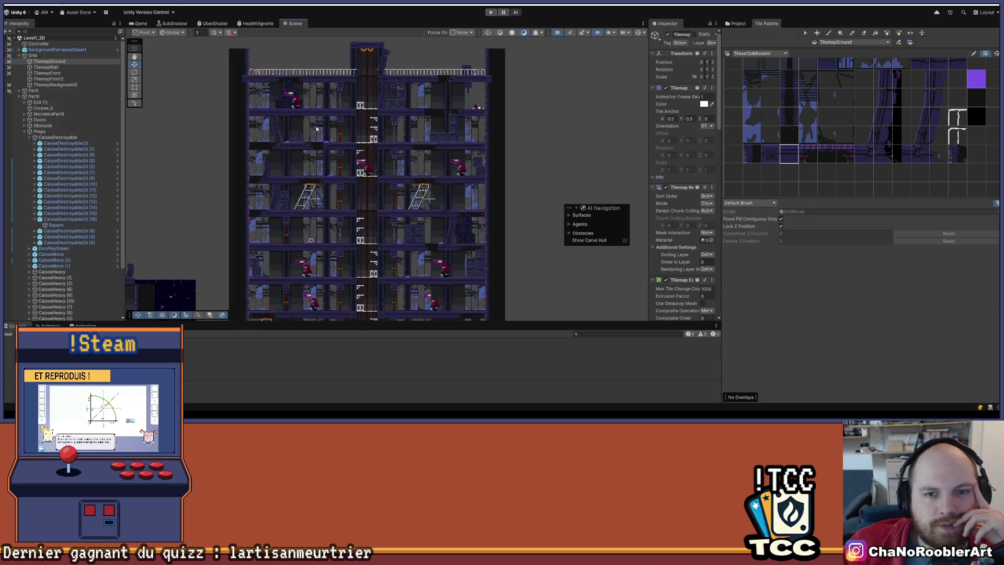
{"action": "scroll", "coordinate": [317, 128], "scroll_direction": "down", "scroll_amount": 5}
{"action": "scroll", "coordinate": [317, 128], "scroll_direction": "down", "scroll_amount": 3}
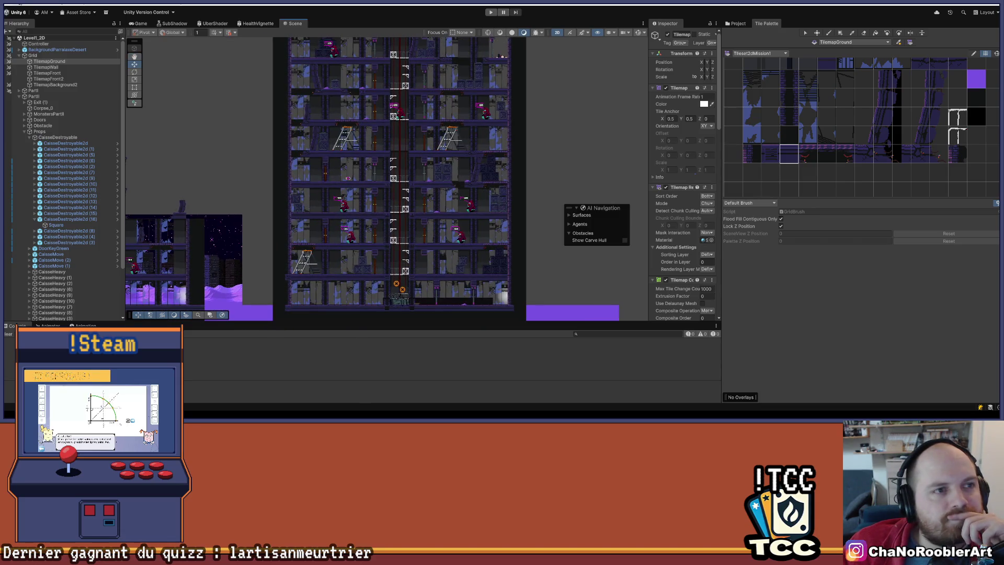
{"action": "mouse_move", "coordinate": [258, 242]}
{"action": "left_mouse_down"}
{"action": "mouse_move", "coordinate": [363, 162]}
{"action": "mouse_move", "coordinate": [492, 190]}
{"action": "left_mouse_up"}
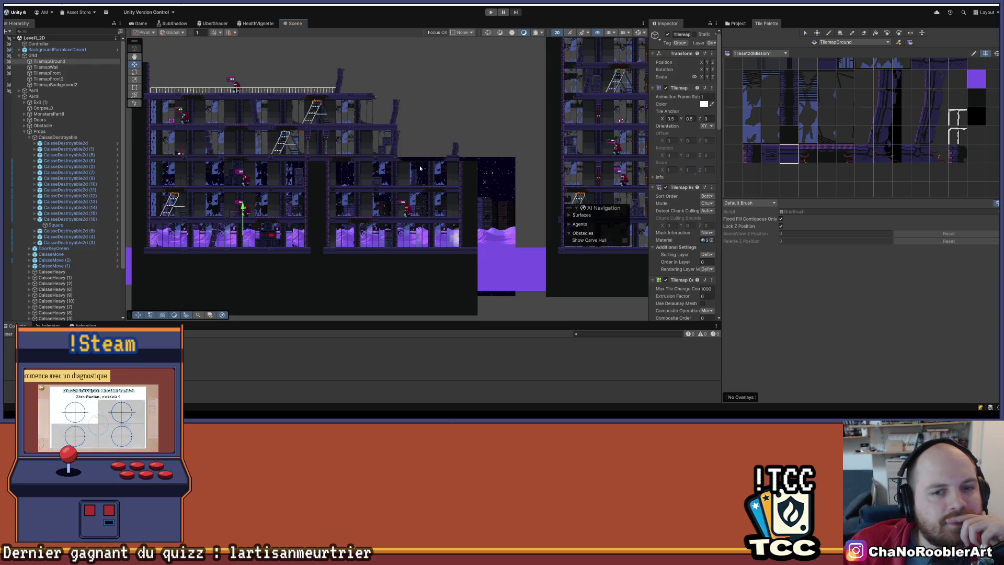
{"action": "scroll", "coordinate": [358, 182], "scroll_direction": "up", "scroll_amount": 3}
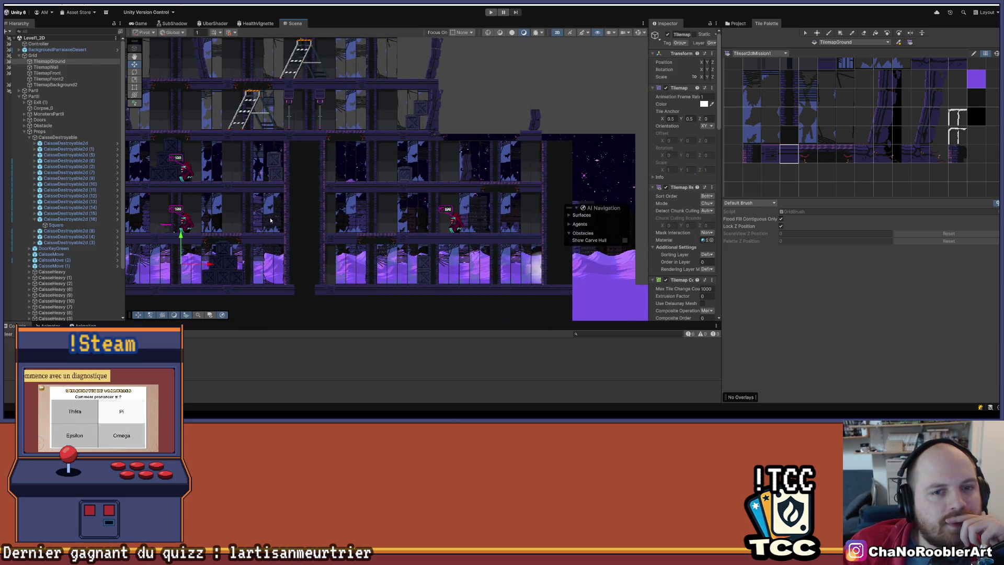
{"action": "scroll", "coordinate": [438, 212], "scroll_direction": "left", "scroll_amount": 5}
{"action": "scroll", "coordinate": [438, 212], "scroll_direction": "down", "scroll_amount": 2}
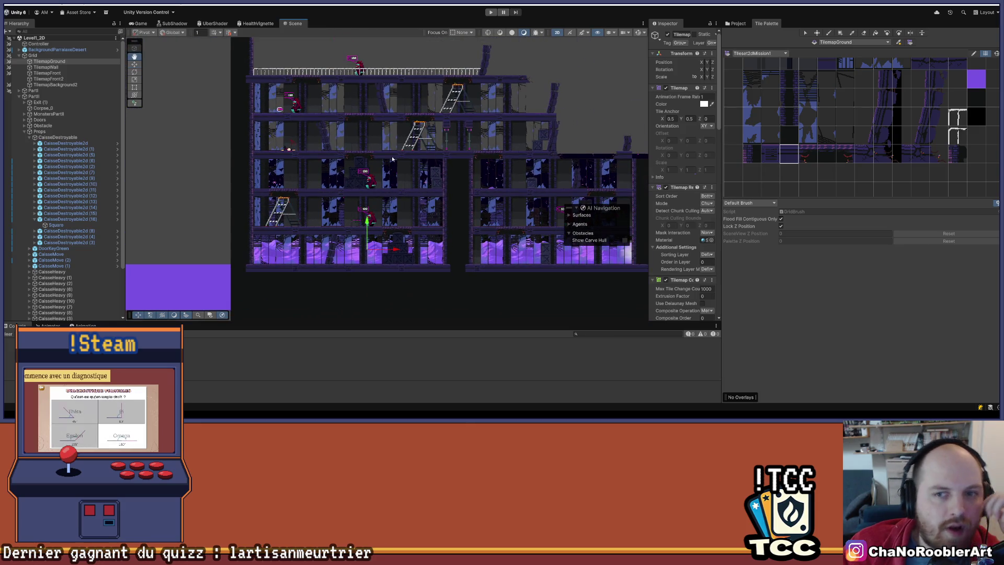
{"action": "scroll", "coordinate": [458, 153], "scroll_direction": "left", "scroll_amount": 3}
{"action": "scroll", "coordinate": [458, 153], "scroll_direction": "right", "scroll_amount": 1}
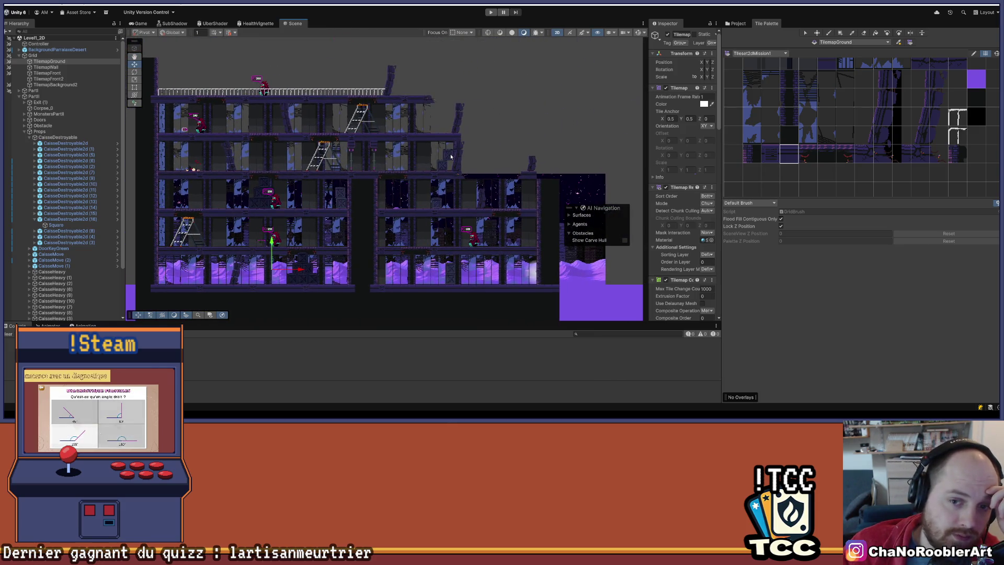
{"action": "scroll", "coordinate": [477, 234], "scroll_direction": "up", "scroll_amount": 1}
{"action": "scroll", "coordinate": [477, 234], "scroll_direction": "up", "scroll_amount": 1}
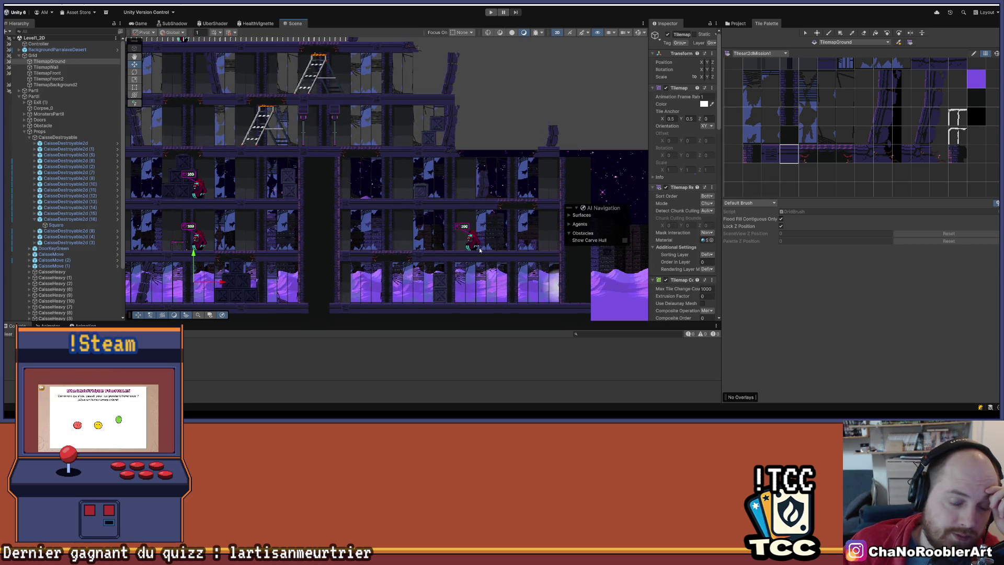
{"action": "scroll", "coordinate": [468, 240], "scroll_direction": "left", "scroll_amount": 5}
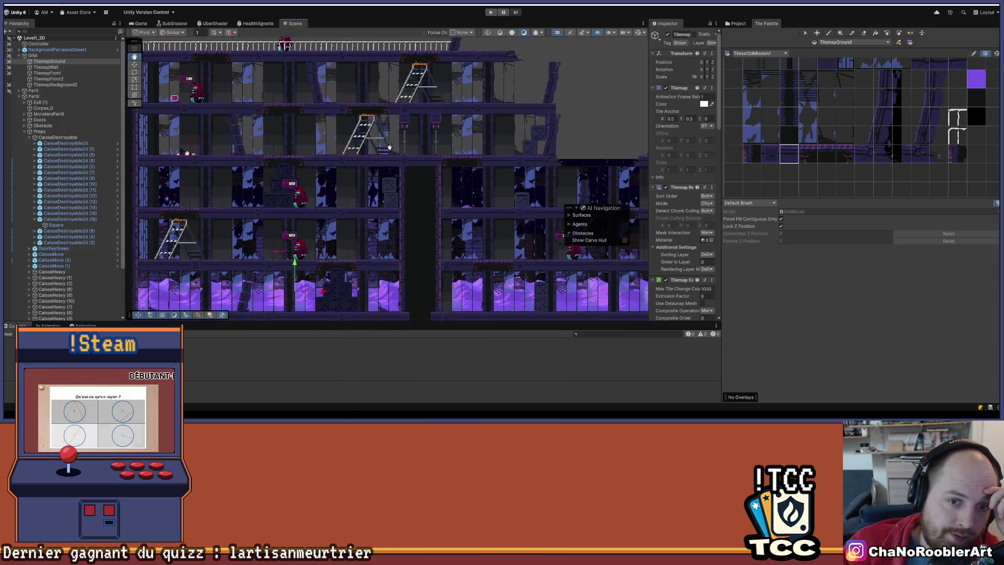
{"action": "scroll", "coordinate": [390, 153], "scroll_direction": "down", "scroll_amount": 3}
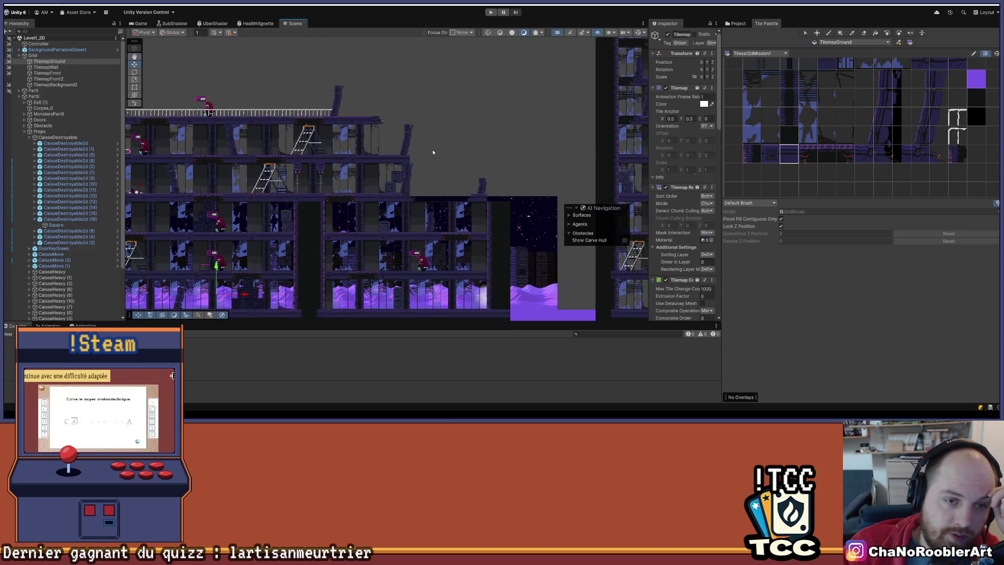
{"action": "scroll", "coordinate": [421, 172], "scroll_direction": "down", "scroll_amount": 2}
{"action": "scroll", "coordinate": [416, 209], "scroll_direction": "right", "scroll_amount": 5}
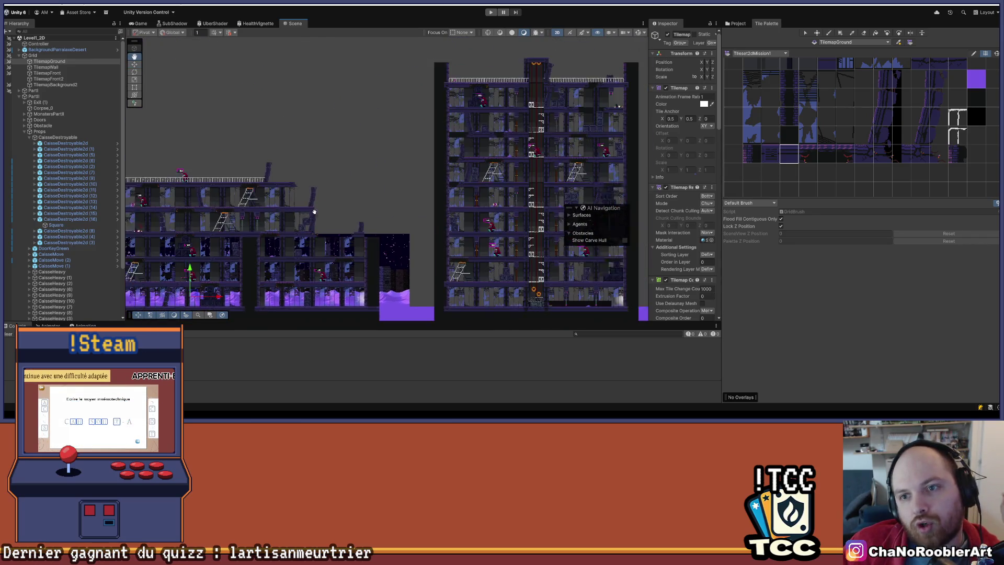
{"action": "scroll", "coordinate": [414, 217], "scroll_direction": "right", "scroll_amount": 5}
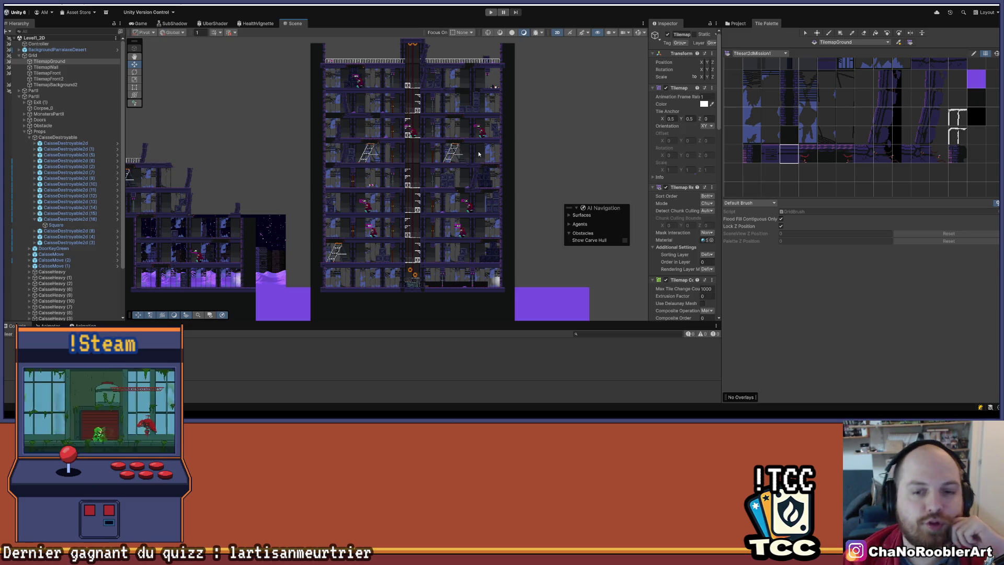
{"action": "scroll", "coordinate": [511, 214], "scroll_direction": "up", "scroll_amount": 5}
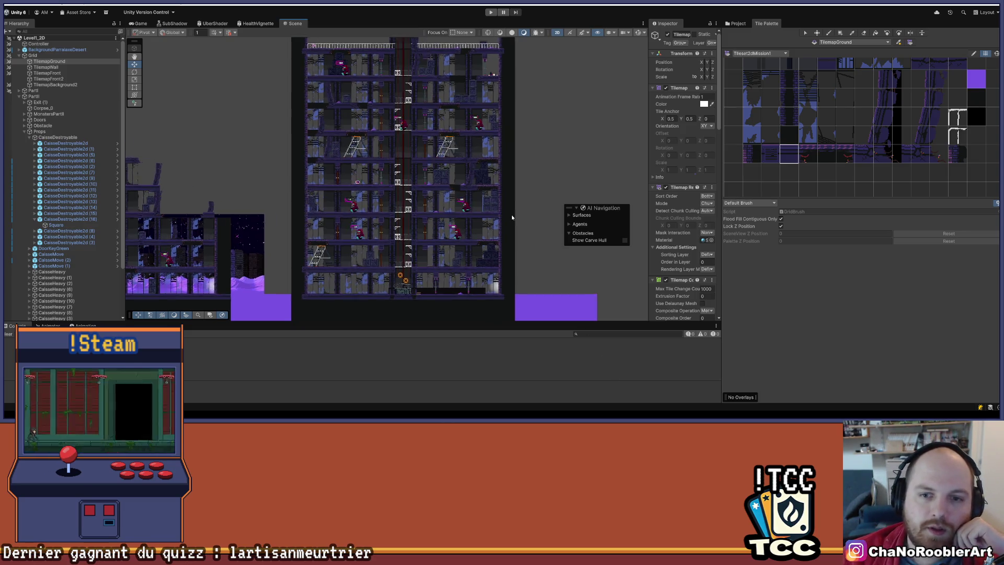
{"action": "scroll", "coordinate": [463, 100], "scroll_direction": "up", "scroll_amount": 2}
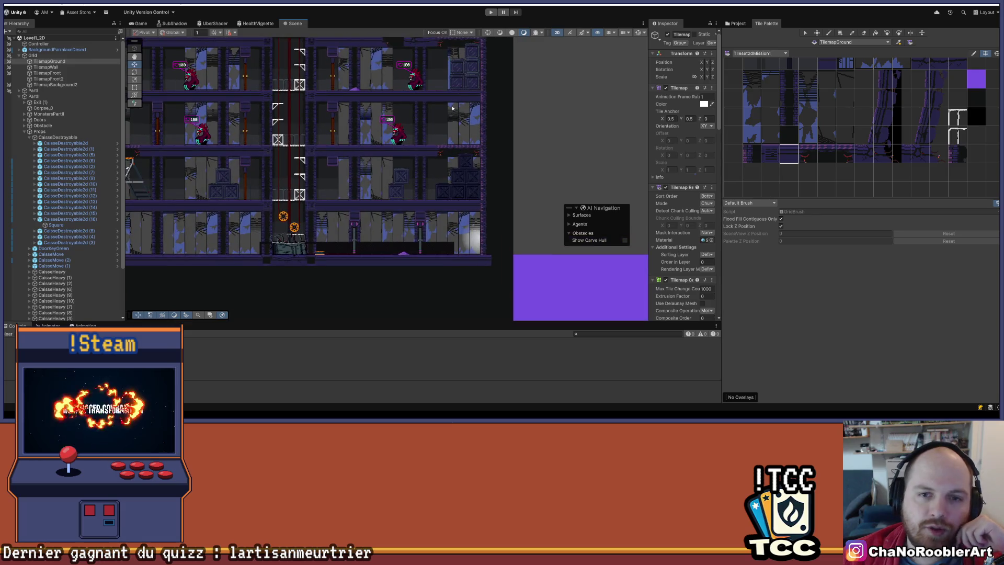
{"action": "scroll", "coordinate": [335, 135], "scroll_direction": "down", "scroll_amount": 4}
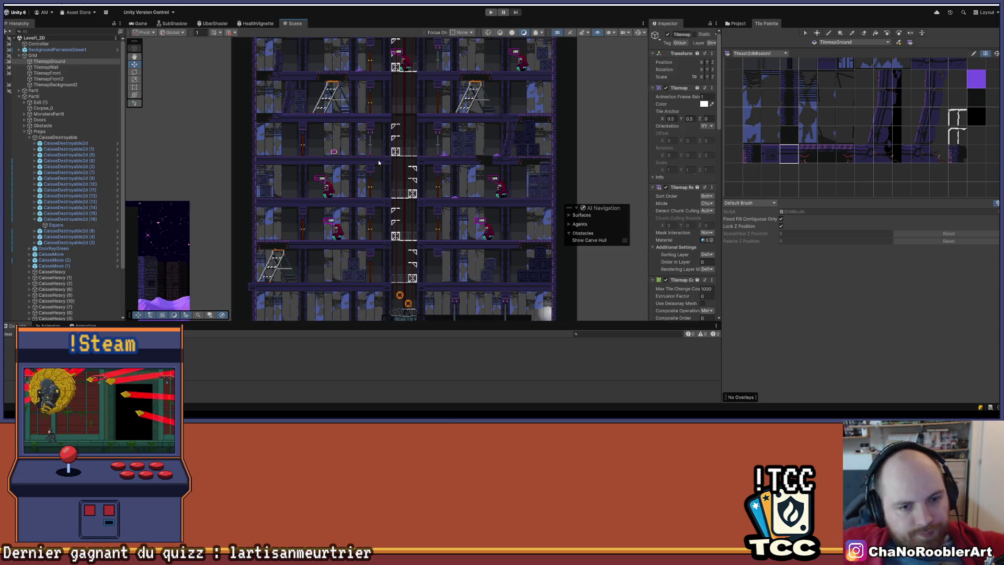
{"action": "scroll", "coordinate": [470, 146], "scroll_direction": "down", "scroll_amount": 3}
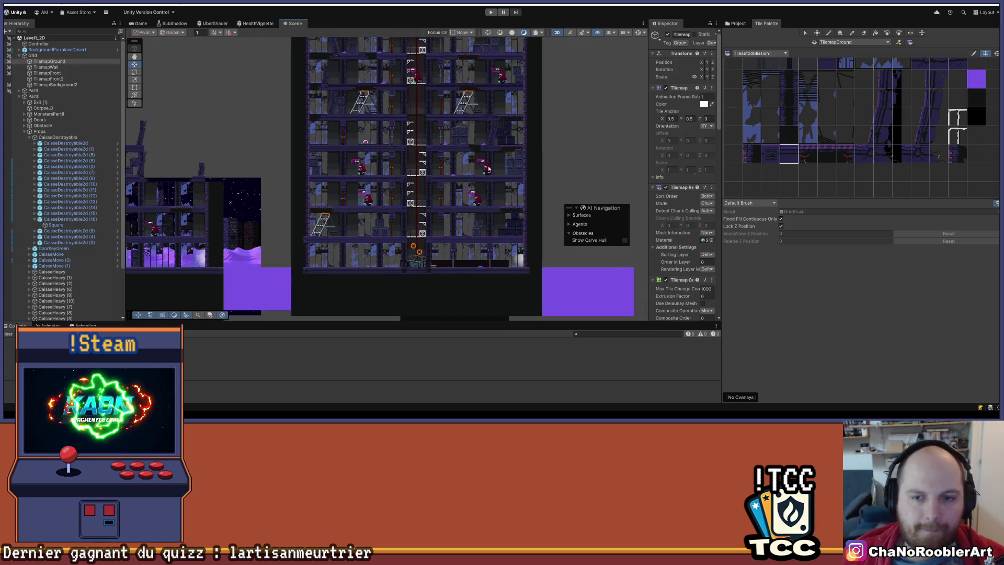
{"action": "scroll", "coordinate": [488, 167], "scroll_direction": "down", "scroll_amount": 2}
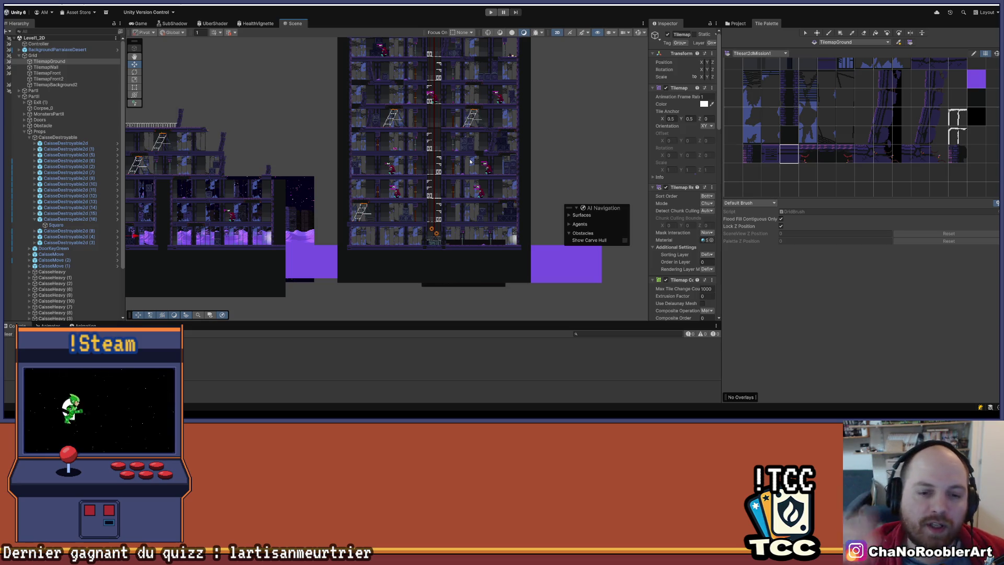
{"action": "scroll", "coordinate": [170, 139], "scroll_direction": "left", "scroll_amount": 5}
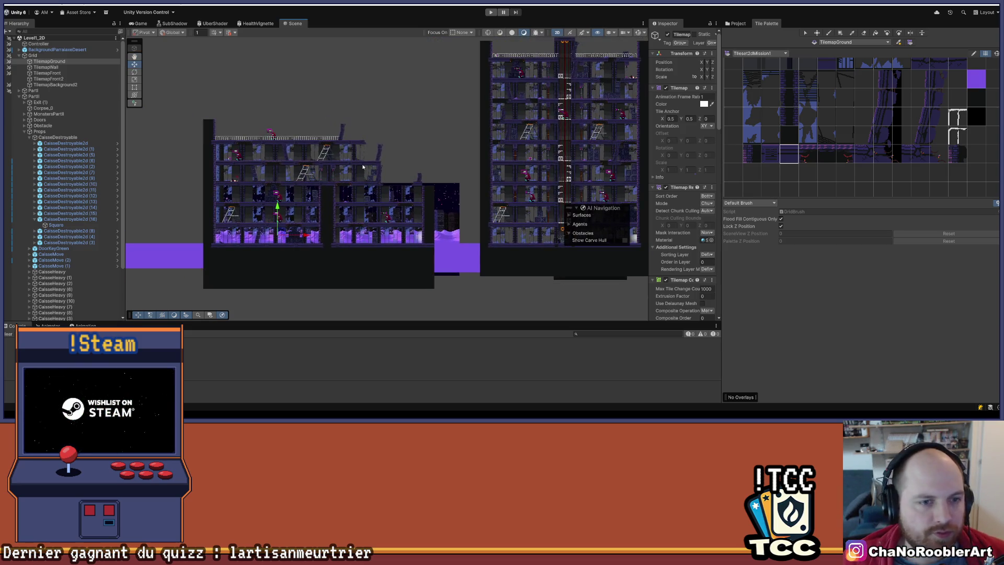
{"action": "scroll", "coordinate": [358, 170], "scroll_direction": "right", "scroll_amount": 5}
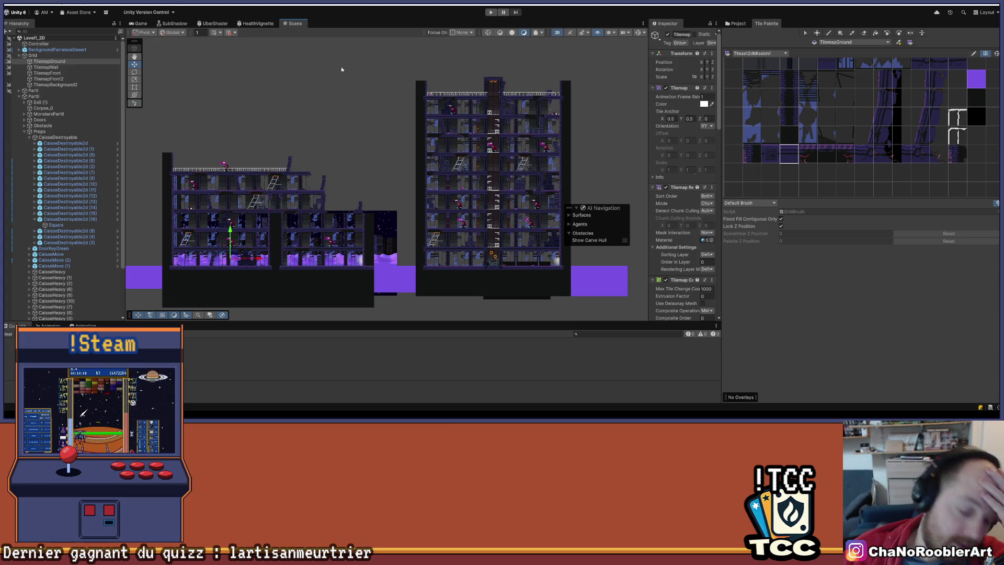
Collapse Props, clear the selection and save the Level1_2D scene.
{"action": "left_click", "coordinate": [23, 132]}
{"action": "left_click", "coordinate": [62, 172]}
{"action": "left_click", "coordinate": [12, 2]}
{"action": "left_click", "coordinate": [22, 38]}
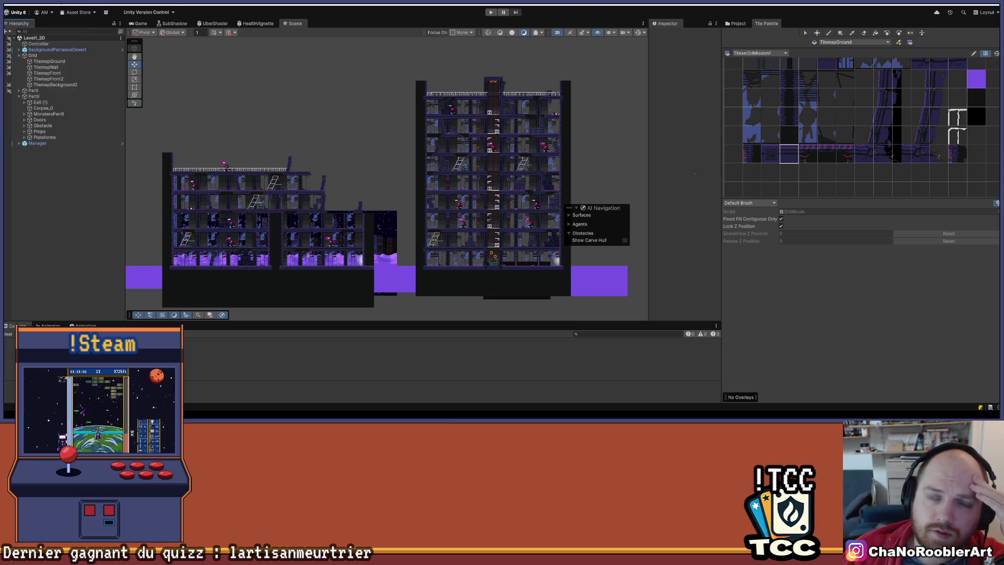
Open the Level1 scene from the Project assets and view it in 3D perspective.
{"action": "left_click", "coordinate": [737, 24]}
{"action": "double_click", "coordinate": [897, 65]}
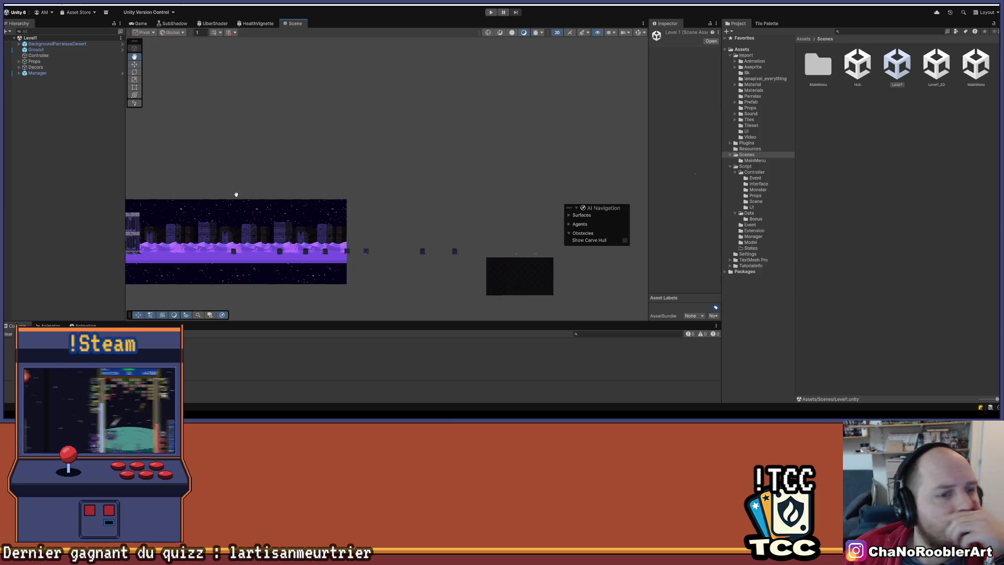
{"action": "scroll", "coordinate": [447, 156], "scroll_direction": "up", "scroll_amount": 6}
{"action": "scroll", "coordinate": [446, 156], "scroll_direction": "down", "scroll_amount": 8}
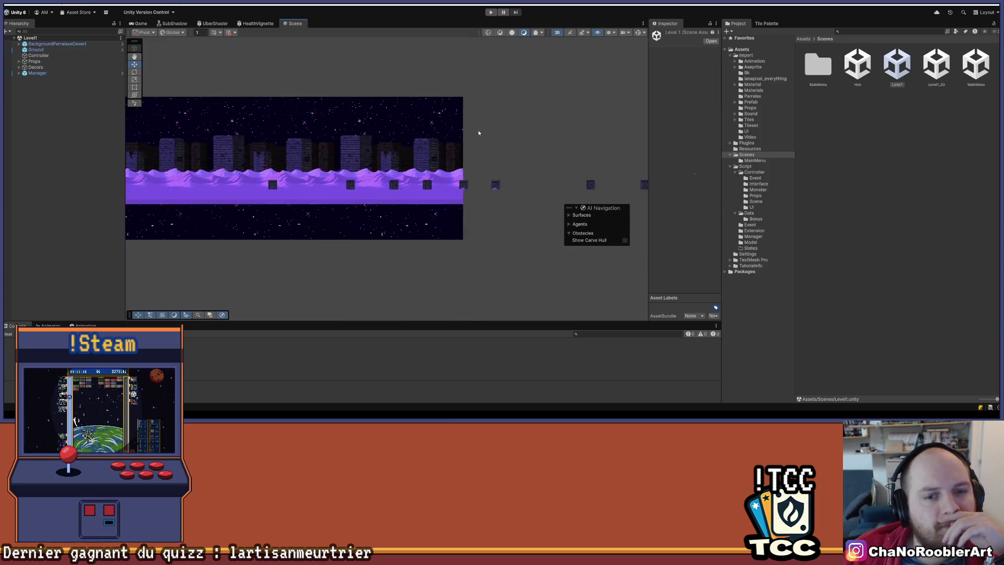
{"action": "scroll", "coordinate": [375, 141], "scroll_direction": "down", "scroll_amount": 1}
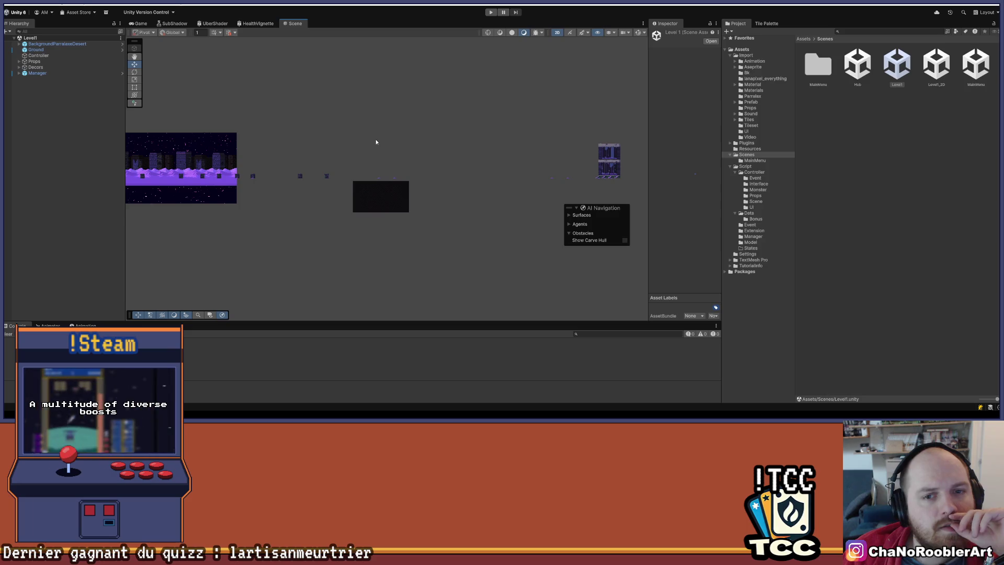
{"action": "scroll", "coordinate": [375, 141], "scroll_direction": "right", "scroll_amount": 10}
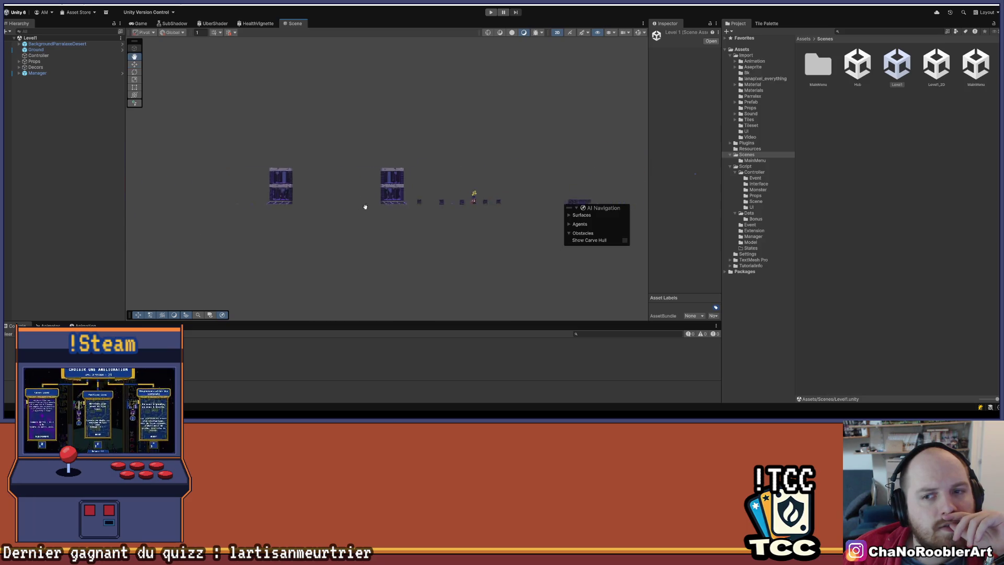
{"action": "scroll", "coordinate": [433, 175], "scroll_direction": "up", "scroll_amount": 3}
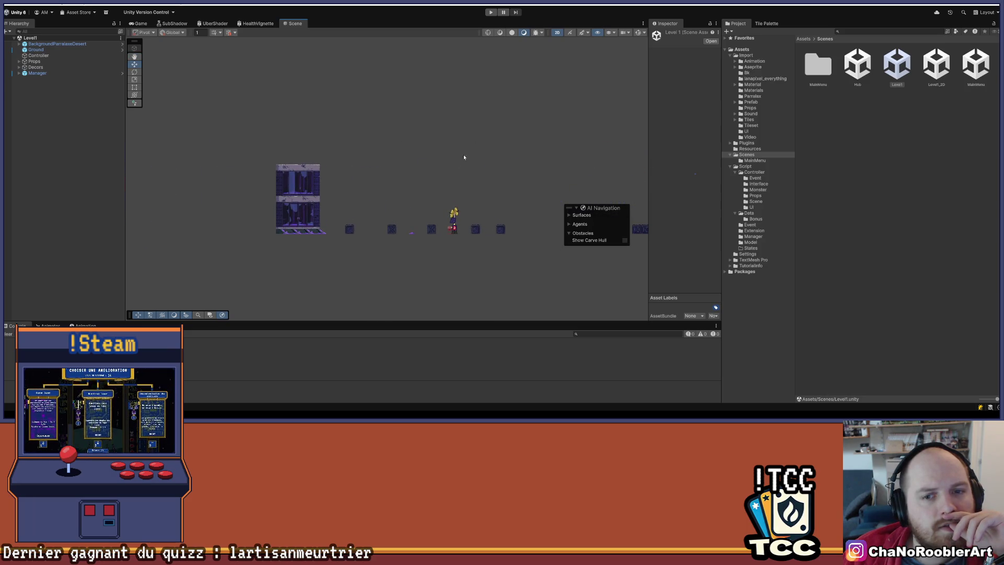
{"action": "left_click", "coordinate": [557, 32]}
{"action": "mouse_move", "coordinate": [523, 78]}
{"action": "left_mouse_down"}
{"action": "mouse_move", "coordinate": [441, 173]}
{"action": "mouse_move", "coordinate": [459, 168]}
{"action": "mouse_move", "coordinate": [349, 161]}
{"action": "mouse_move", "coordinate": [460, 152]}
{"action": "mouse_move", "coordinate": [406, 157]}
{"action": "mouse_move", "coordinate": [456, 168]}
{"action": "mouse_move", "coordinate": [425, 179]}
{"action": "left_mouse_up"}
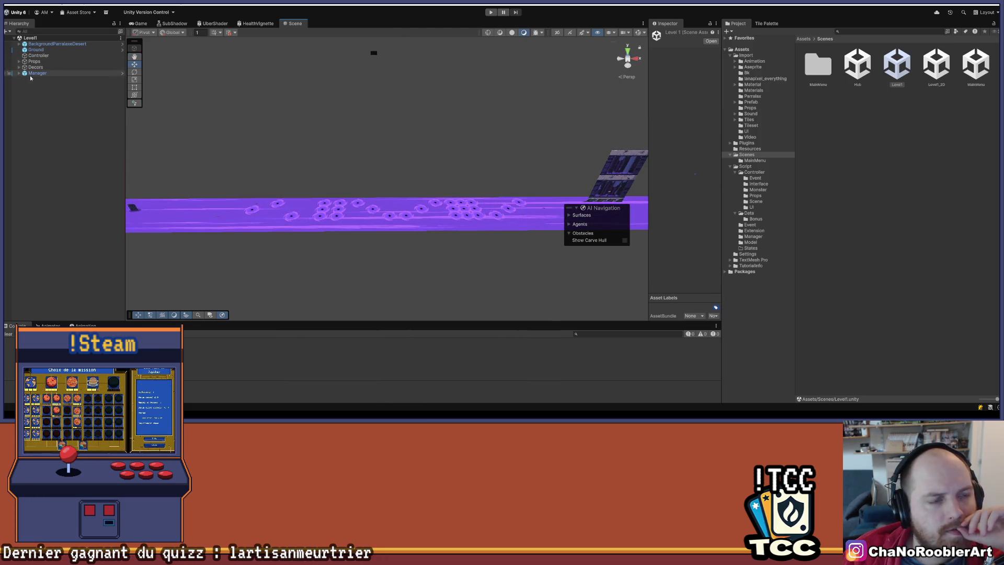
Widen the Inspector and show Controller's Pattern Semi Monster Element 0 and 1 ranges.
{"action": "left_click", "coordinate": [35, 56]}
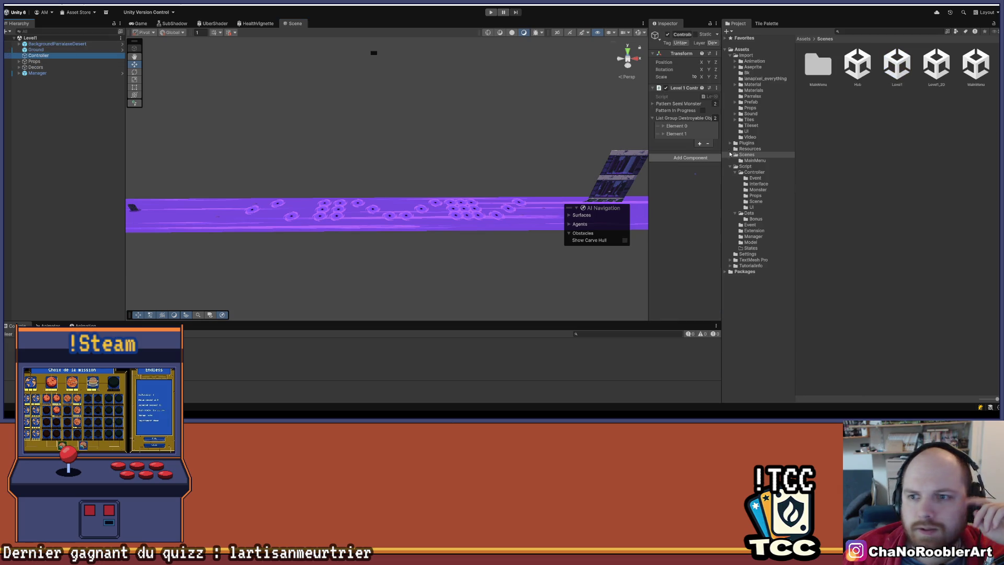
{"action": "left_click_drag", "start_coordinate": [648, 122], "coordinate": [600, 121]}
{"action": "left_click", "coordinate": [603, 118]}
{"action": "left_click", "coordinate": [603, 104]}
{"action": "left_click", "coordinate": [614, 111]}
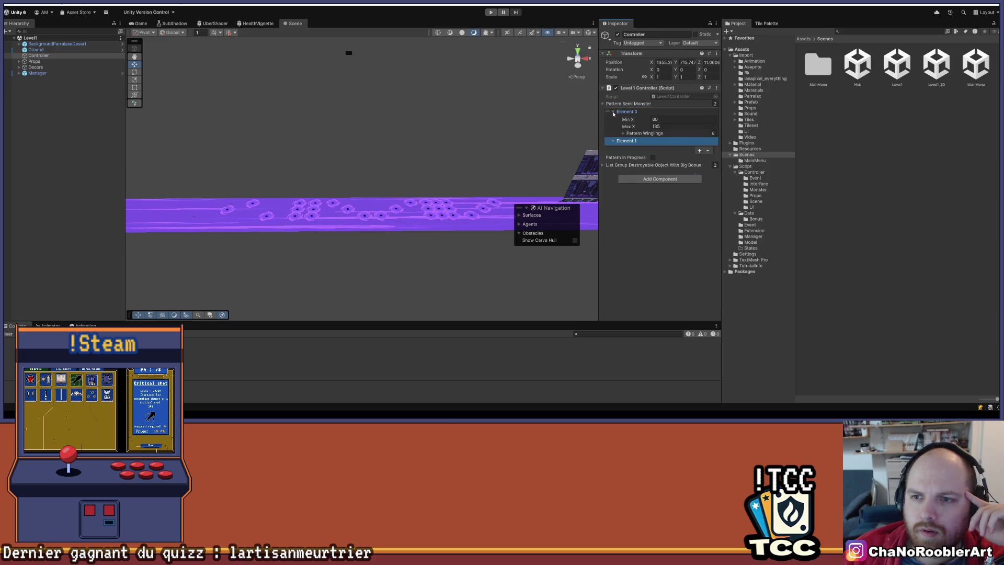
{"action": "left_click", "coordinate": [614, 141]}
{"action": "scroll", "coordinate": [472, 128], "scroll_direction": "down", "scroll_amount": 5}
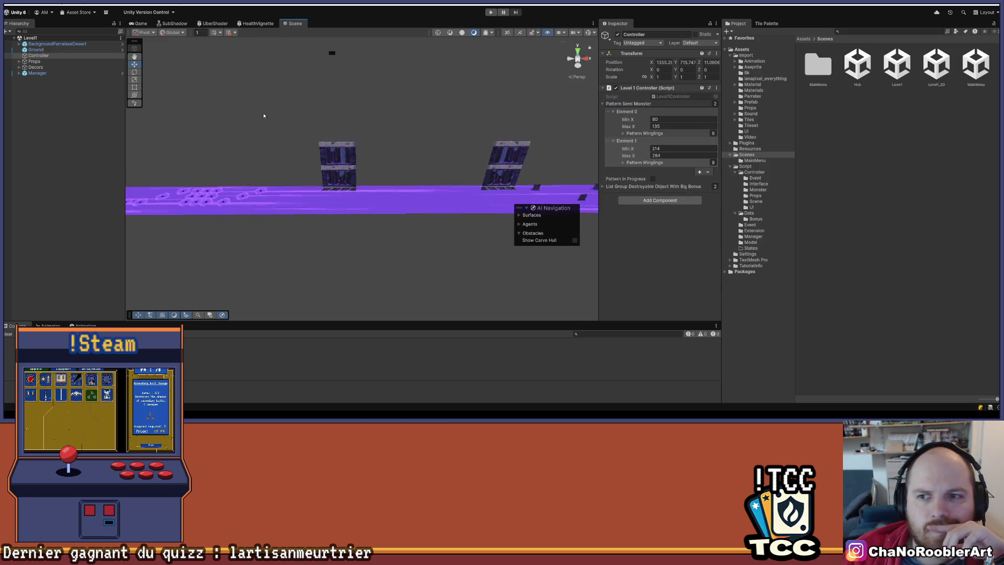
{"action": "scroll", "coordinate": [472, 128], "scroll_direction": "up", "scroll_amount": 5}
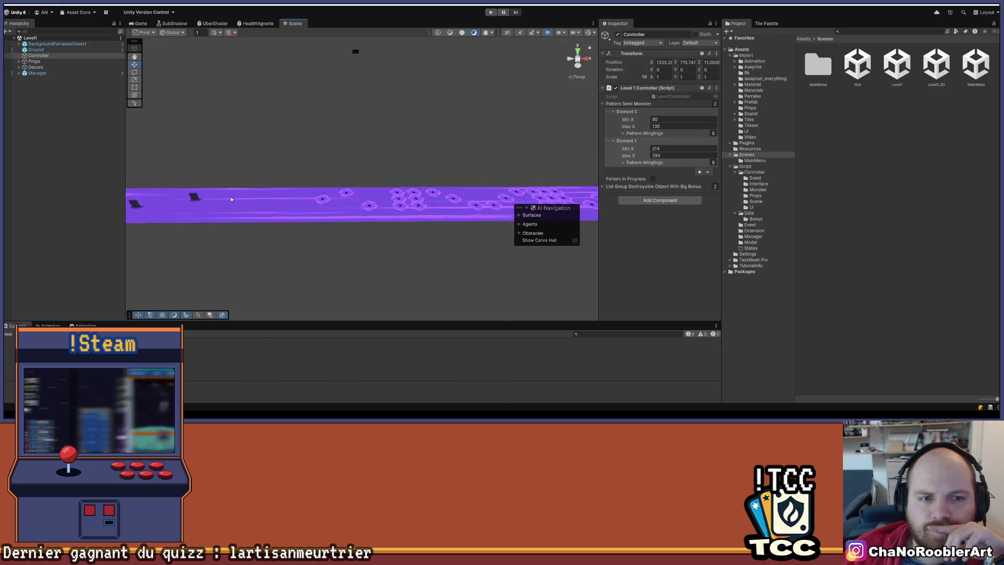
Inspect a destroyable crate on the ground, then deselect it.
{"action": "left_click", "coordinate": [195, 198]}
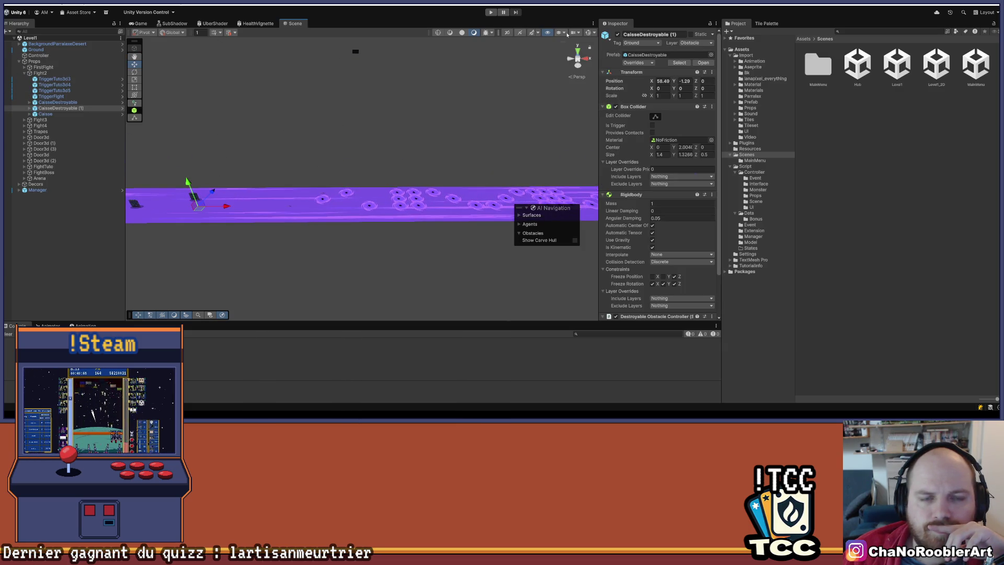
{"action": "mouse_move", "coordinate": [454, 138]}
{"action": "left_mouse_down"}
{"action": "mouse_move", "coordinate": [372, 157]}
{"action": "mouse_move", "coordinate": [425, 128]}
{"action": "mouse_move", "coordinate": [484, 144]}
{"action": "left_mouse_up"}
{"action": "left_click", "coordinate": [468, 155]}
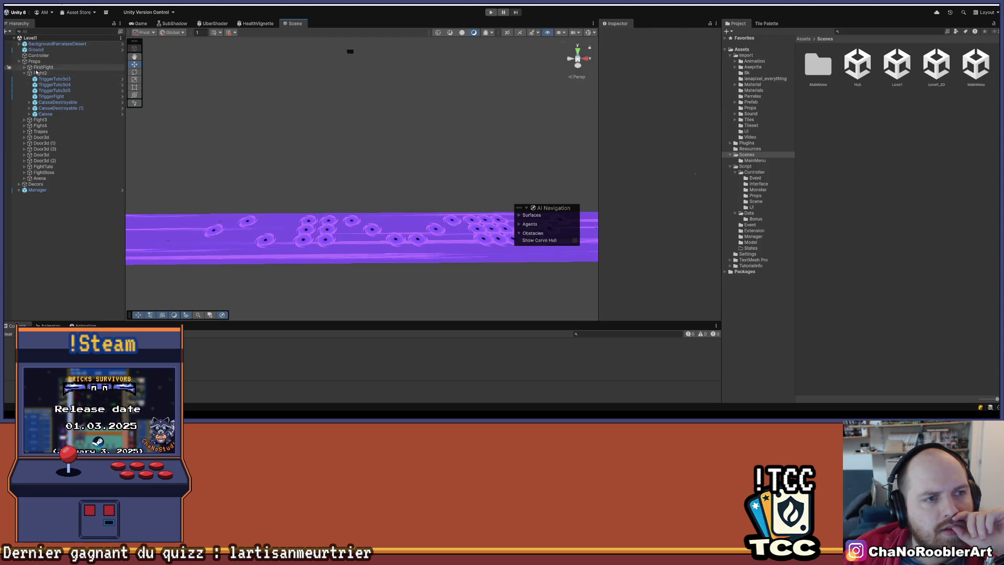
Collapse Fight2, expand FirstFight and select its Caisses object.
{"action": "left_click", "coordinate": [24, 73]}
{"action": "left_click", "coordinate": [24, 67]}
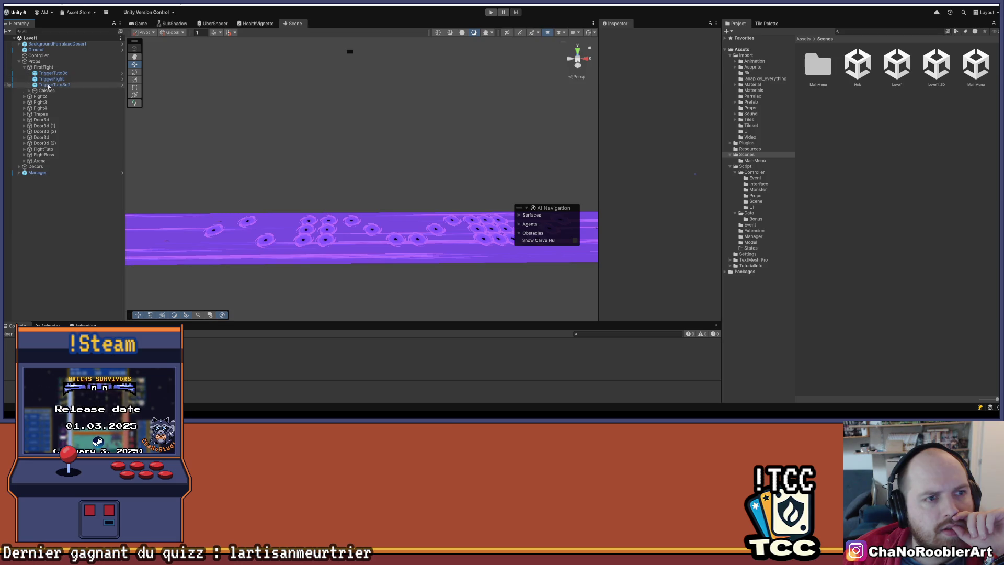
{"action": "left_click", "coordinate": [47, 91]}
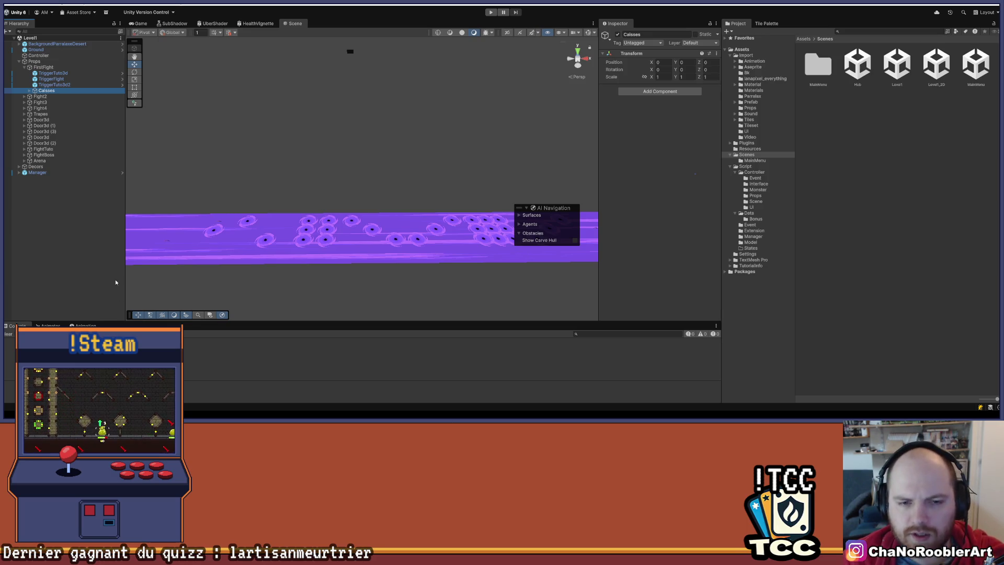
Pan and zoom the Scene view until the first crates on the strip fill the viewport.
{"action": "scroll", "coordinate": [327, 232], "scroll_direction": "down", "scroll_amount": 3}
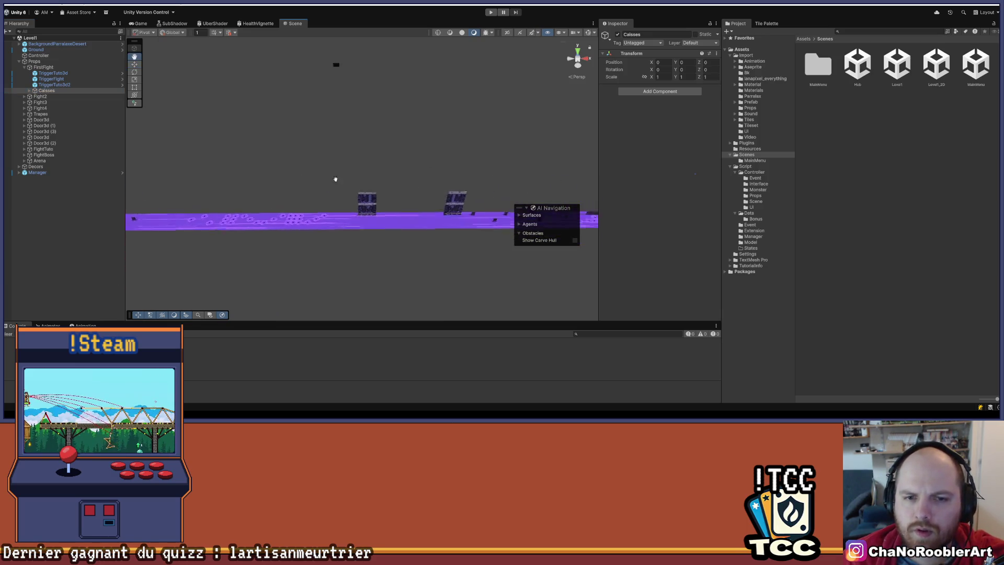
{"action": "mouse_move", "coordinate": [364, 184]}
{"action": "left_mouse_down"}
{"action": "mouse_move", "coordinate": [406, 157]}
{"action": "mouse_move", "coordinate": [294, 155]}
{"action": "mouse_move", "coordinate": [432, 159]}
{"action": "mouse_move", "coordinate": [213, 172]}
{"action": "mouse_move", "coordinate": [365, 177]}
{"action": "mouse_move", "coordinate": [350, 178]}
{"action": "mouse_move", "coordinate": [402, 148]}
{"action": "mouse_move", "coordinate": [354, 192]}
{"action": "left_mouse_up"}
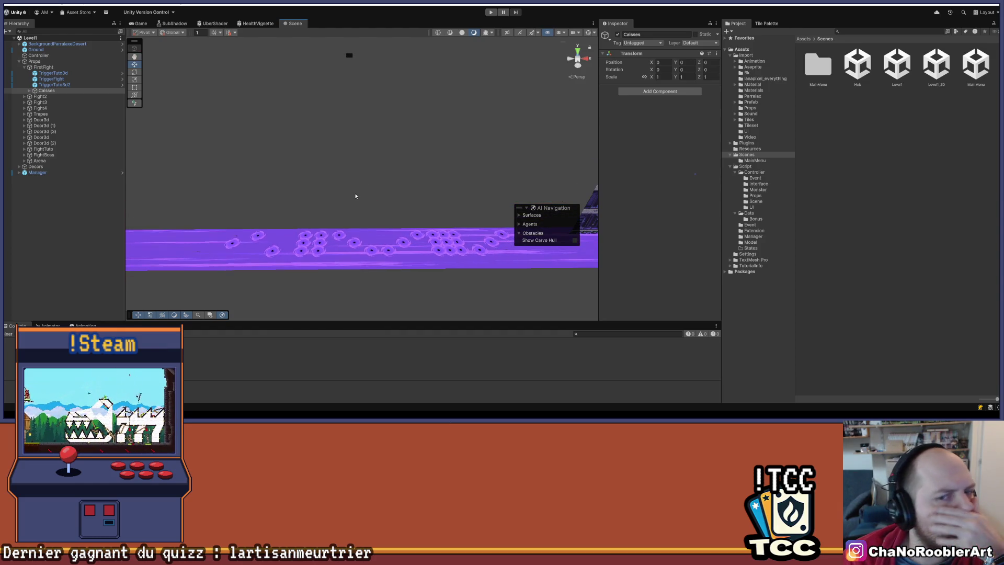
{"action": "left_click_drag", "start_coordinate": [258, 211], "coordinate": [498, 177]}
{"action": "left_click_drag", "start_coordinate": [288, 172], "coordinate": [403, 161]}
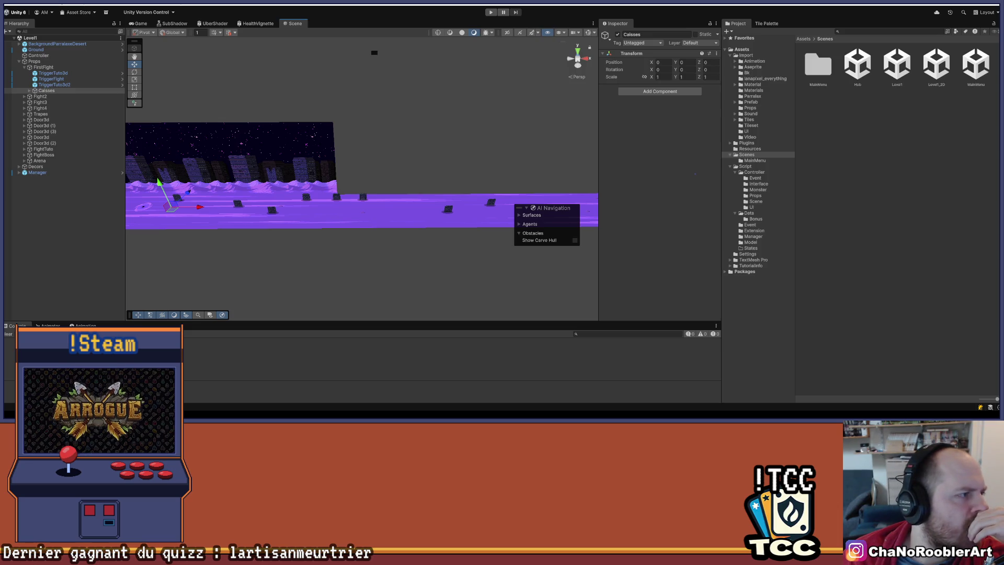
{"action": "scroll", "coordinate": [250, 146], "scroll_direction": "down", "scroll_amount": 10}
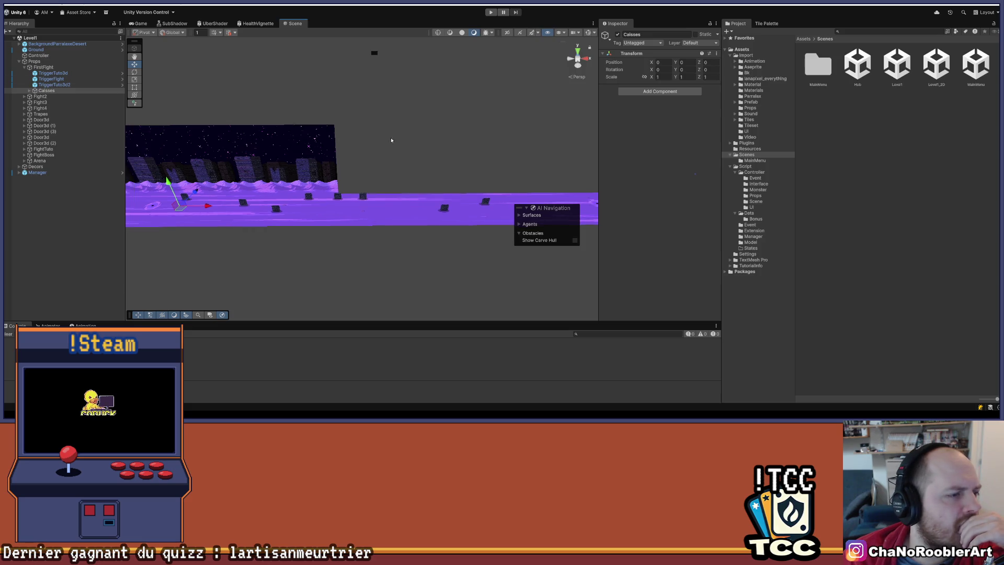
{"action": "scroll", "coordinate": [347, 140], "scroll_direction": "down", "scroll_amount": 3}
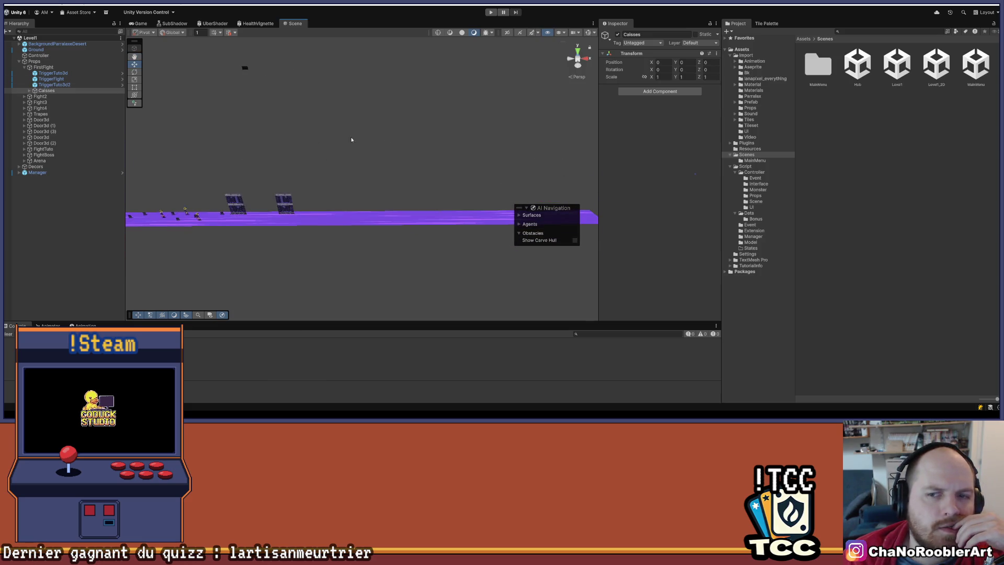
{"action": "scroll", "coordinate": [314, 162], "scroll_direction": "up", "scroll_amount": 4}
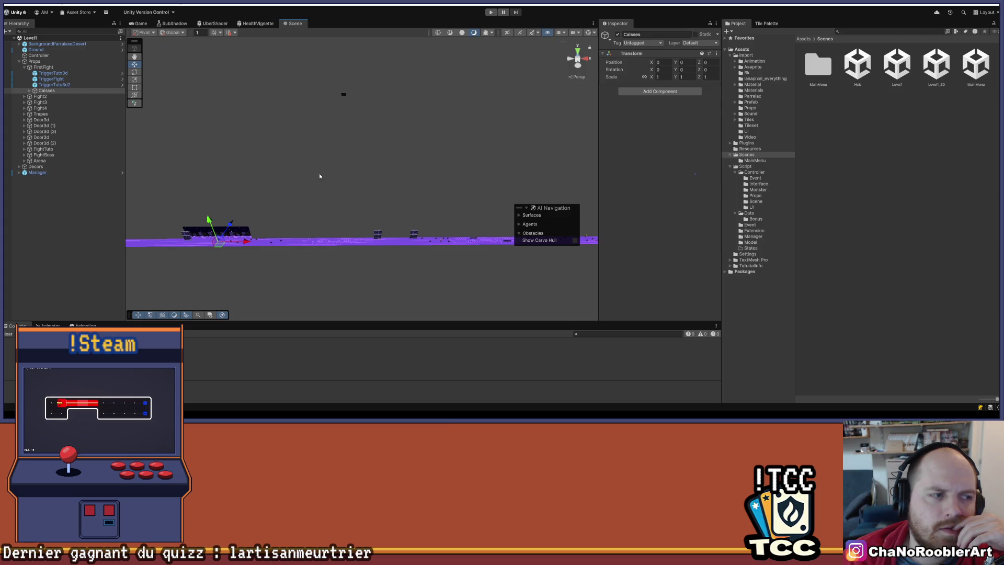
{"action": "scroll", "coordinate": [256, 234], "scroll_direction": "up", "scroll_amount": 5}
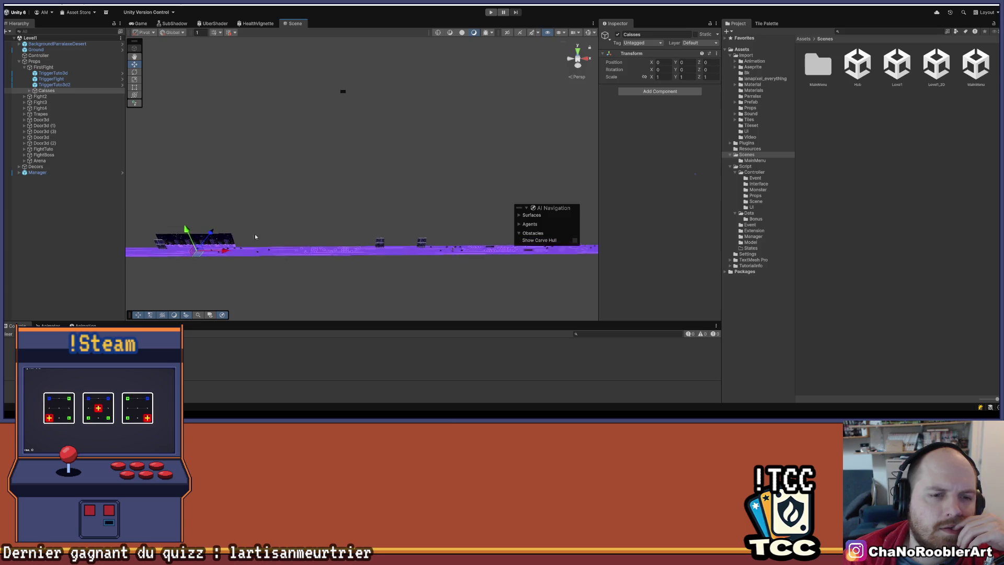
{"action": "scroll", "coordinate": [294, 175], "scroll_direction": "up", "scroll_amount": 8}
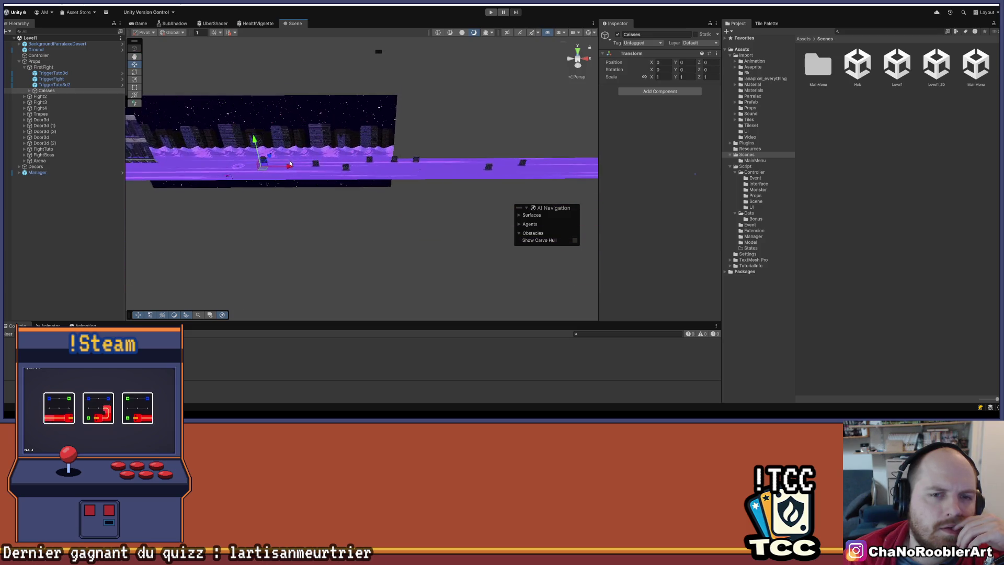
{"action": "scroll", "coordinate": [295, 197], "scroll_direction": "up", "scroll_amount": 4}
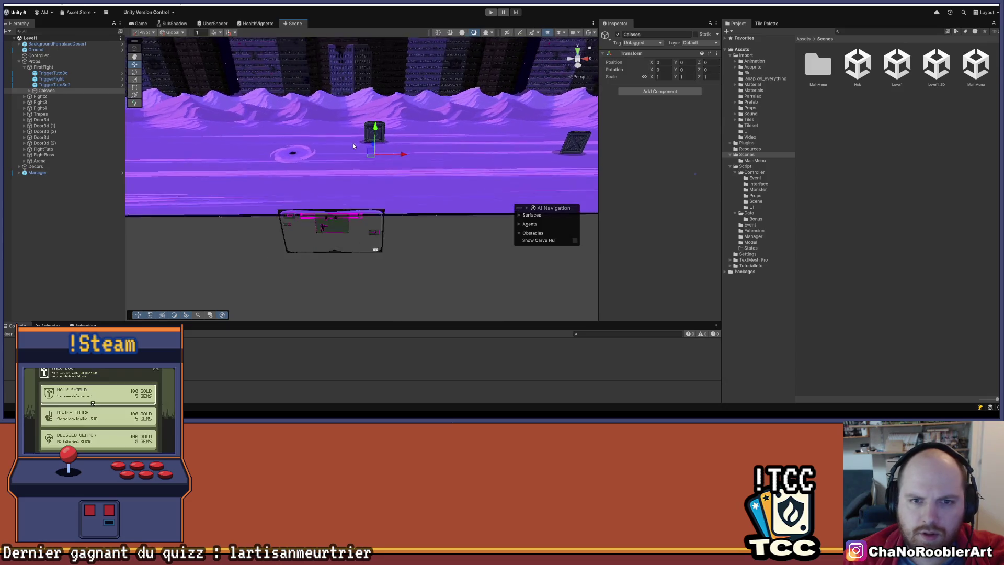
Select crate Caisse (2) and toggle Edit Collider to show its box collider bounds.
{"action": "left_click", "coordinate": [367, 128]}
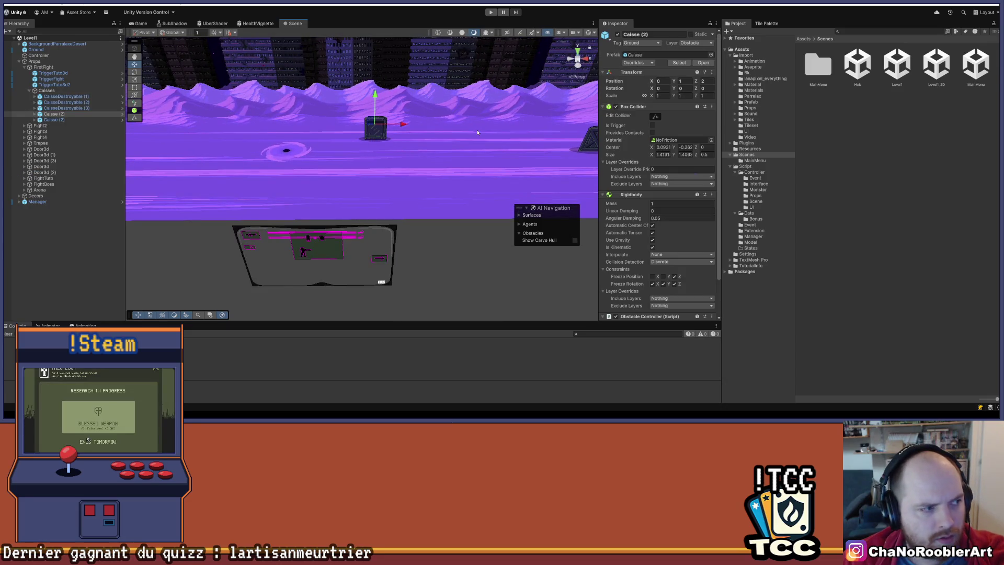
{"action": "scroll", "coordinate": [670, 190], "scroll_direction": "down", "scroll_amount": 2}
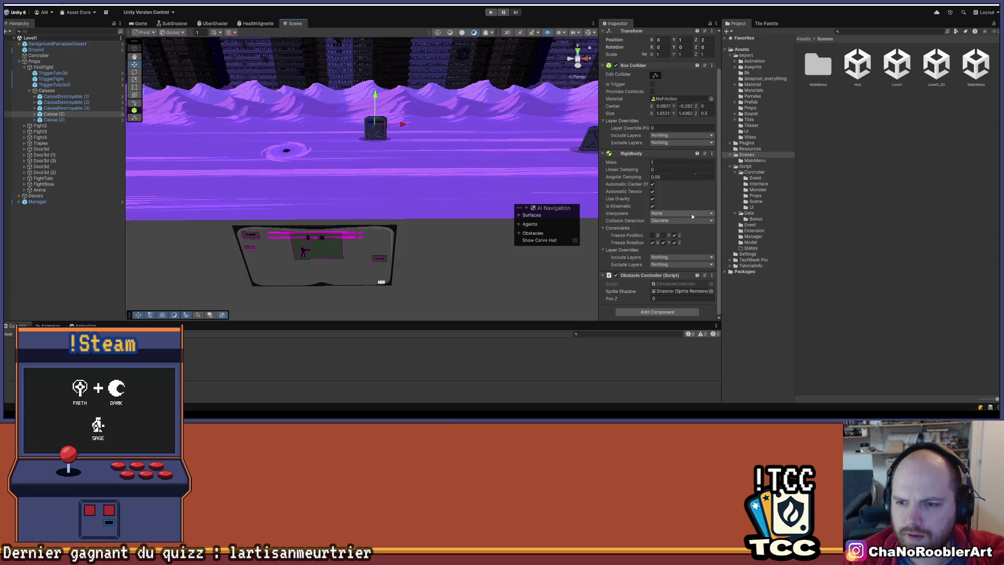
{"action": "scroll", "coordinate": [667, 197], "scroll_direction": "up", "scroll_amount": 2}
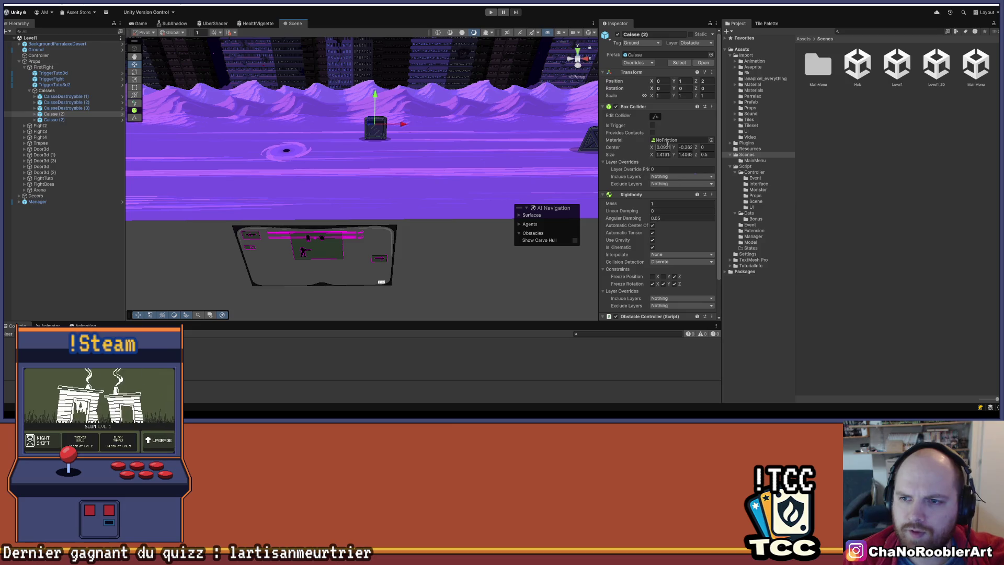
{"action": "left_click", "coordinate": [657, 117]}
{"action": "left_click", "coordinate": [657, 118]}
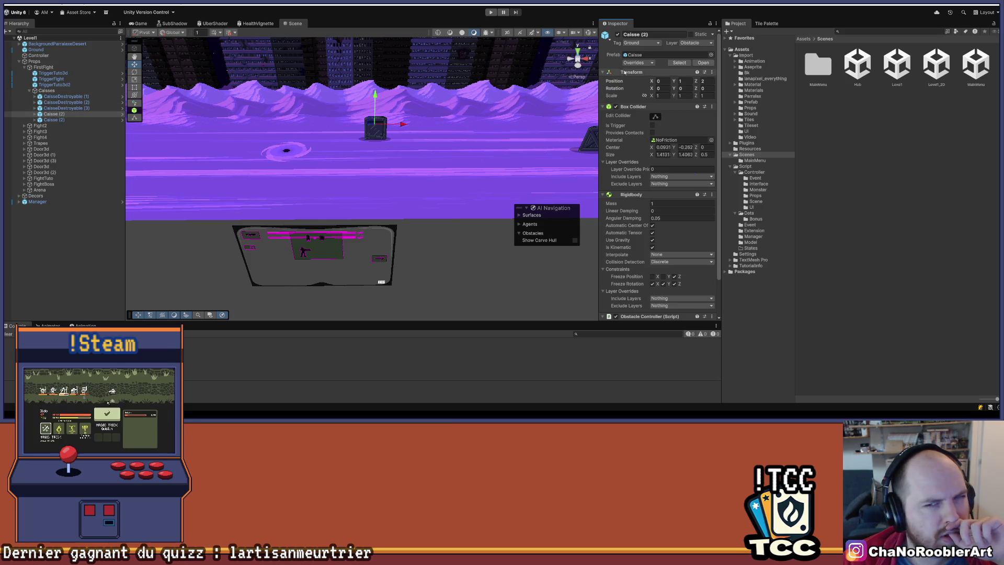
{"action": "left_click", "coordinate": [654, 118]}
Frame the view on Caisse (2), deselect it and select TriggerFight.
{"action": "left_click_drag", "start_coordinate": [434, 126], "coordinate": [322, 253]}
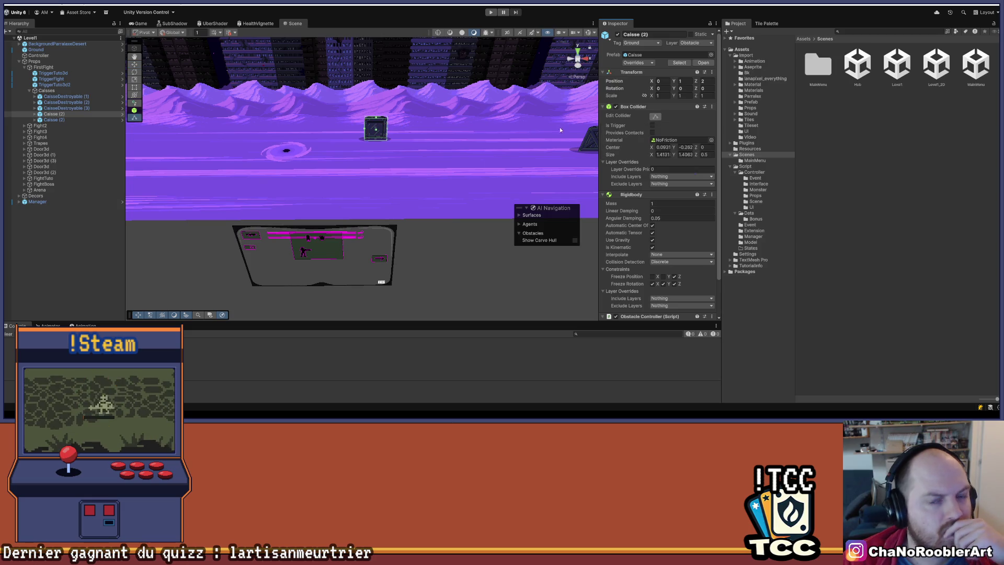
{"action": "key", "text": "f"}
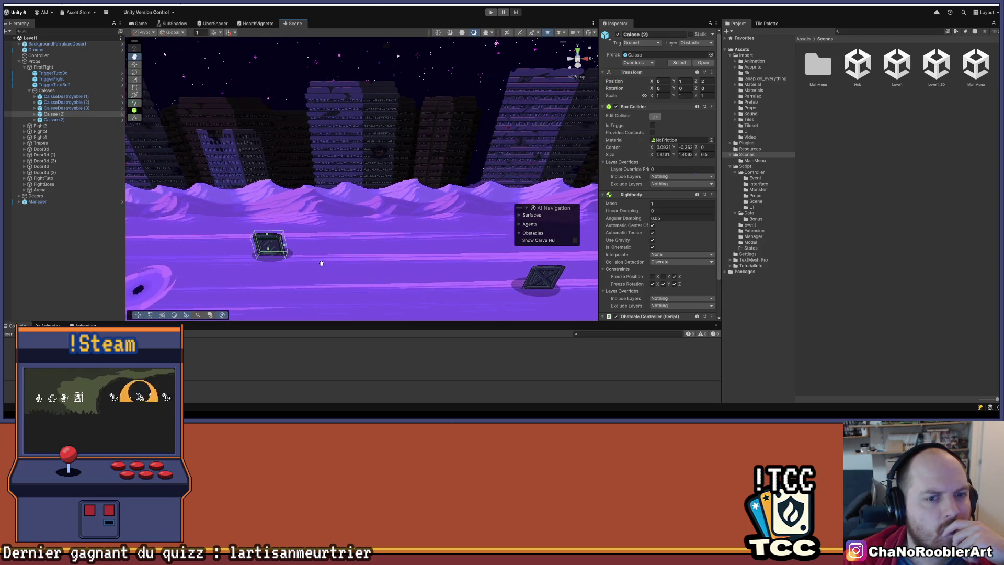
{"action": "left_click", "coordinate": [76, 255]}
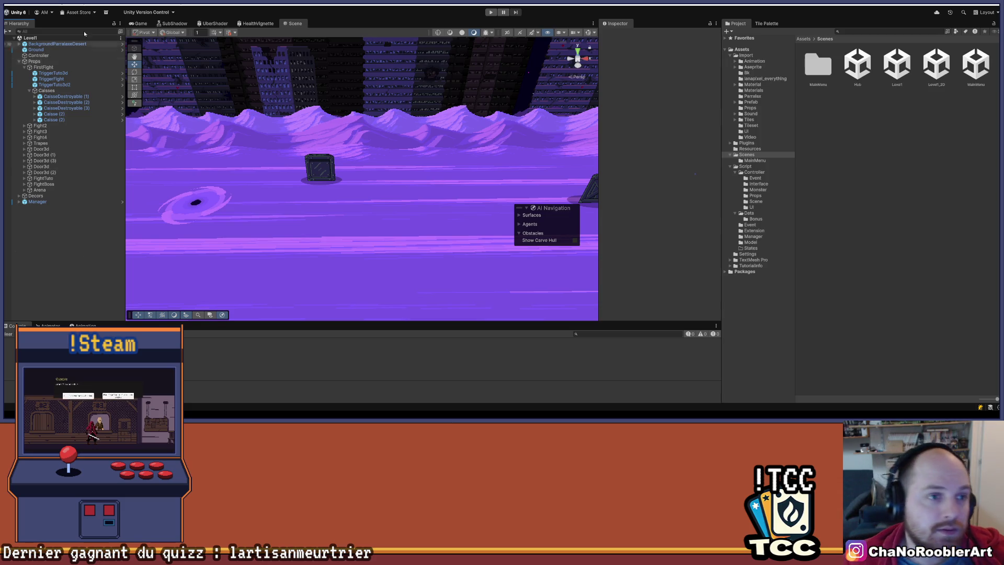
{"action": "left_click", "coordinate": [71, 79]}
Inspect FirstFight's TriggerTuto3d, TriggerTuto3d2 and TriggerFight, framing TriggerFight in the view.
{"action": "scroll", "coordinate": [680, 209], "scroll_direction": "down", "scroll_amount": 10}
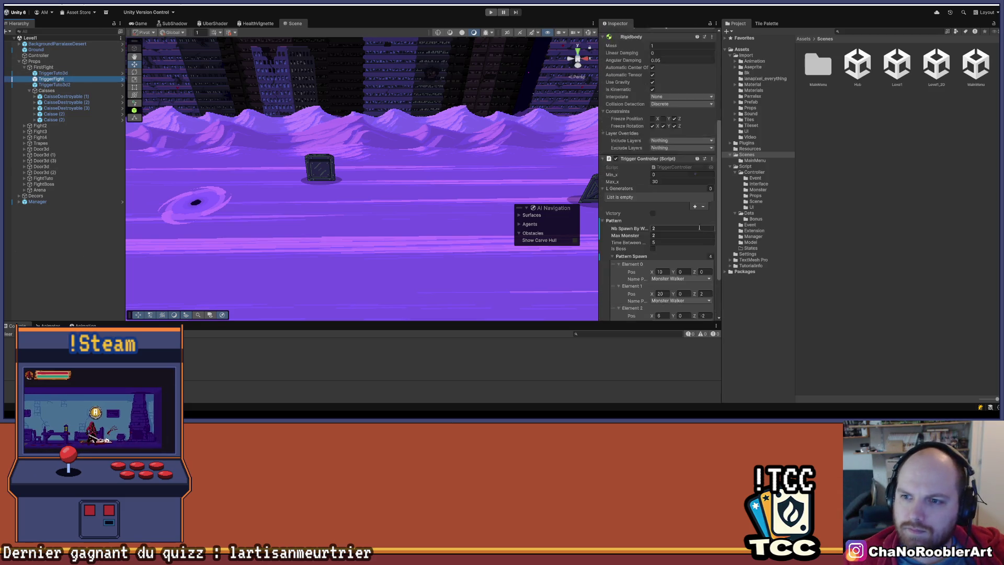
{"action": "left_click", "coordinate": [66, 73]}
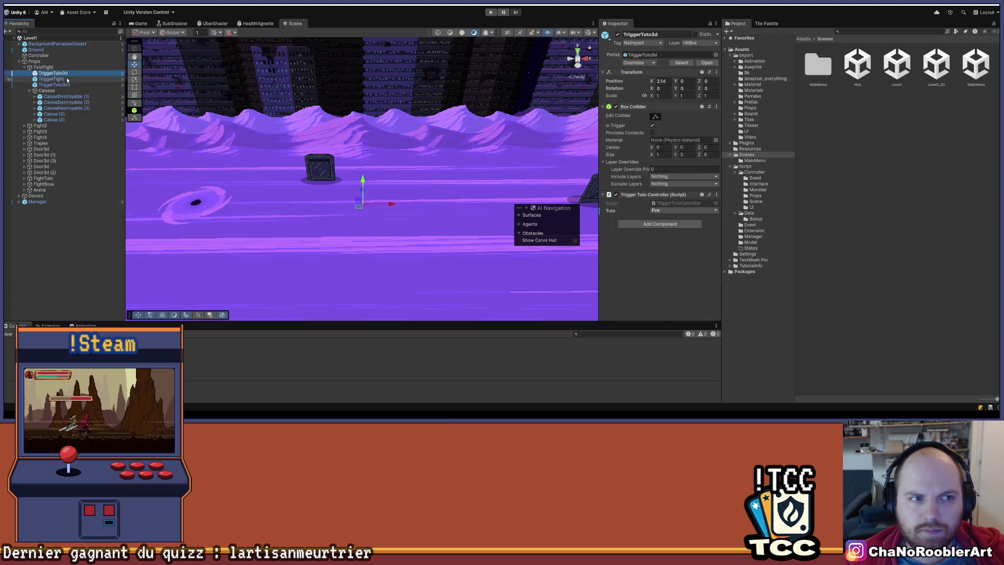
{"action": "double_click", "coordinate": [68, 79]}
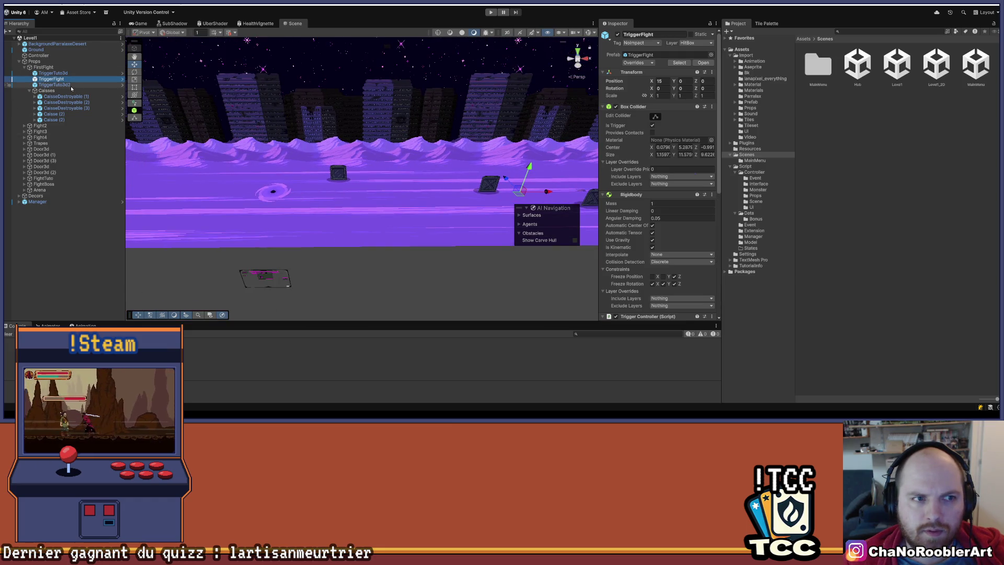
{"action": "left_click", "coordinate": [71, 86]}
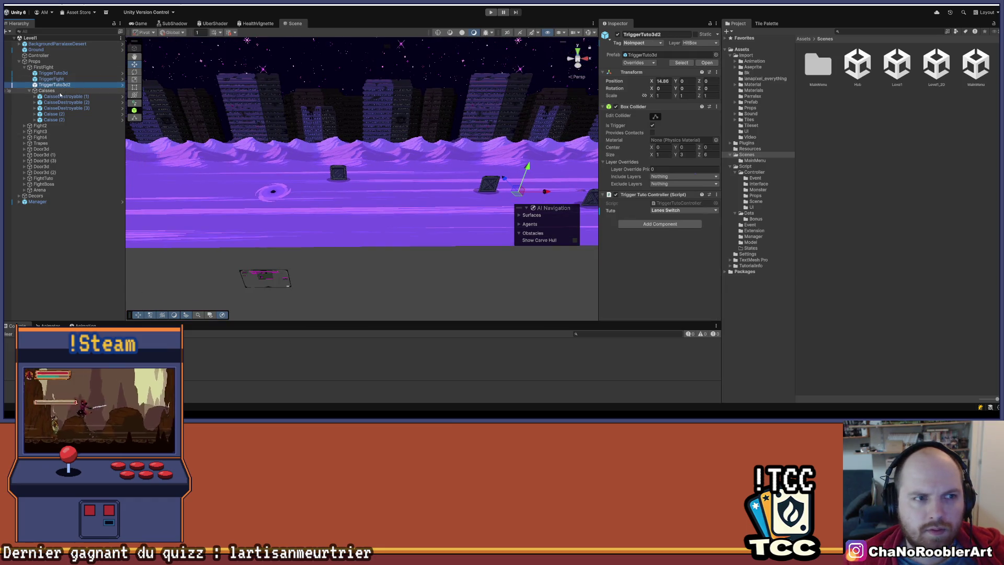
{"action": "left_click", "coordinate": [51, 79]}
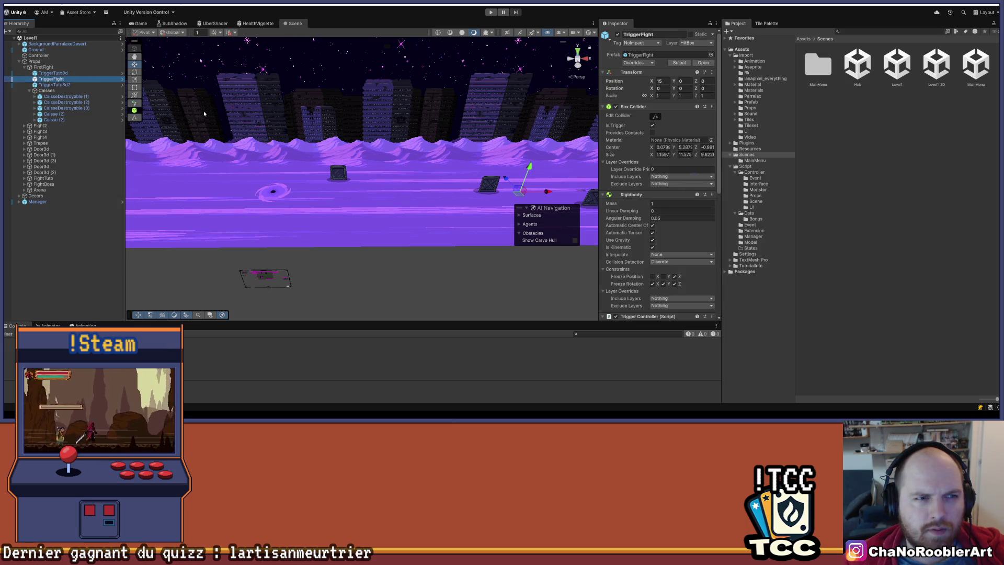
{"action": "scroll", "coordinate": [250, 134], "scroll_direction": "down", "scroll_amount": 10}
{"action": "scroll", "coordinate": [314, 131], "scroll_direction": "up", "scroll_amount": 3}
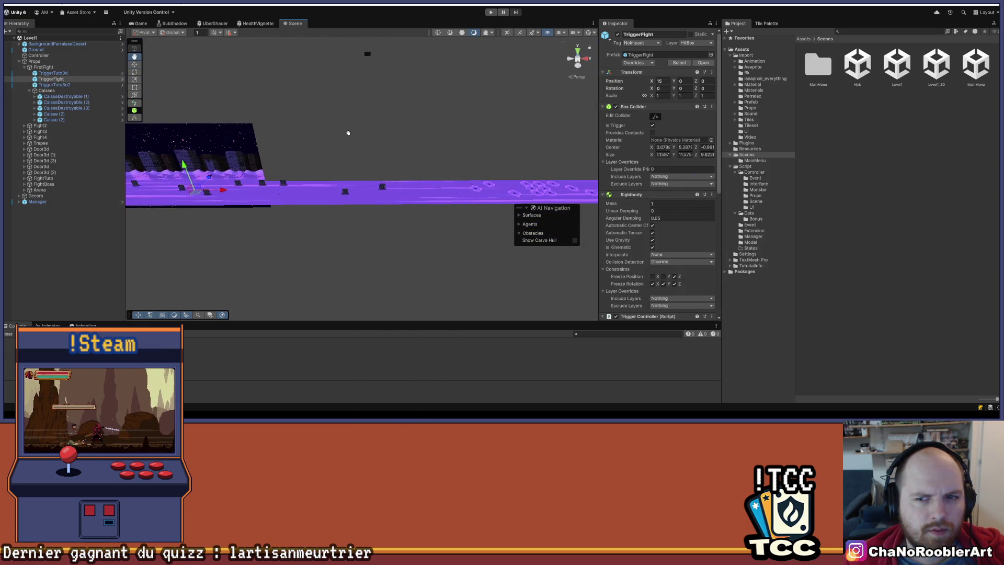
{"action": "scroll", "coordinate": [382, 151], "scroll_direction": "up", "scroll_amount": 2}
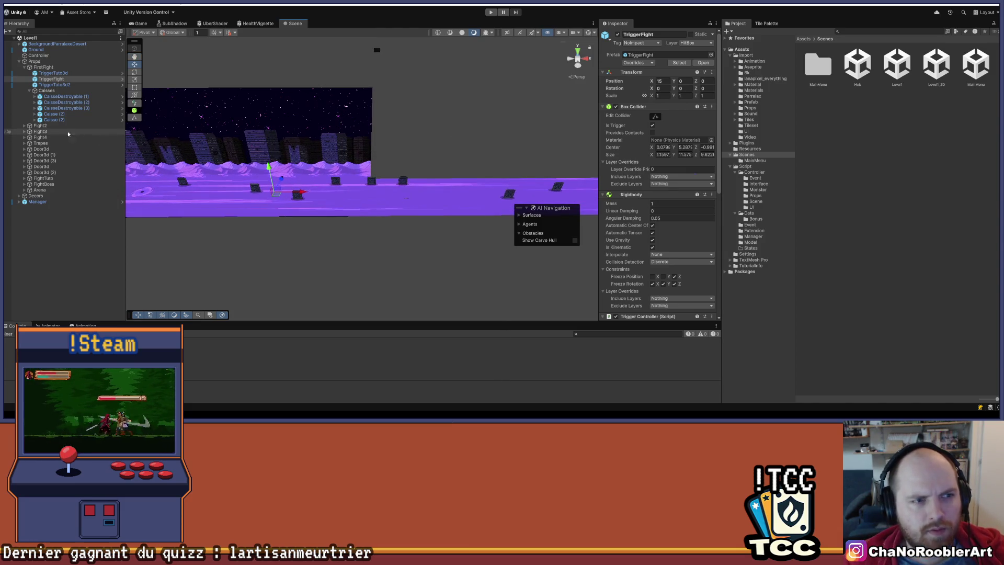
{"action": "left_click", "coordinate": [24, 126]}
Inspect Fight2's TriggerTuto3d3 and TriggerTuto3d4, then select its TriggerFight.
{"action": "left_click", "coordinate": [58, 131]}
{"action": "left_click", "coordinate": [62, 138]}
{"action": "left_click", "coordinate": [63, 132]}
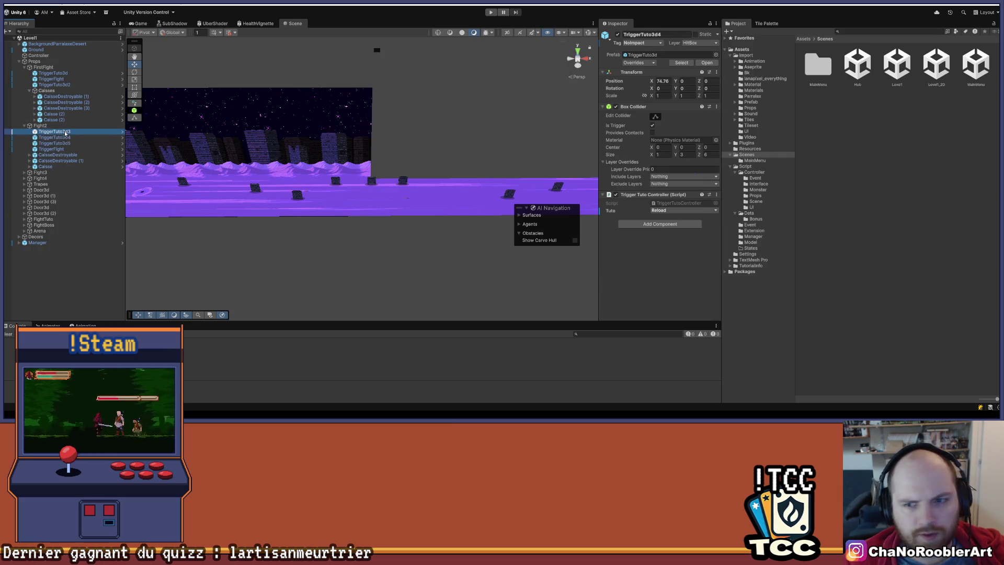
{"action": "left_click", "coordinate": [68, 137]}
{"action": "left_click", "coordinate": [68, 143]}
{"action": "left_click", "coordinate": [66, 149]}
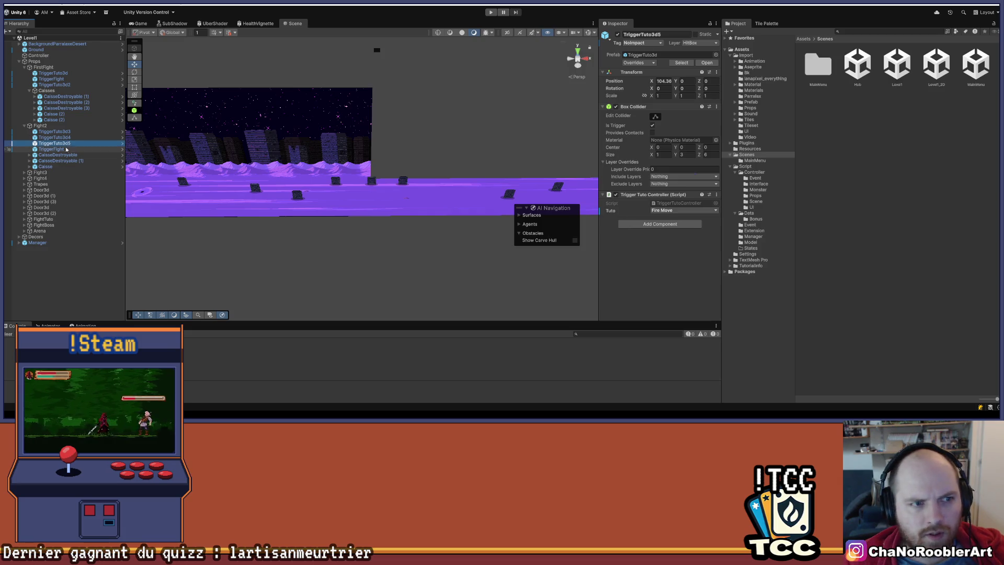
Set Pattern Spawn Element 5 to Monster Voidling, save with Ctrl+S, and deselect.
{"action": "scroll", "coordinate": [674, 183], "scroll_direction": "down", "scroll_amount": 10}
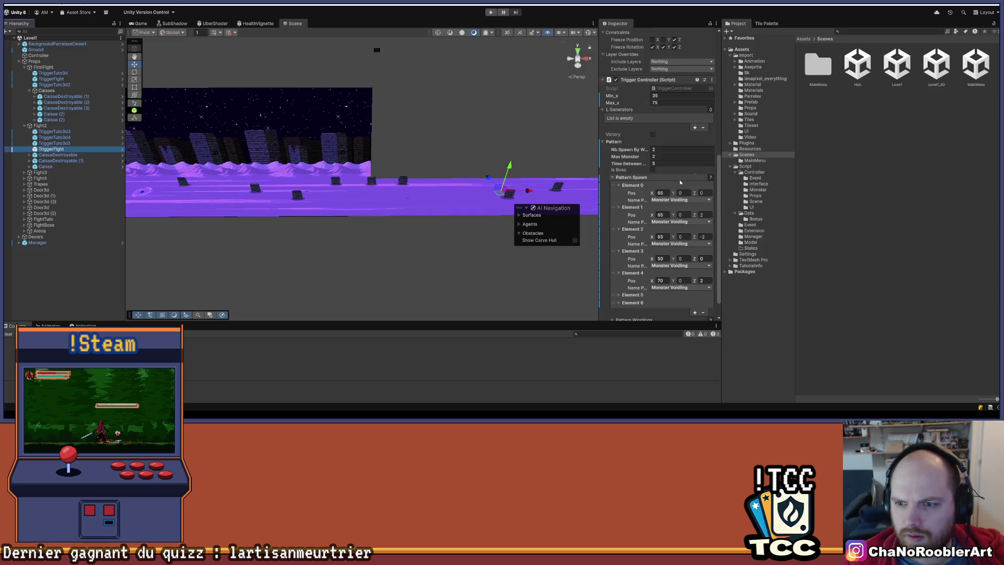
{"action": "scroll", "coordinate": [678, 183], "scroll_direction": "down", "scroll_amount": 2}
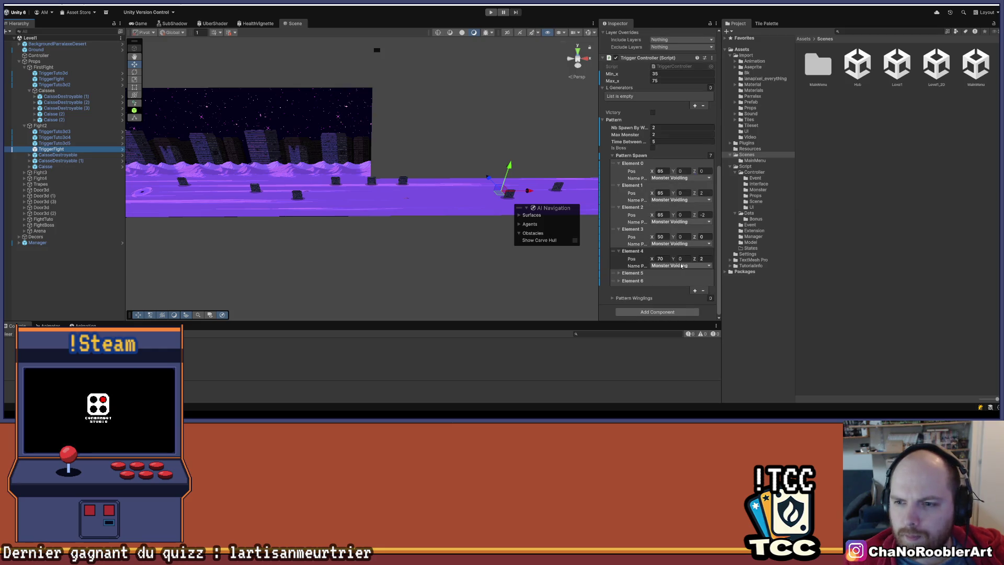
{"action": "left_click", "coordinate": [620, 272]}
{"action": "scroll", "coordinate": [628, 272], "scroll_direction": "down", "scroll_amount": 1}
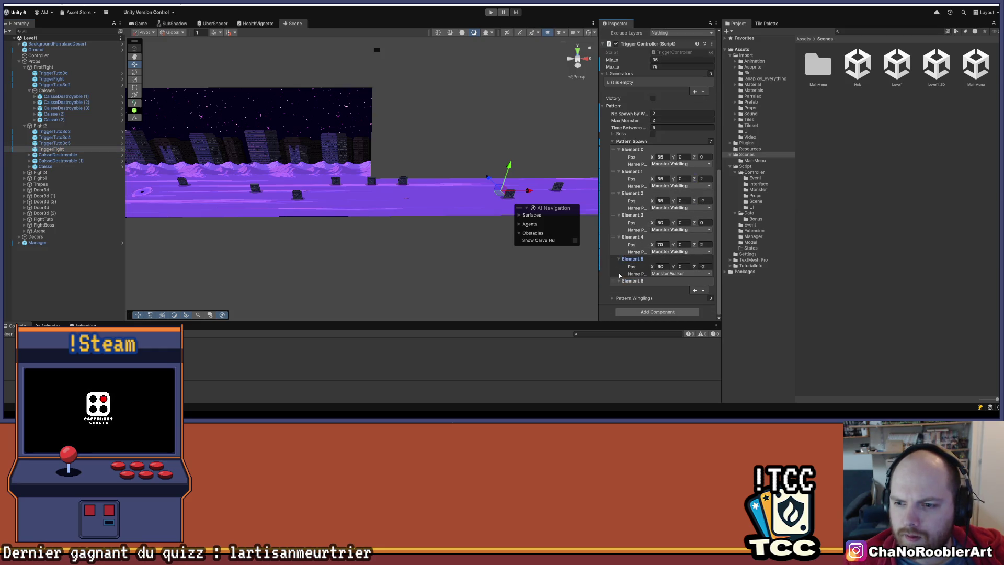
{"action": "left_click", "coordinate": [674, 273]}
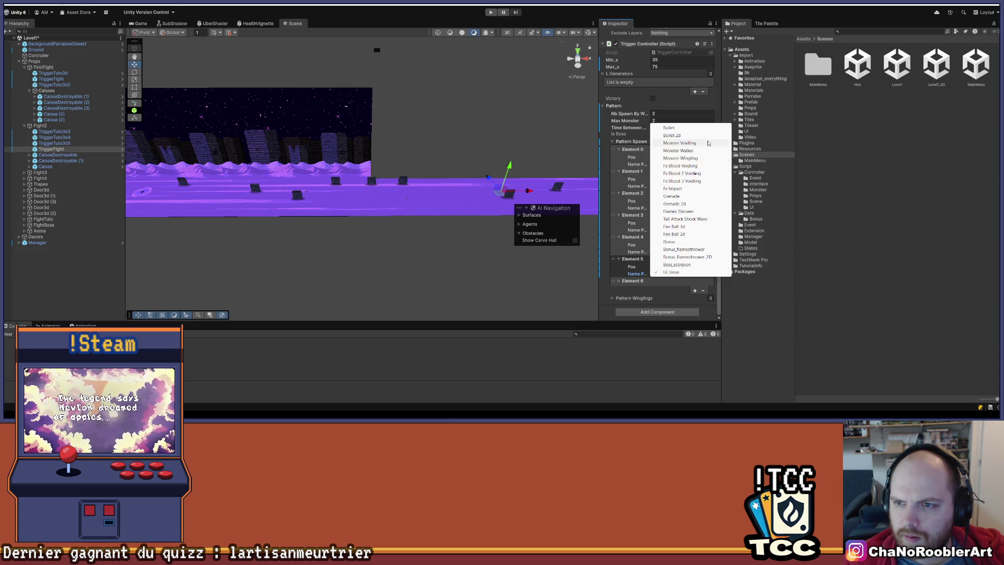
{"action": "left_click", "coordinate": [709, 143]}
{"action": "key", "text": "ctrl+s"}
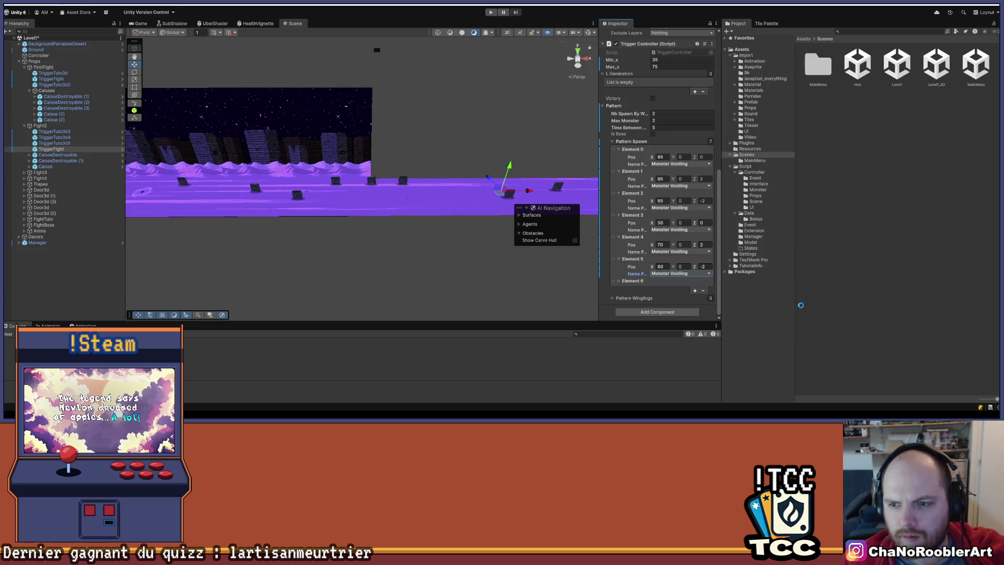
{"action": "left_click", "coordinate": [783, 313]}
{"action": "left_click", "coordinate": [77, 272]}
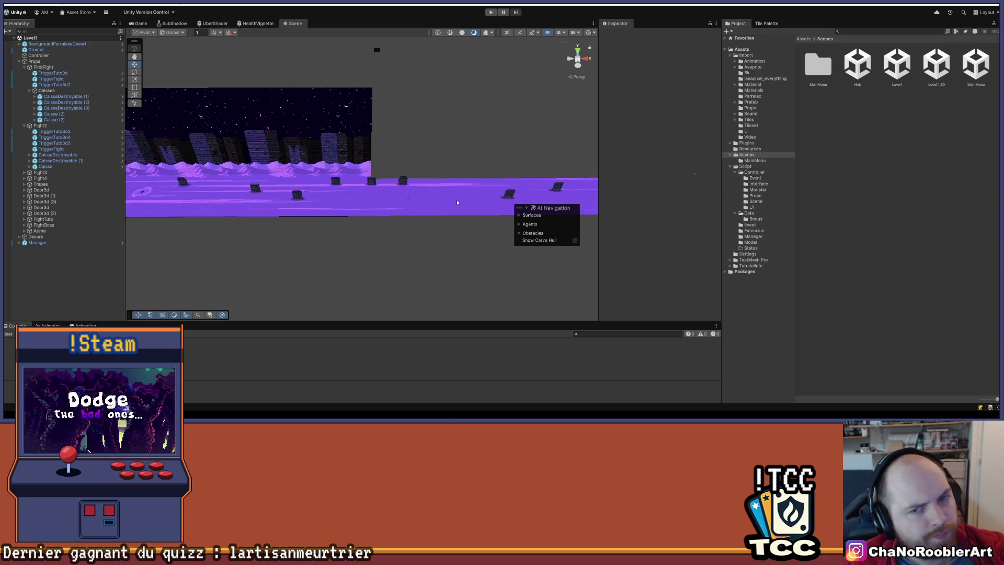
Orbit over the purple navmesh floor and collapse the Caisses group under FirstFight.
{"action": "scroll", "coordinate": [314, 189], "scroll_direction": "up", "scroll_amount": 5}
{"action": "mouse_move", "coordinate": [451, 170]}
{"action": "left_mouse_down"}
{"action": "mouse_move", "coordinate": [403, 166]}
{"action": "mouse_move", "coordinate": [415, 173]}
{"action": "mouse_move", "coordinate": [407, 176]}
{"action": "left_mouse_up"}
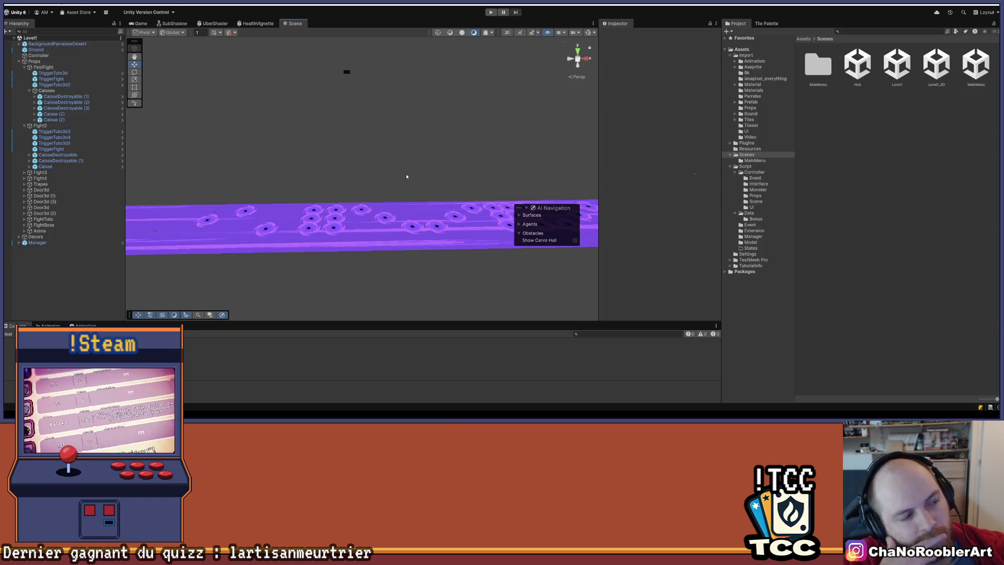
{"action": "mouse_move", "coordinate": [334, 153]}
{"action": "left_mouse_down"}
{"action": "mouse_move", "coordinate": [375, 197]}
{"action": "mouse_move", "coordinate": [374, 231]}
{"action": "left_mouse_up"}
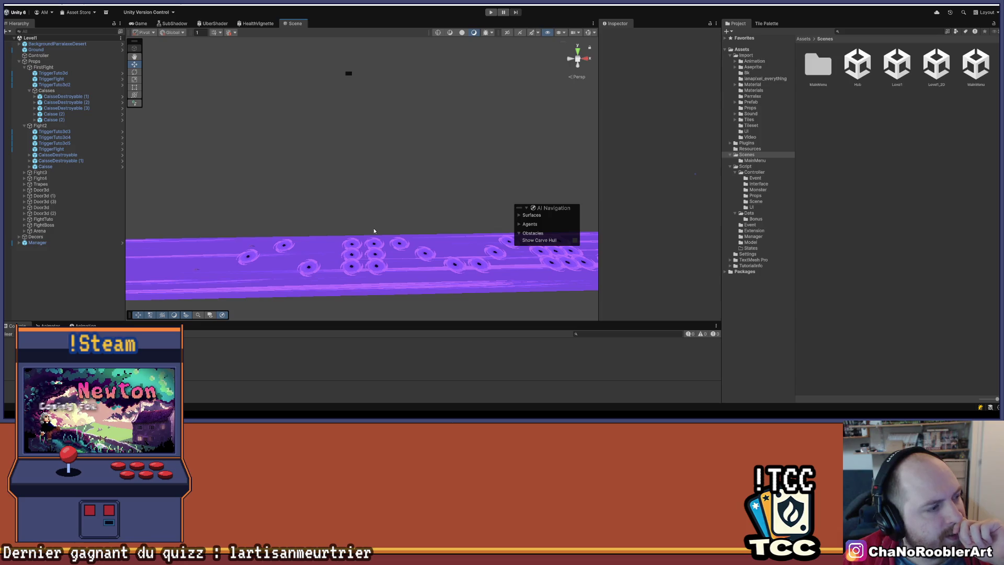
{"action": "mouse_move", "coordinate": [396, 245]}
{"action": "left_mouse_down"}
{"action": "mouse_move", "coordinate": [384, 179]}
{"action": "mouse_move", "coordinate": [326, 206]}
{"action": "mouse_move", "coordinate": [324, 186]}
{"action": "left_mouse_up"}
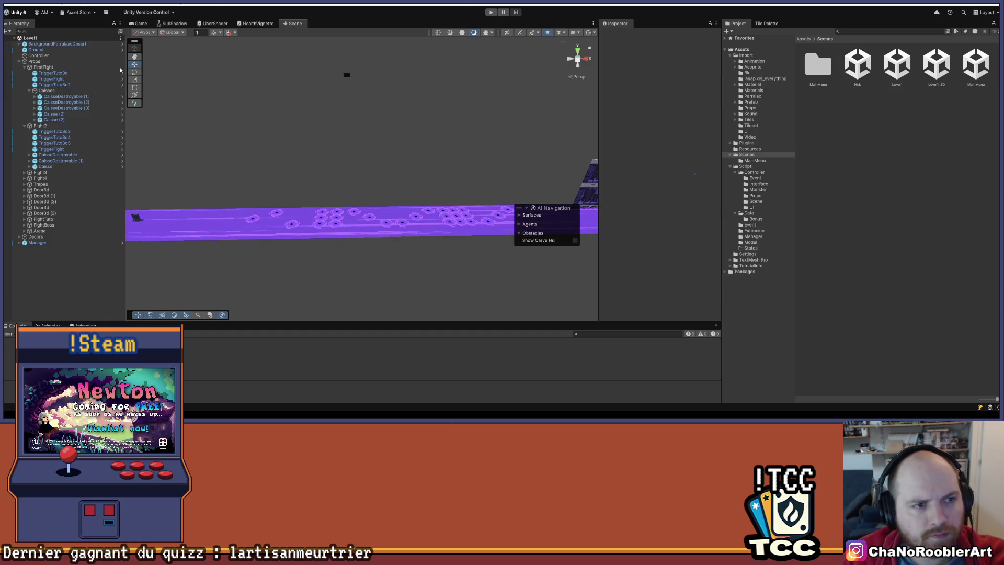
{"action": "left_click", "coordinate": [30, 90]}
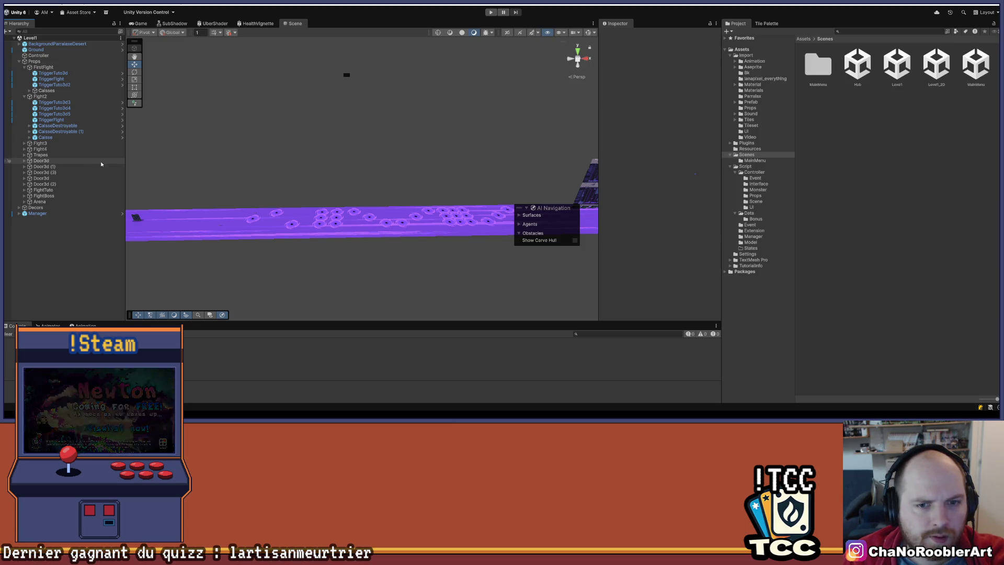
{"action": "mouse_move", "coordinate": [334, 193]}
{"action": "left_mouse_down"}
{"action": "mouse_move", "coordinate": [399, 188]}
{"action": "mouse_move", "coordinate": [385, 184]}
{"action": "mouse_move", "coordinate": [366, 207]}
{"action": "left_mouse_up"}
Inspect Fight2's Caisse and Fight2, collapse FirstFight and Fight2, and peek into Fight3.
{"action": "left_click", "coordinate": [45, 138]}
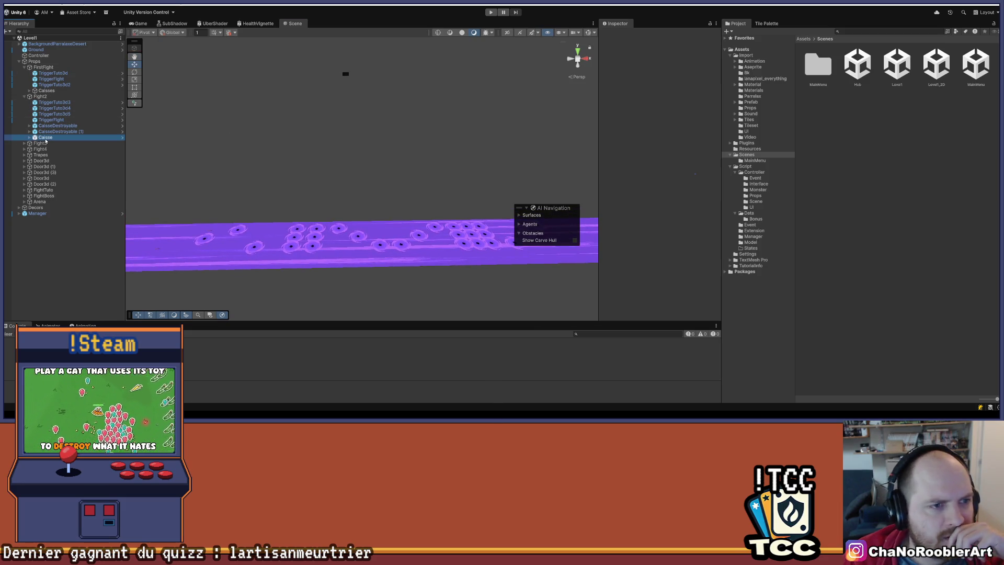
{"action": "left_click", "coordinate": [36, 96]}
{"action": "left_click", "coordinate": [24, 67]}
{"action": "left_click", "coordinate": [24, 73]}
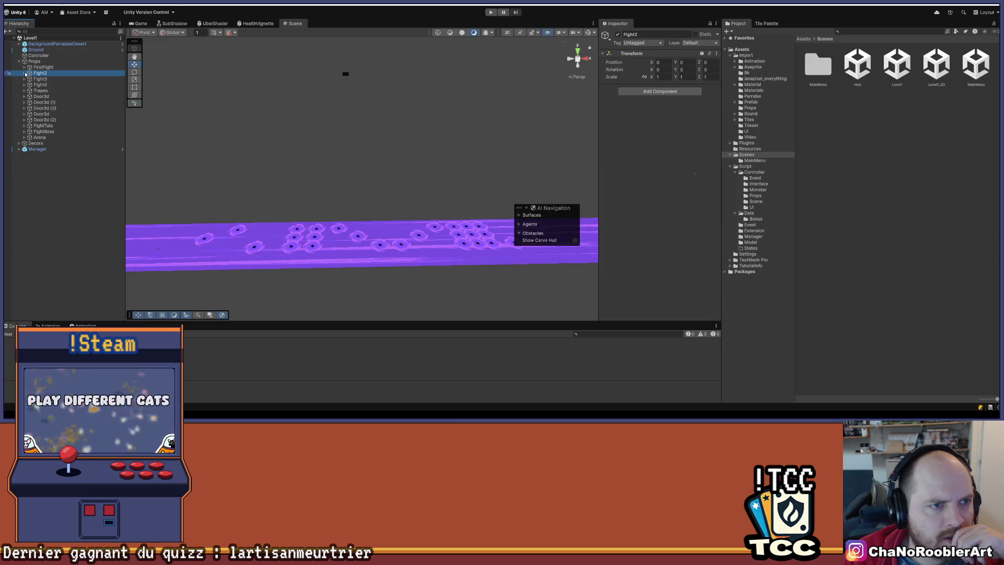
{"action": "left_click", "coordinate": [24, 79]}
{"action": "left_click", "coordinate": [24, 79]}
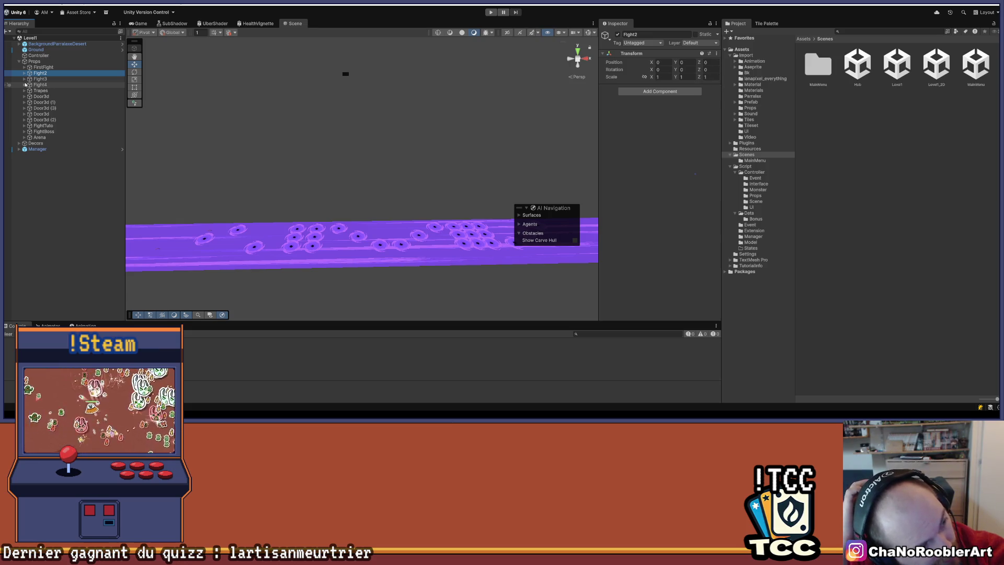
{"action": "mouse_move", "coordinate": [345, 130]}
{"action": "left_mouse_down"}
{"action": "mouse_move", "coordinate": [374, 157]}
{"action": "mouse_move", "coordinate": [381, 213]}
{"action": "mouse_move", "coordinate": [316, 186]}
{"action": "mouse_move", "coordinate": [312, 208]}
{"action": "mouse_move", "coordinate": [196, 158]}
{"action": "left_mouse_up"}
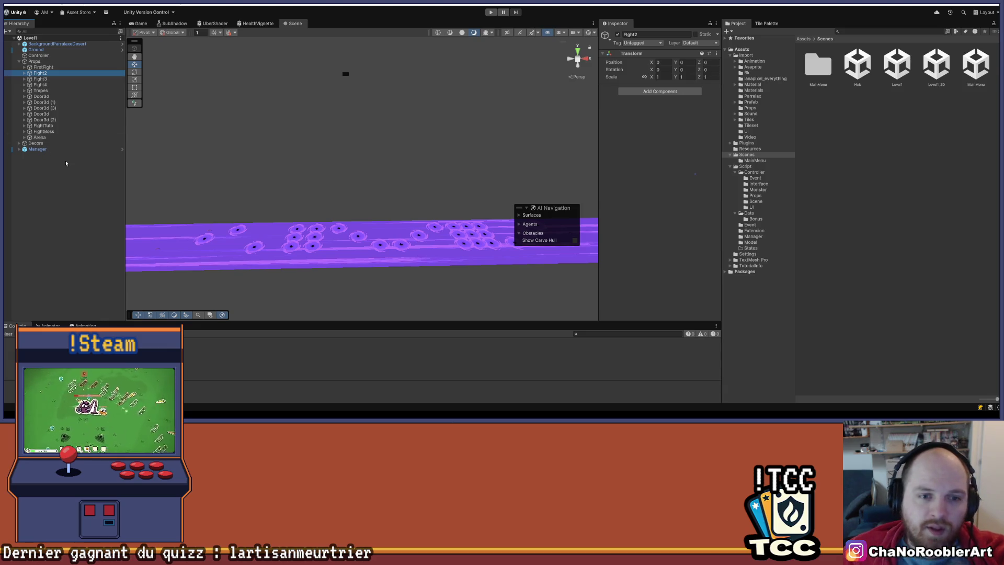
Expand Fight2 and inspect the Caisse crate and its Sprite child.
{"action": "left_click", "coordinate": [25, 74]}
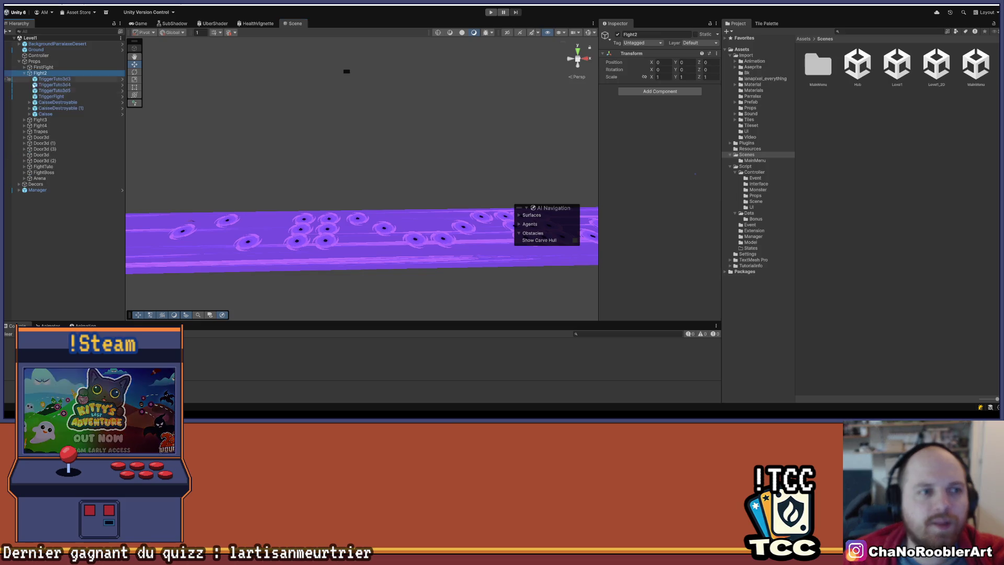
{"action": "left_click", "coordinate": [29, 114]}
{"action": "left_click", "coordinate": [45, 114]}
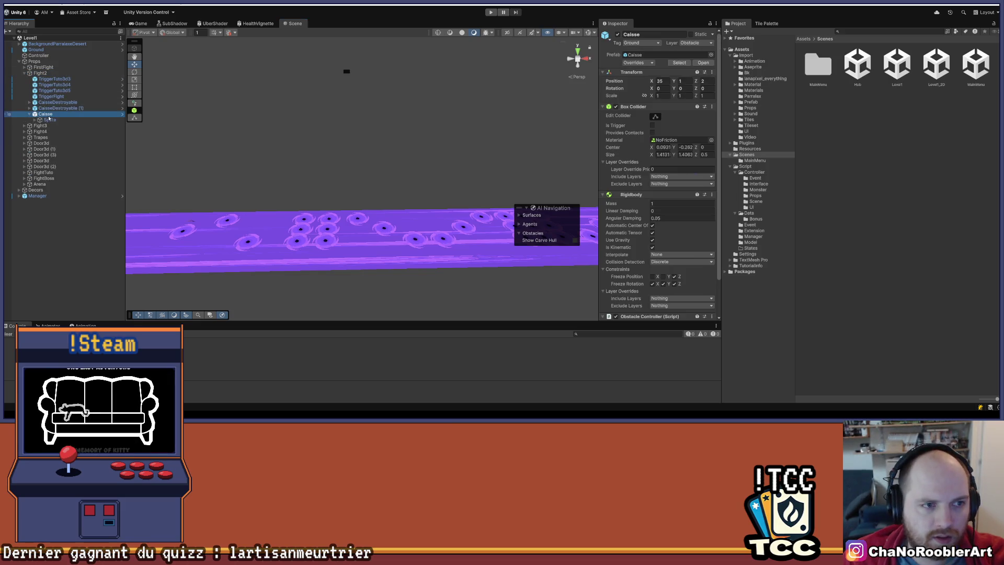
{"action": "left_click", "coordinate": [29, 114]}
{"action": "left_click", "coordinate": [30, 114]}
{"action": "left_click", "coordinate": [30, 113]}
{"action": "left_click", "coordinate": [40, 73]}
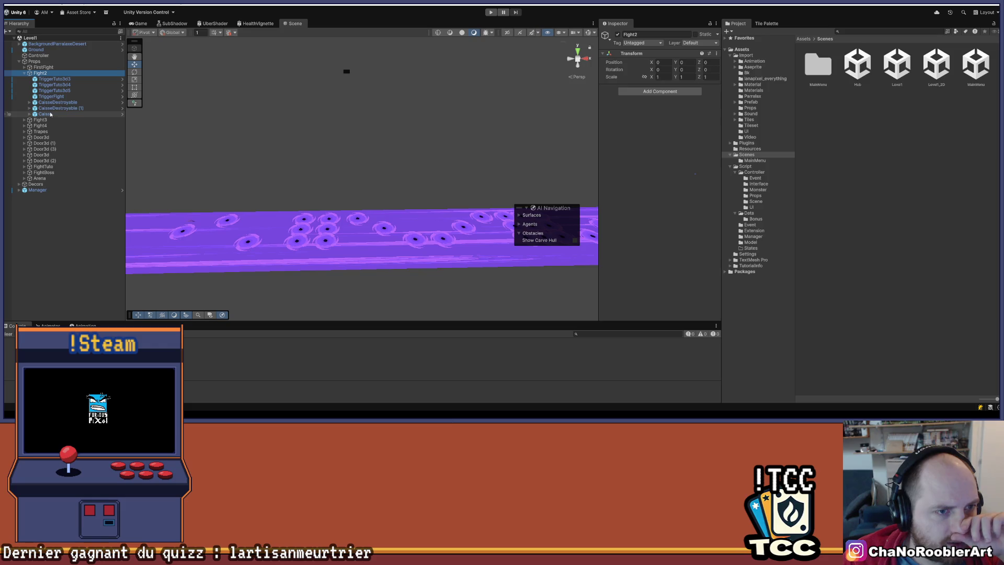
Inspect TriggerTuto3d3, TriggerFight, CaisseDestroyable (1) and Caisse in Fight2.
{"action": "scroll", "coordinate": [243, 120], "scroll_direction": "down", "scroll_amount": 5}
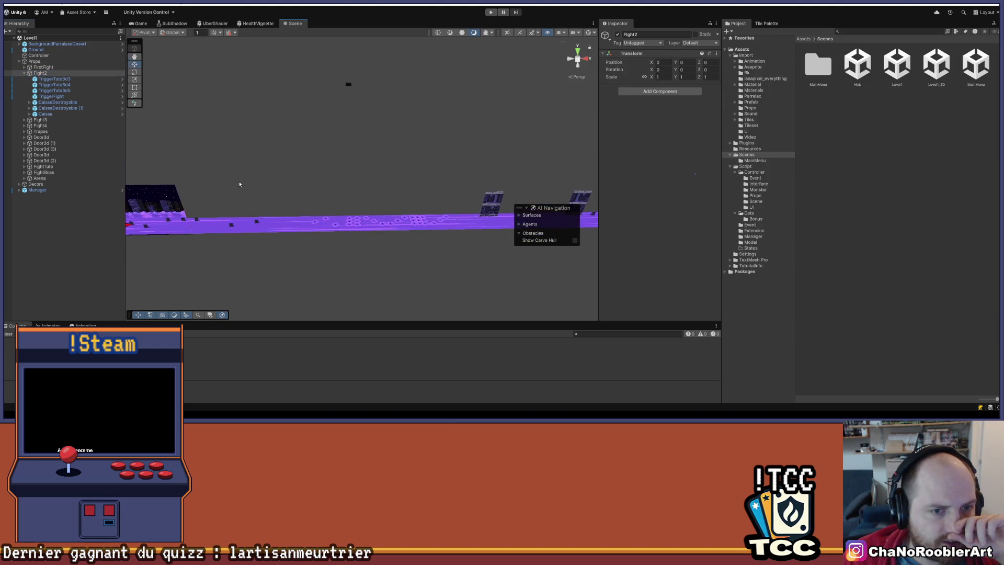
{"action": "scroll", "coordinate": [286, 222], "scroll_direction": "down", "scroll_amount": 2}
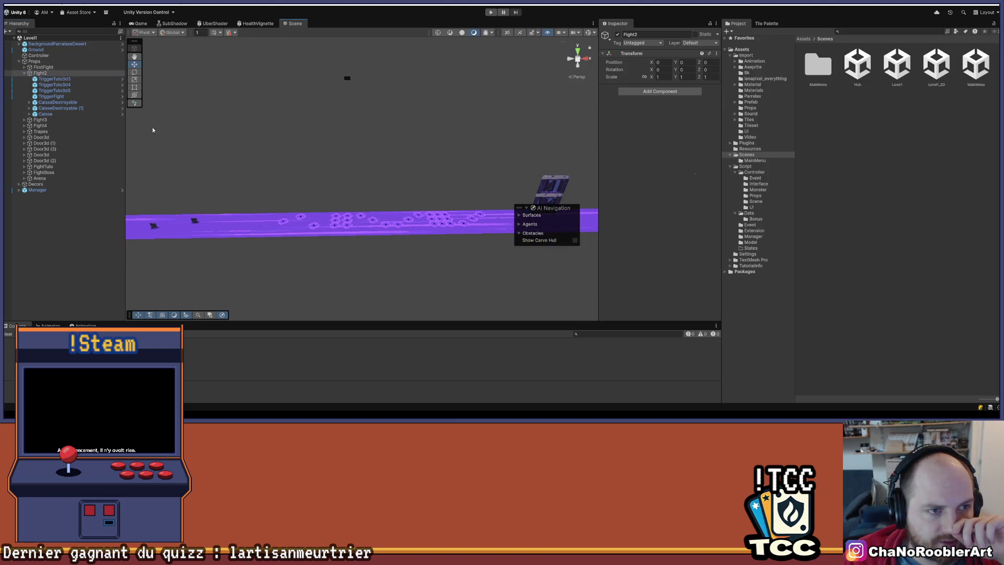
{"action": "left_click", "coordinate": [55, 79]}
{"action": "left_click", "coordinate": [55, 102]}
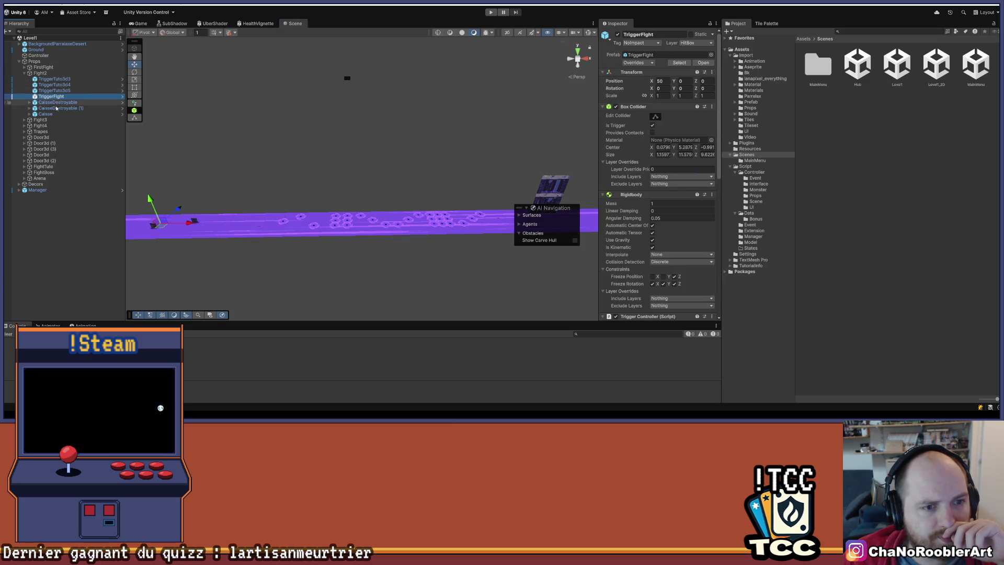
{"action": "left_click", "coordinate": [55, 108]}
{"action": "left_click", "coordinate": [55, 112]}
{"action": "mouse_move", "coordinate": [174, 249]}
{"action": "left_mouse_down"}
{"action": "mouse_move", "coordinate": [354, 246]}
{"action": "mouse_move", "coordinate": [162, 228]}
{"action": "left_mouse_up"}
Reselect Caisse, collapse Fight2, and select the Props group.
{"action": "scroll", "coordinate": [299, 183], "scroll_direction": "up", "scroll_amount": 4}
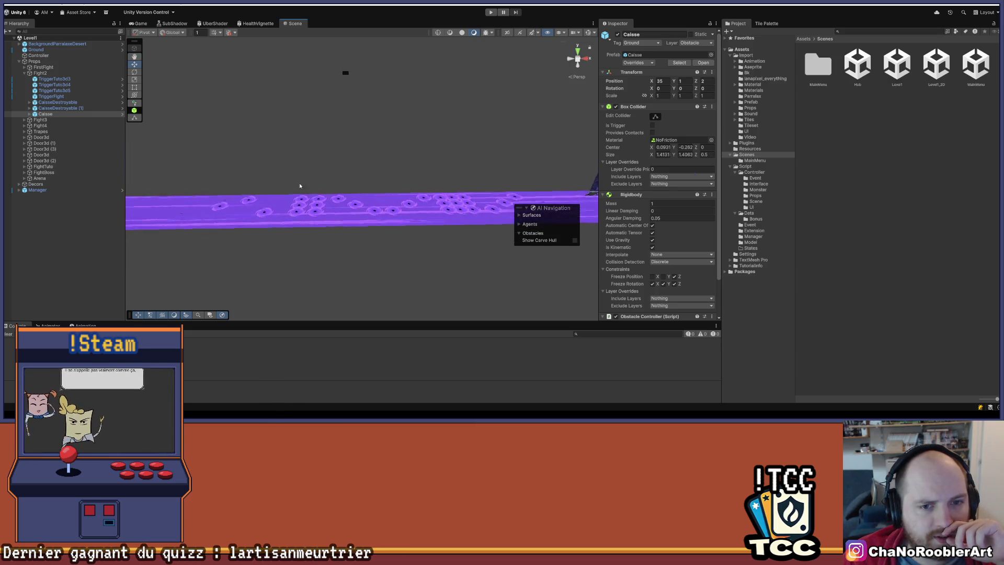
{"action": "left_click", "coordinate": [29, 114]}
{"action": "left_click", "coordinate": [24, 73]}
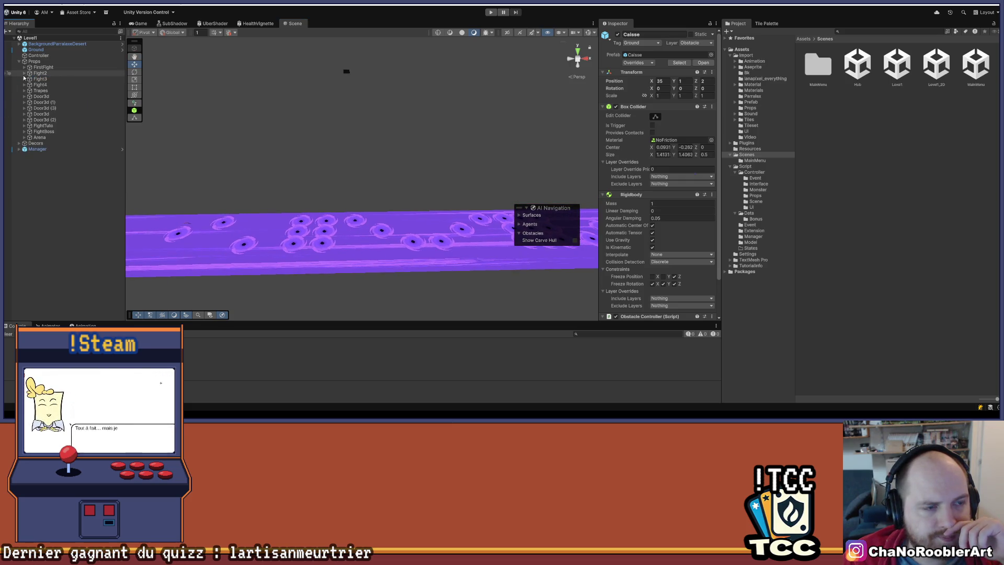
{"action": "left_click", "coordinate": [37, 73]}
{"action": "left_click", "coordinate": [35, 62]}
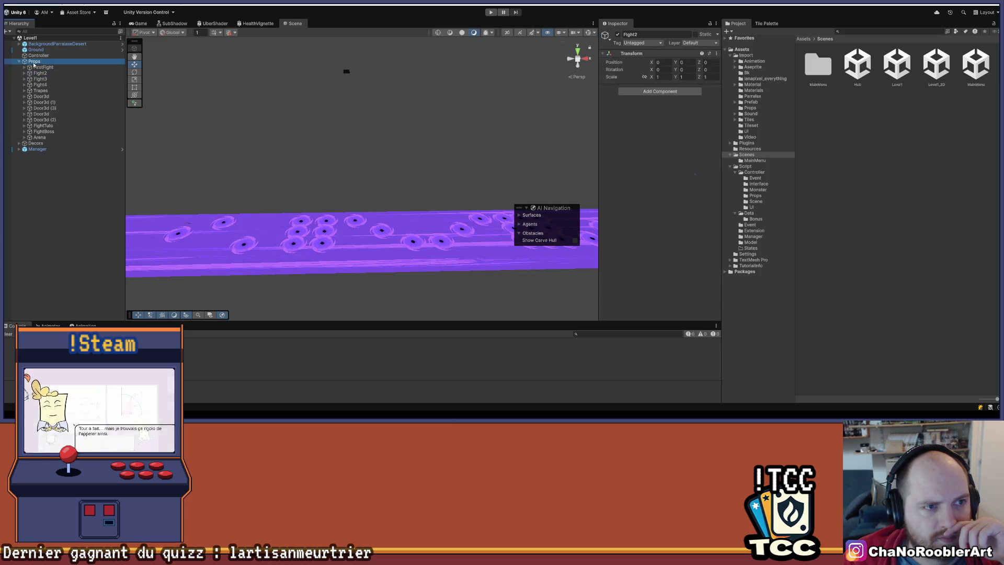
Create an empty GameObject under Props and move it between Fight3 and Fight4.
{"action": "right_click", "coordinate": [32, 63]}
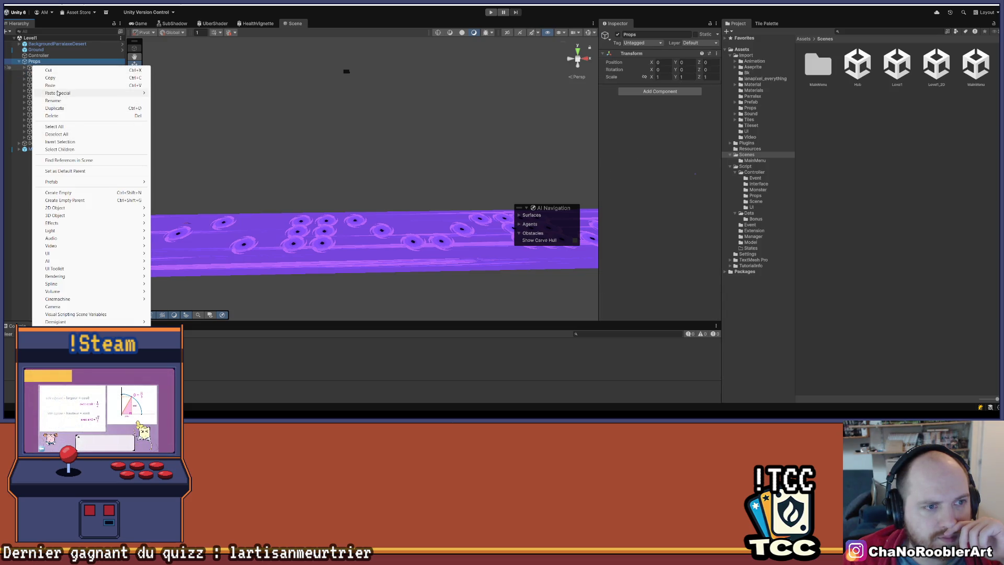
{"action": "left_click", "coordinate": [58, 192]}
{"action": "left_click", "coordinate": [34, 178]}
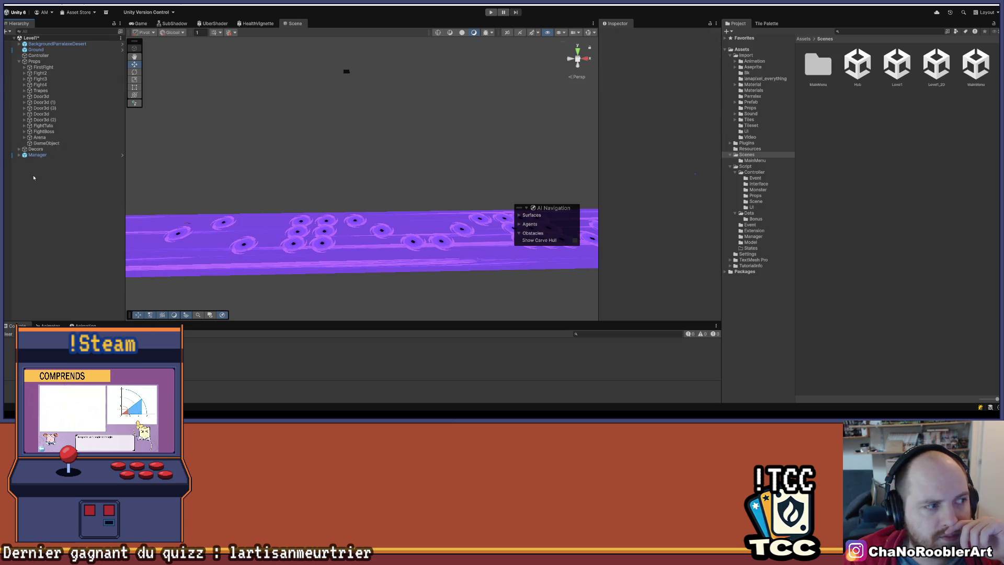
{"action": "left_click", "coordinate": [45, 143]}
{"action": "left_click_drag", "start_coordinate": [44, 86], "coordinate": [44, 83]}
Rename the new object to 'Sables' and save the scene.
{"action": "right_click", "coordinate": [45, 85]}
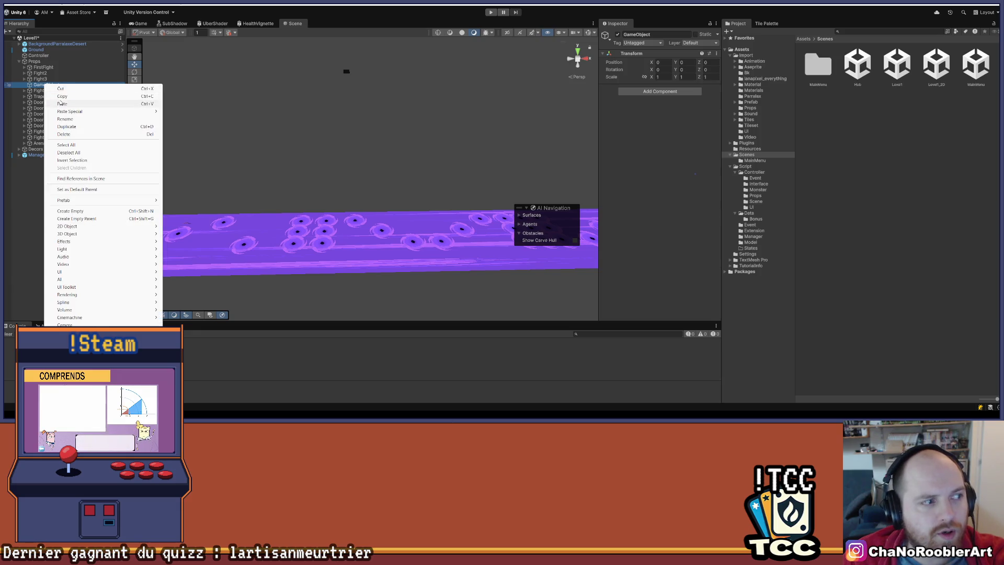
{"action": "left_click", "coordinate": [65, 118]}
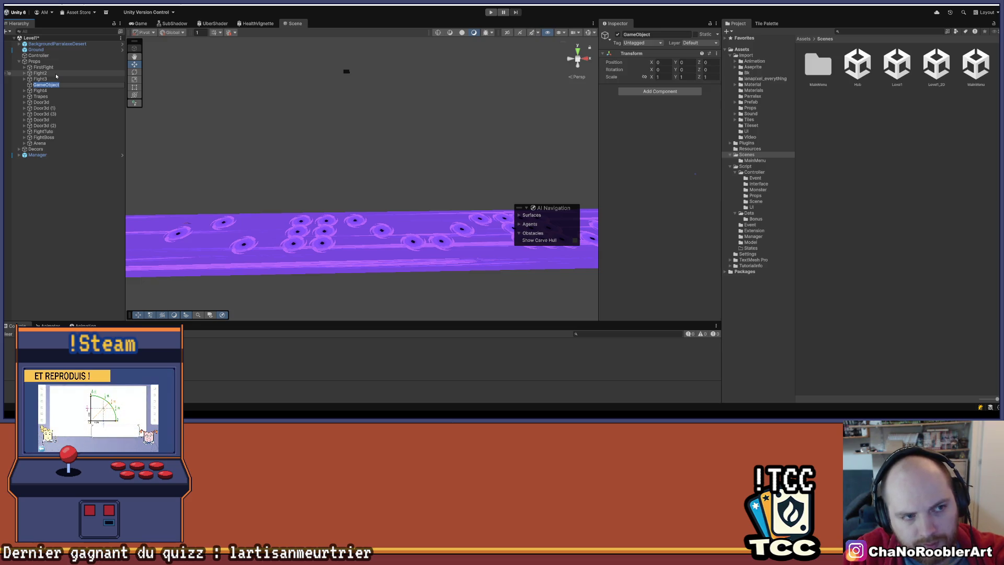
{"action": "key", "text": "BackSpace"}
{"action": "key", "text": "BackSpace"}
{"action": "key", "text": "BackSpace"}
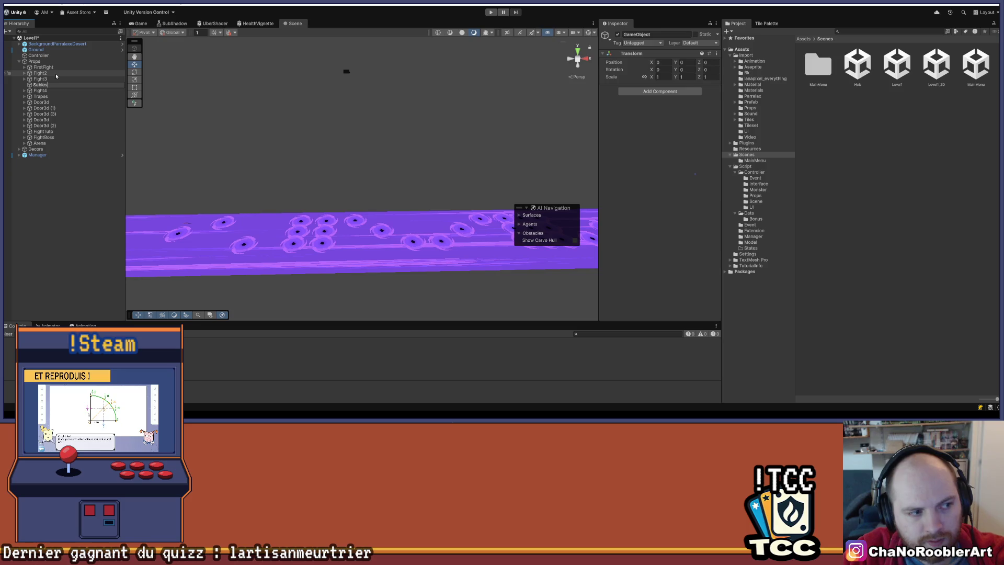
{"action": "key", "text": "Return"}
{"action": "key", "text": "ctrl+s"}
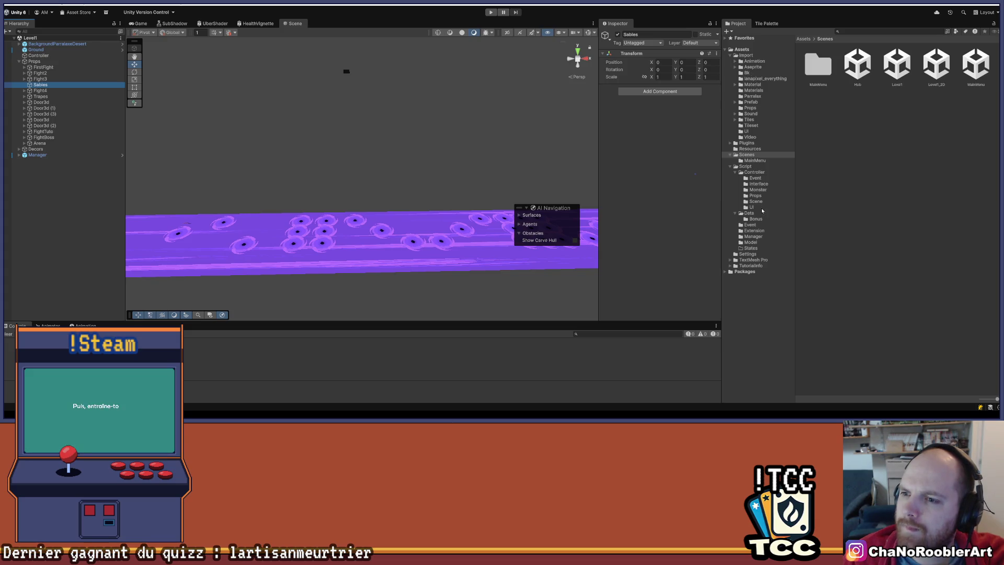
Browse to the Assets/Import/Prefab/Props folder to list the prop prefabs.
{"action": "left_click", "coordinate": [751, 102]}
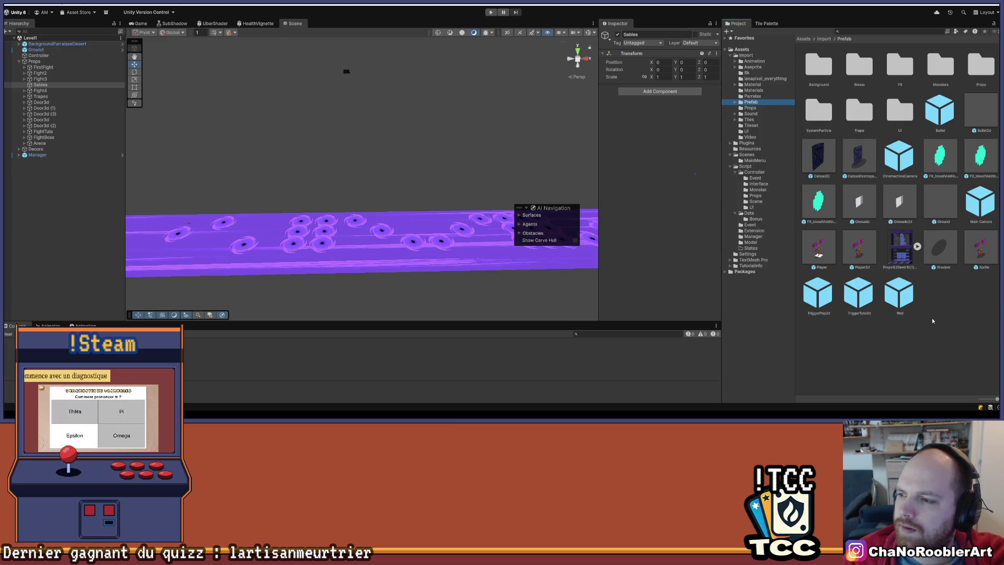
{"action": "double_click", "coordinate": [979, 68]}
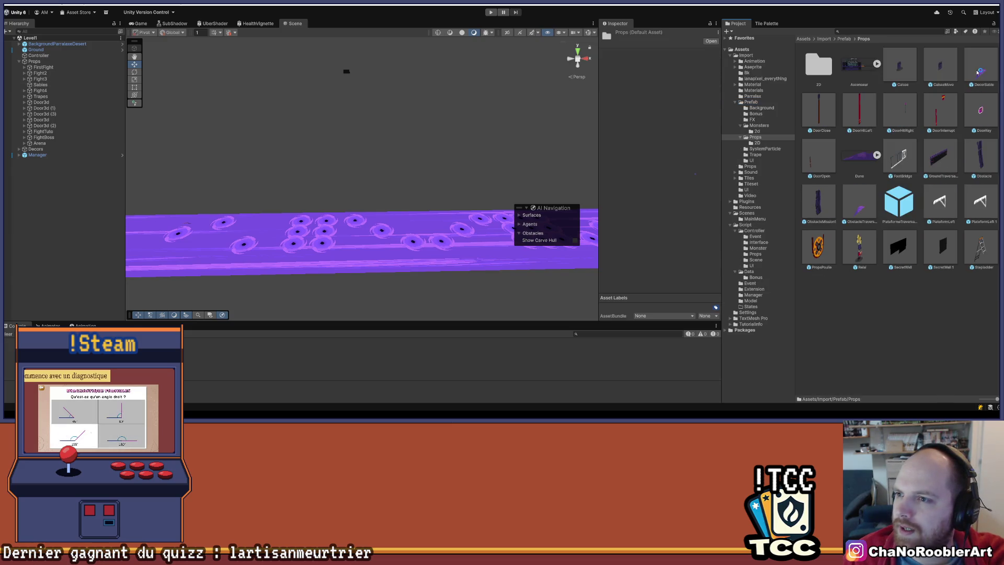
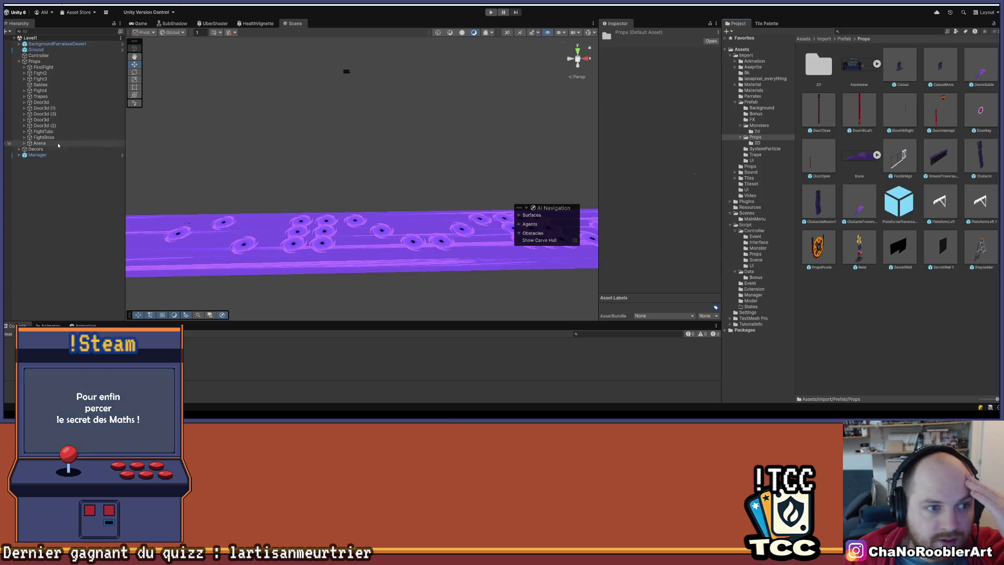
Drag a new Caisse crate from Props onto the purple floor and nest it under Sables.
{"action": "scroll", "coordinate": [335, 214], "scroll_direction": "up", "scroll_amount": 3}
{"action": "scroll", "coordinate": [334, 214], "scroll_direction": "up", "scroll_amount": 2}
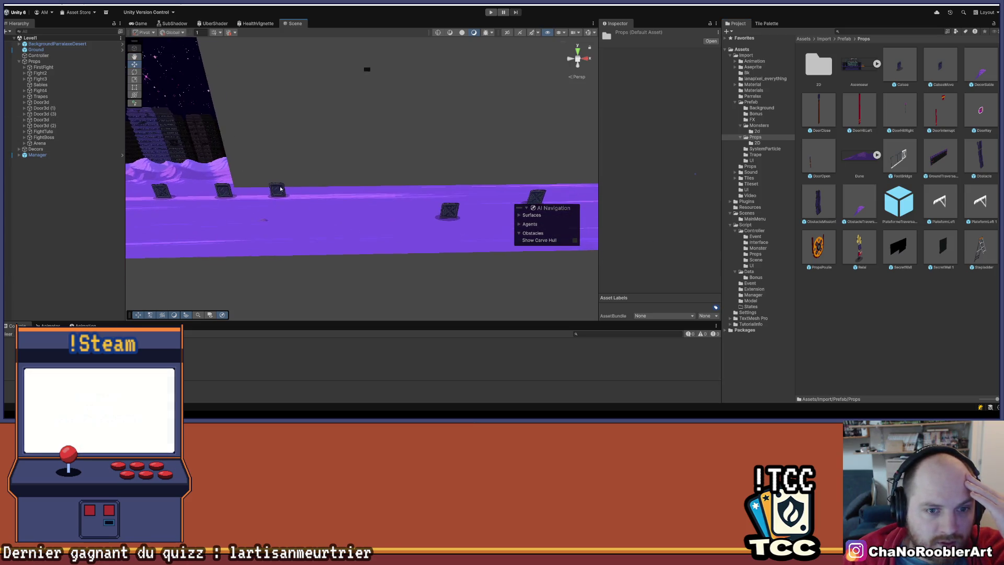
{"action": "left_click", "coordinate": [268, 190]}
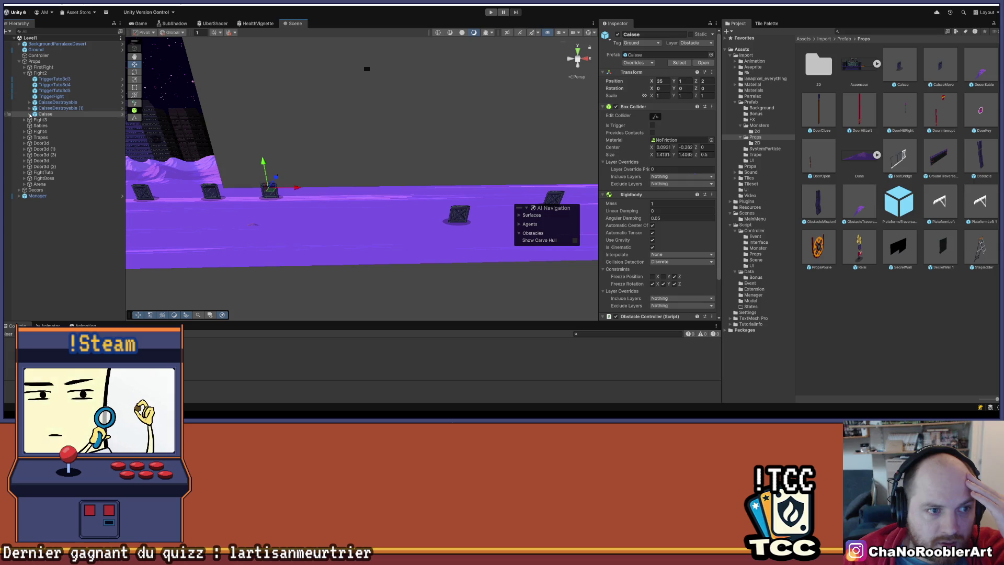
{"action": "left_click", "coordinate": [42, 114]}
{"action": "scroll", "coordinate": [392, 152], "scroll_direction": "down", "scroll_amount": 3}
{"action": "scroll", "coordinate": [464, 138], "scroll_direction": "down", "scroll_amount": 5}
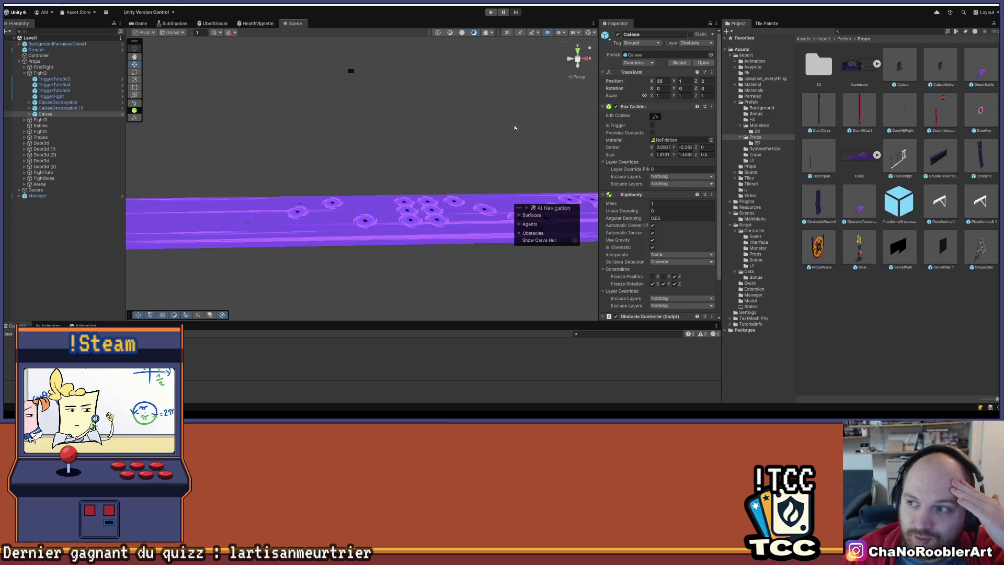
{"action": "scroll", "coordinate": [455, 119], "scroll_direction": "down", "scroll_amount": 2}
{"action": "mouse_move", "coordinate": [900, 65]}
{"action": "left_mouse_down"}
{"action": "mouse_move", "coordinate": [340, 213]}
{"action": "mouse_move", "coordinate": [367, 177]}
{"action": "mouse_move", "coordinate": [234, 197]}
{"action": "left_mouse_up"}
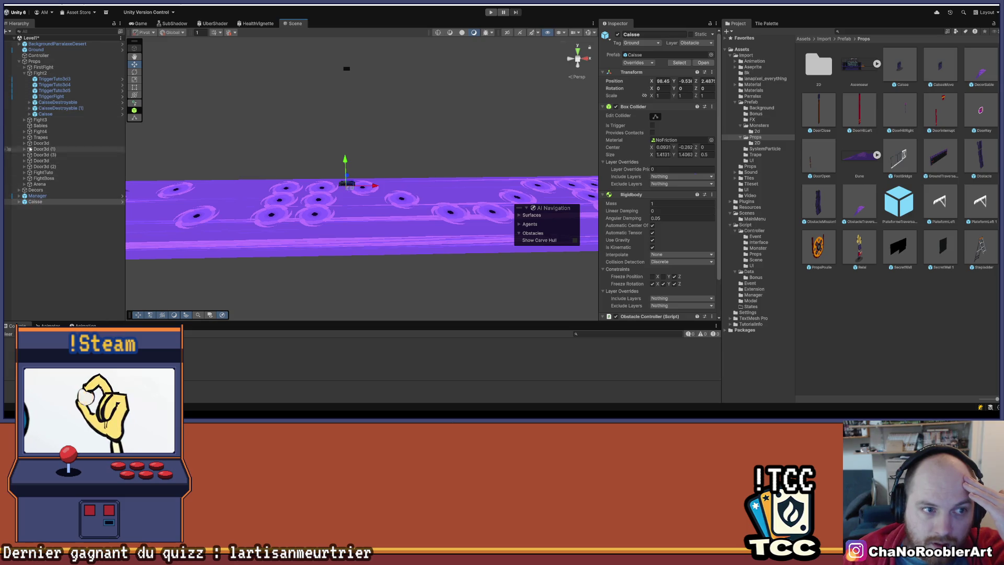
{"action": "left_click_drag", "start_coordinate": [56, 164], "coordinate": [42, 126]}
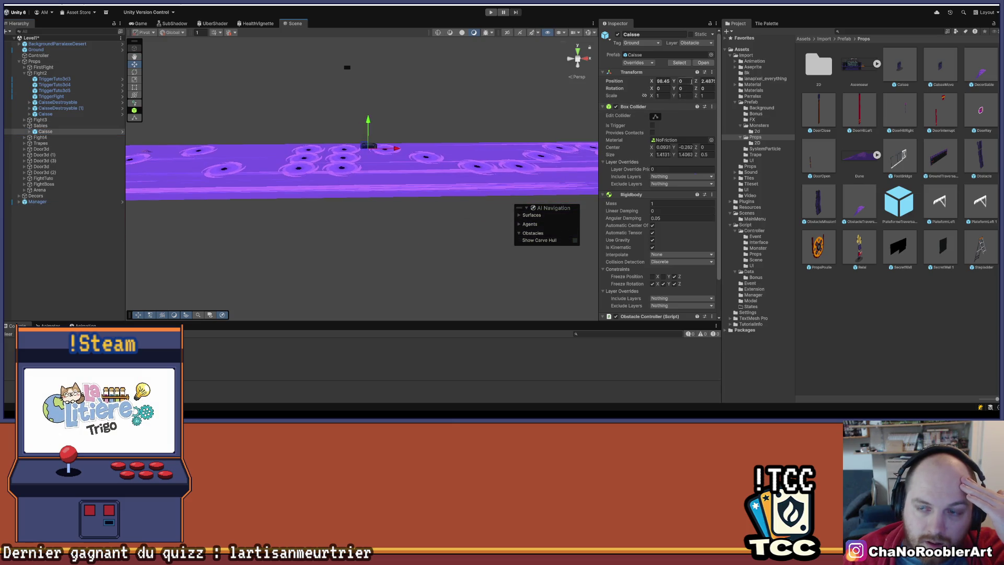
Raise the new crate above the floor and set its Z position to 0.
{"action": "left_click_drag", "start_coordinate": [679, 81], "coordinate": [692, 81]}
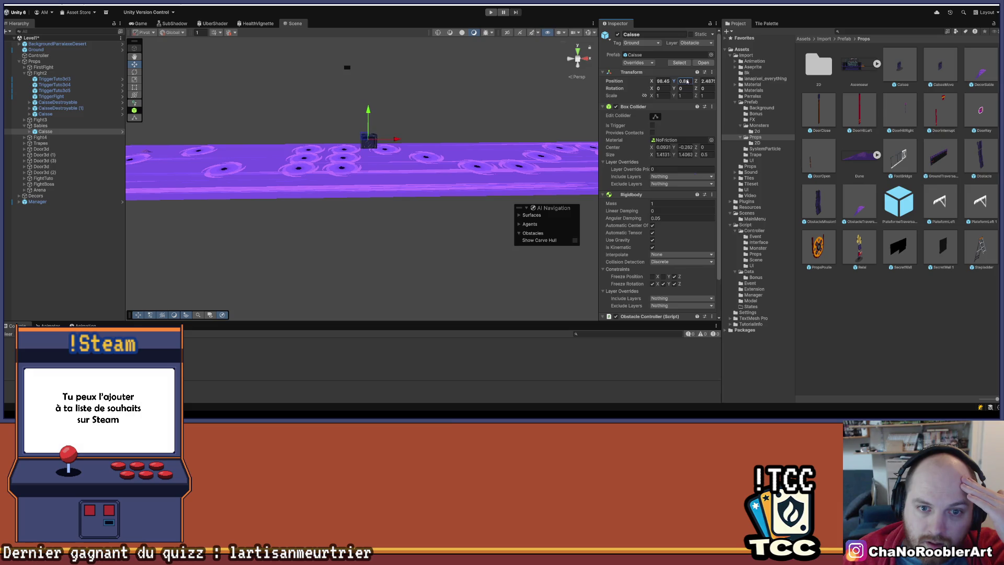
{"action": "key", "text": "Tab"}
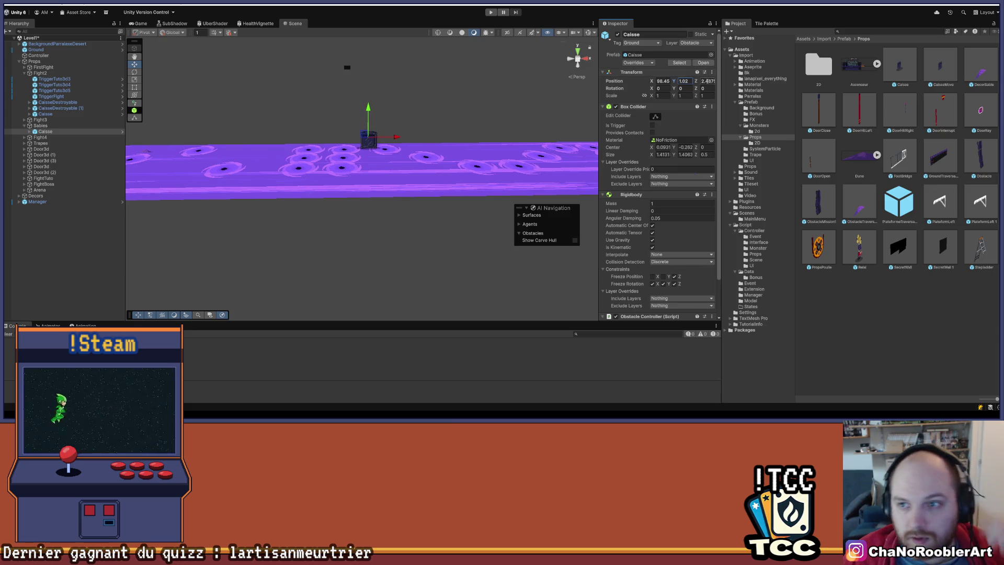
{"action": "type", "text": "0"}
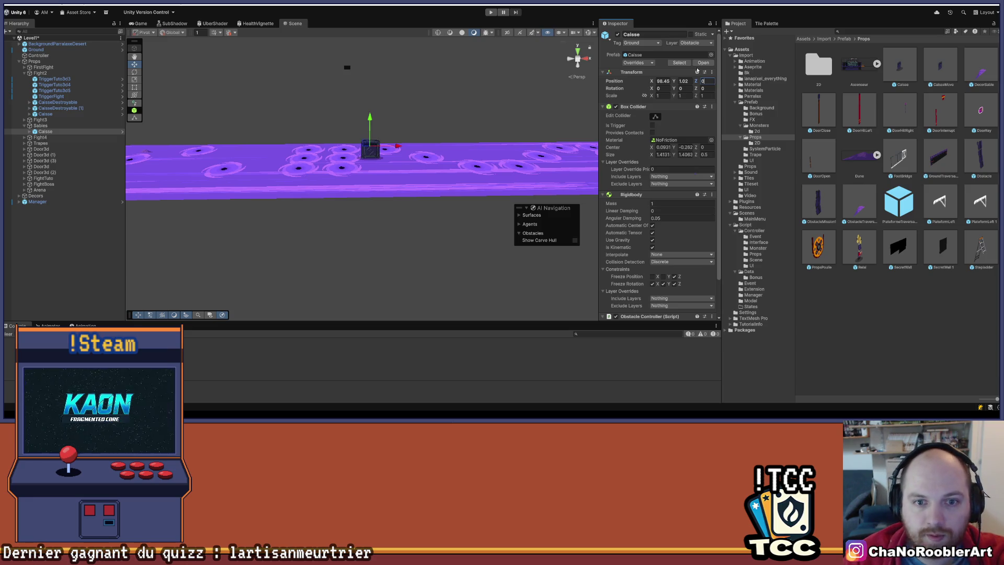
{"action": "key", "text": "Return"}
{"action": "scroll", "coordinate": [435, 170], "scroll_direction": "up", "scroll_amount": 5}
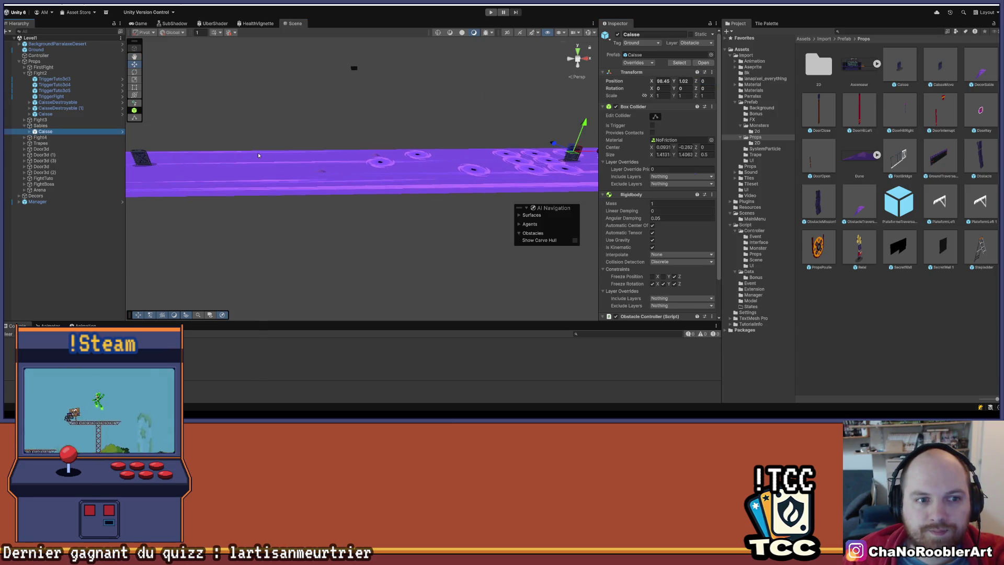
Check the Fight2 crate's position and set the new crate's Y position to 1.
{"action": "left_click", "coordinate": [220, 181]}
{"action": "scroll", "coordinate": [225, 175], "scroll_direction": "down", "scroll_amount": 3}
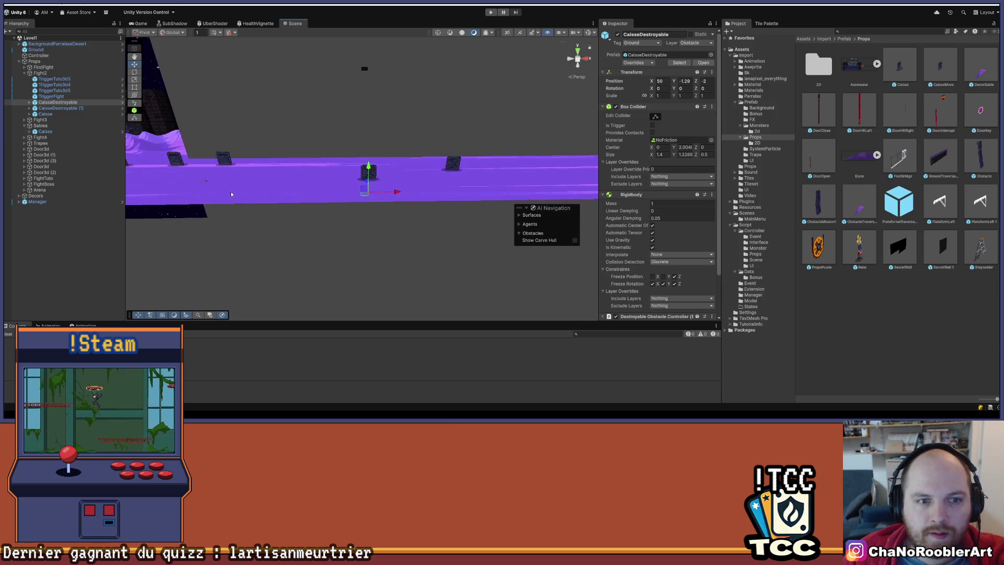
{"action": "left_click", "coordinate": [238, 160]}
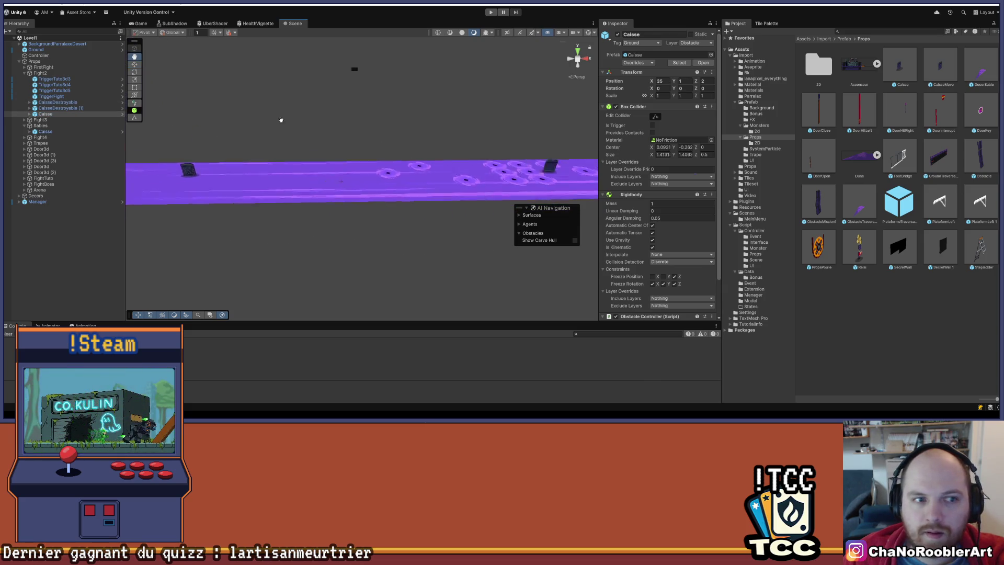
{"action": "double_click", "coordinate": [280, 157]}
{"action": "left_click", "coordinate": [690, 81]}
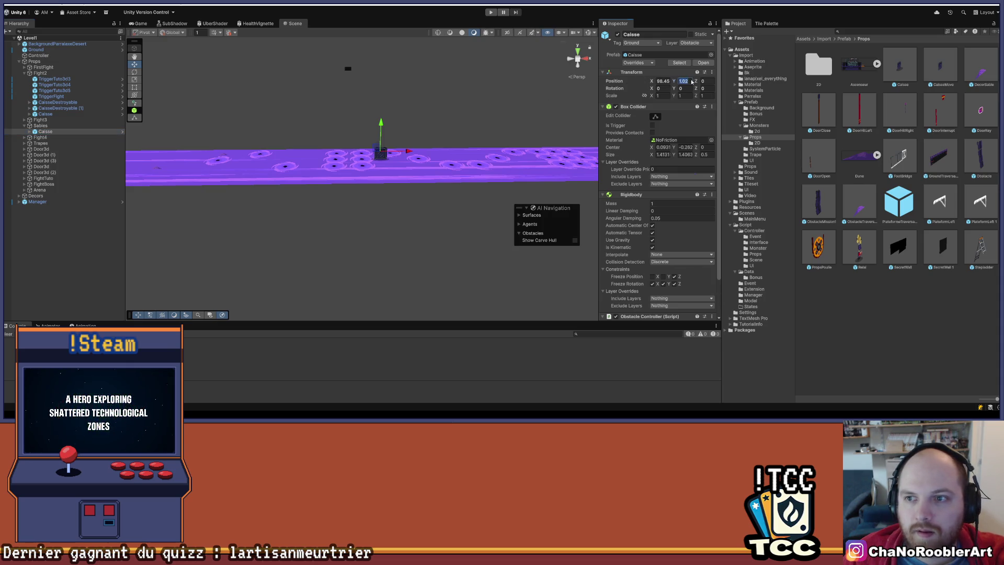
{"action": "key", "text": "Return"}
Slide the crate left along the level strip to X 93.42.
{"action": "scroll", "coordinate": [413, 208], "scroll_direction": "up", "scroll_amount": 5}
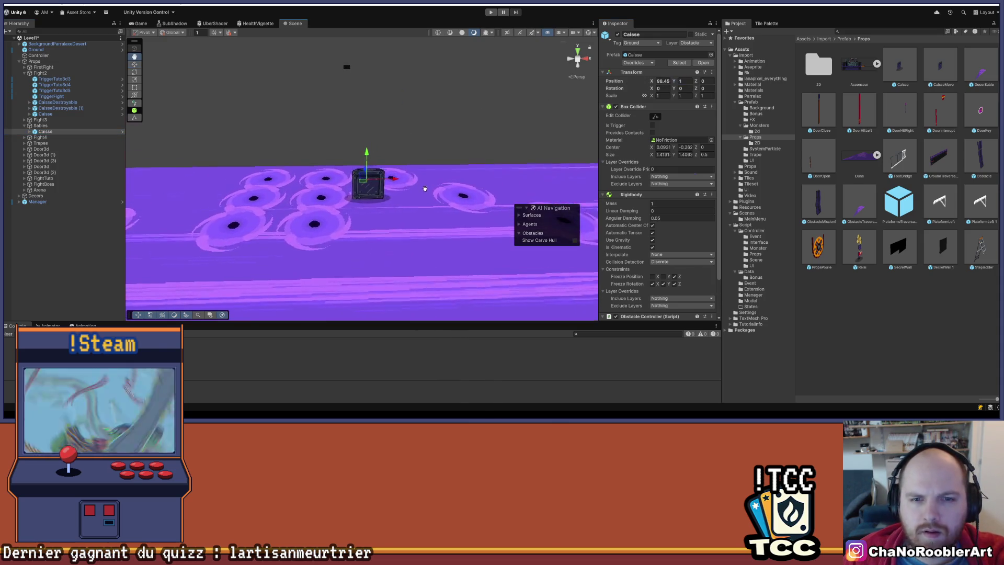
{"action": "mouse_move", "coordinate": [413, 208]}
{"action": "left_mouse_down"}
{"action": "mouse_move", "coordinate": [382, 194]}
{"action": "mouse_move", "coordinate": [464, 180]}
{"action": "mouse_move", "coordinate": [470, 170]}
{"action": "mouse_move", "coordinate": [417, 156]}
{"action": "mouse_move", "coordinate": [372, 176]}
{"action": "left_mouse_up"}
{"action": "scroll", "coordinate": [413, 186], "scroll_direction": "up", "scroll_amount": 10}
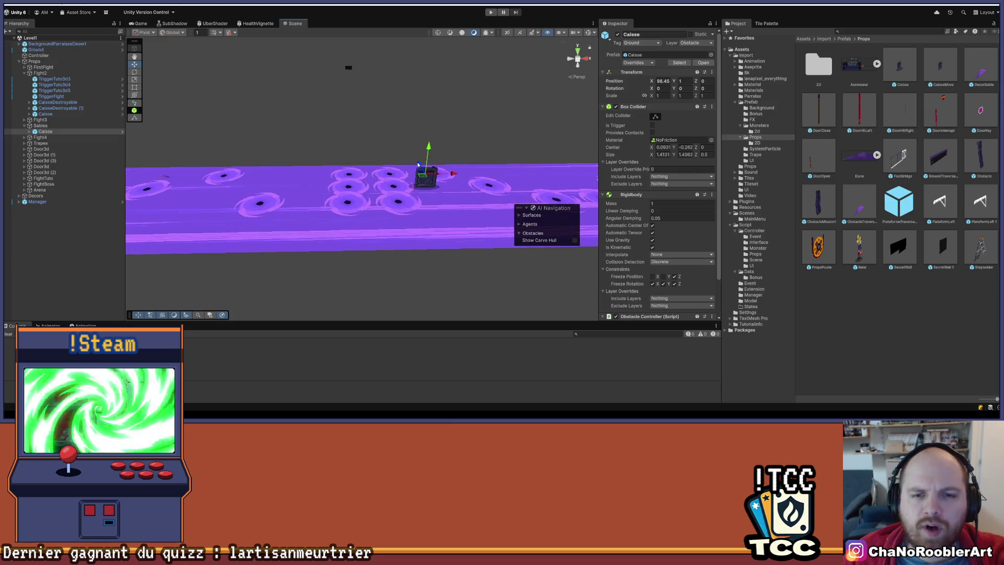
{"action": "mouse_move", "coordinate": [413, 186]}
{"action": "left_mouse_down"}
{"action": "mouse_move", "coordinate": [326, 191]}
{"action": "mouse_move", "coordinate": [370, 181]}
{"action": "left_mouse_up"}
Duplicate the crate into Caisse (1) and Caisse (2) and line the copies up in the stack.
{"action": "key", "text": "ctrl+d"}
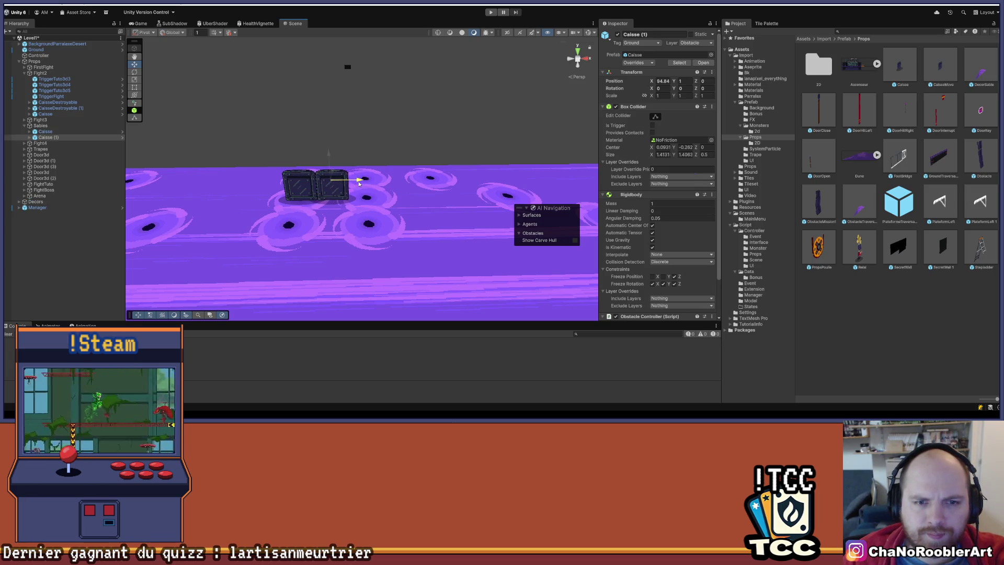
{"action": "key", "text": "ctrl+d"}
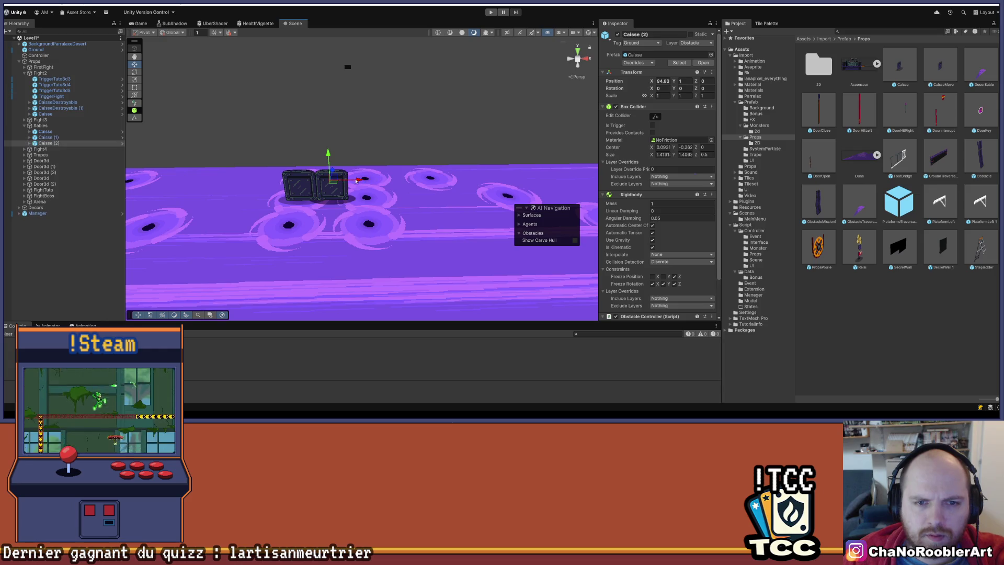
{"action": "left_click_drag", "start_coordinate": [365, 181], "coordinate": [390, 184]}
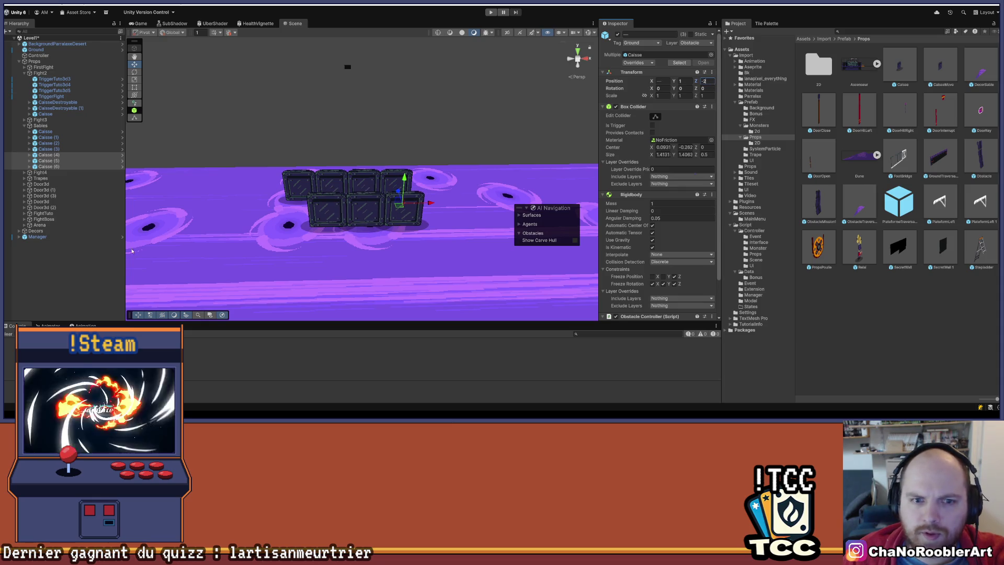
{"action": "left_click", "coordinate": [132, 251]}
{"action": "scroll", "coordinate": [358, 269], "scroll_direction": "down", "scroll_amount": 5}
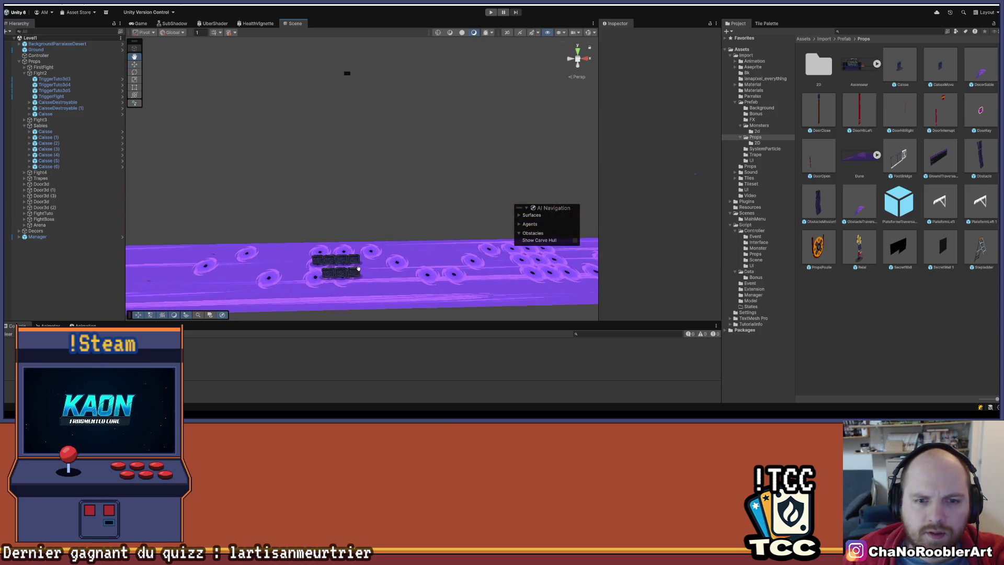
{"action": "mouse_move", "coordinate": [300, 277]}
{"action": "left_mouse_down"}
{"action": "mouse_move", "coordinate": [374, 204]}
{"action": "mouse_move", "coordinate": [367, 227]}
{"action": "mouse_move", "coordinate": [366, 205]}
{"action": "left_mouse_up"}
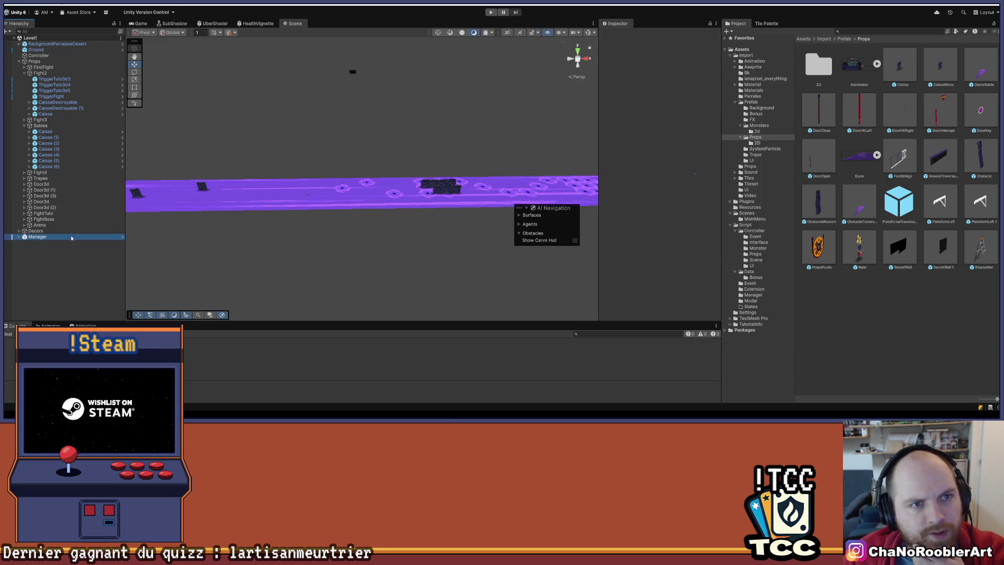
Enter Play mode to test the level with its new crates.
{"action": "left_click", "coordinate": [486, 12]}
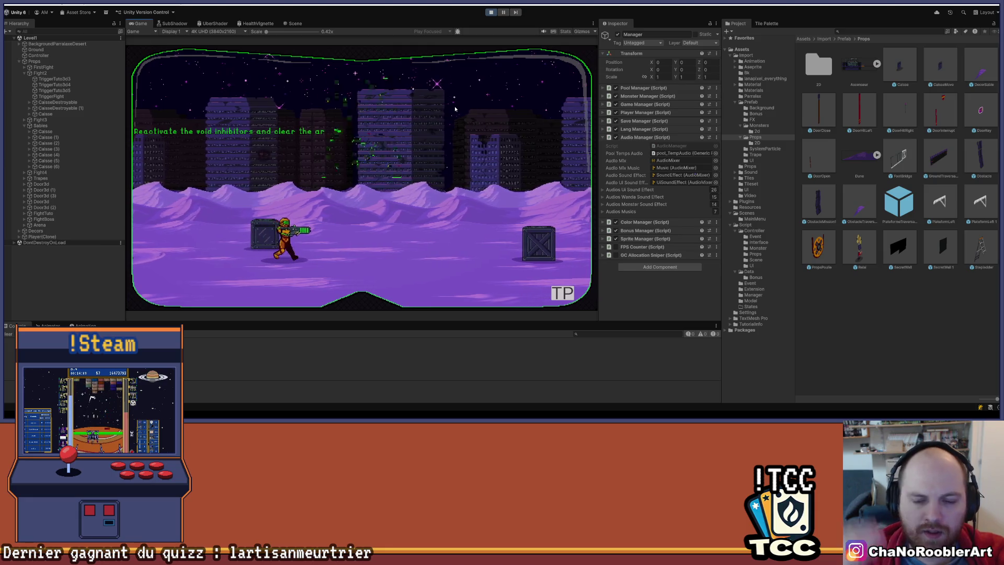
Walk the player right, climbing onto crates and fighting the first monster.
{"action": "key", "text": "d"}
{"action": "key", "text": "d"}
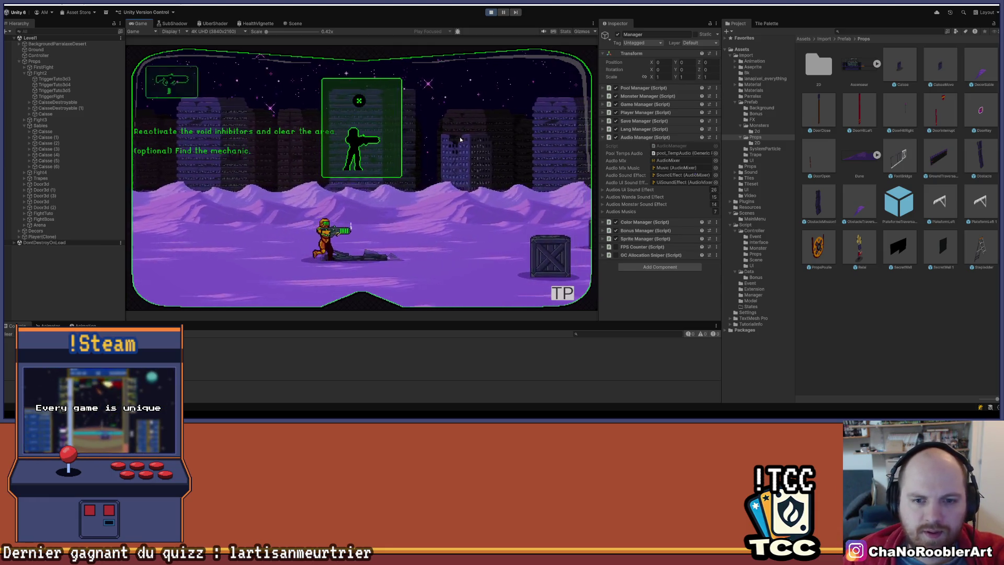
{"action": "key", "text": "d"}
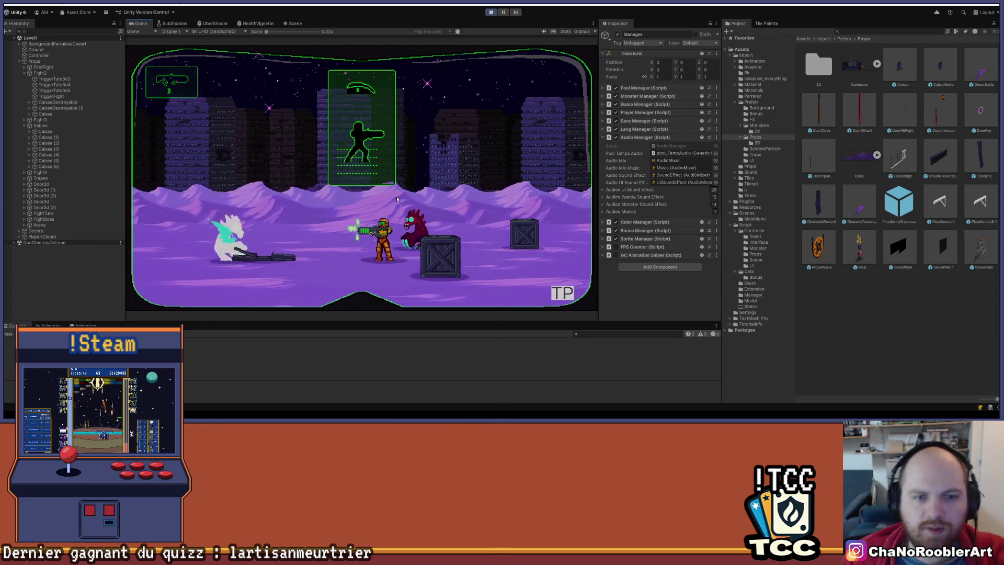
{"action": "key", "text": "a"}
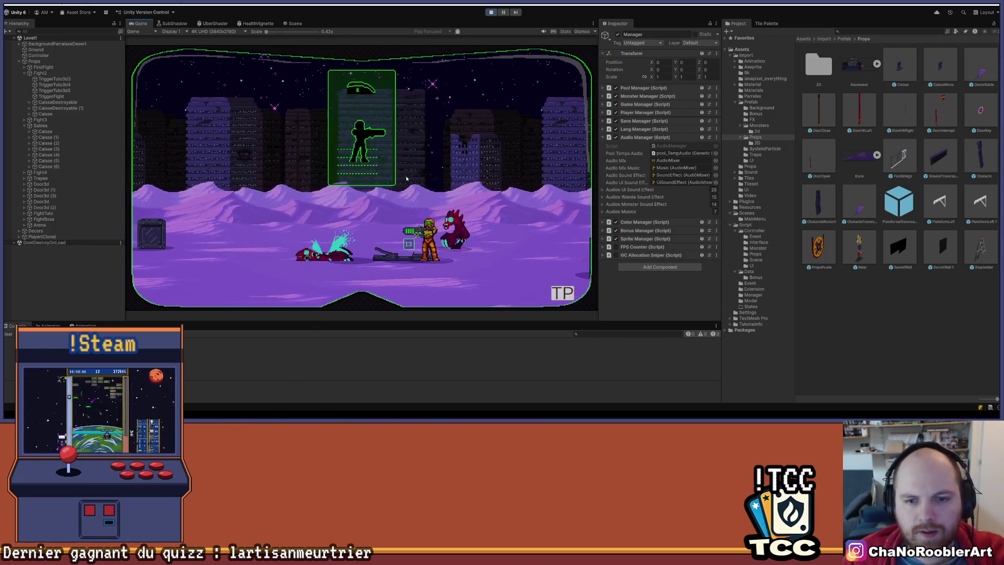
{"action": "key", "text": "d"}
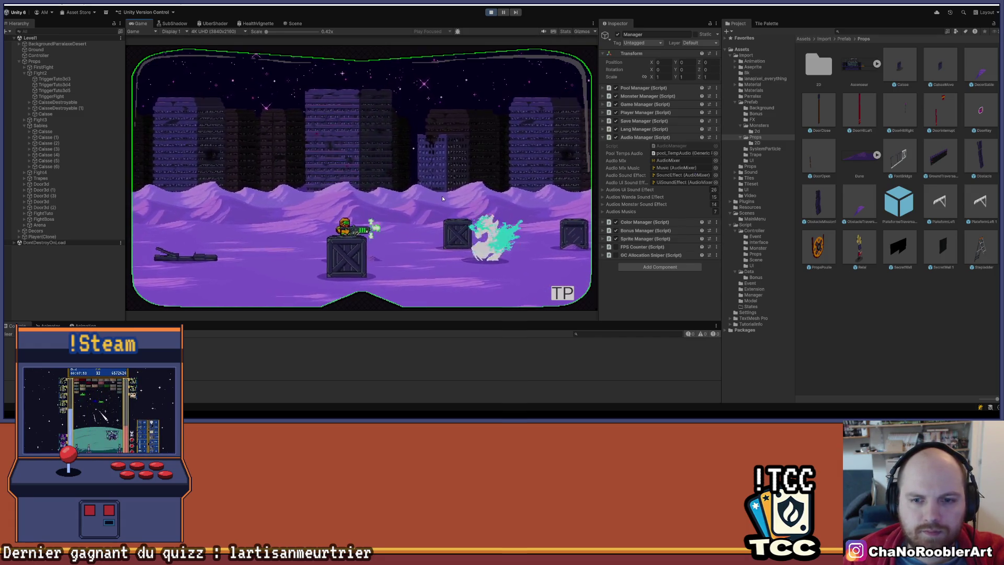
{"action": "key", "text": "a"}
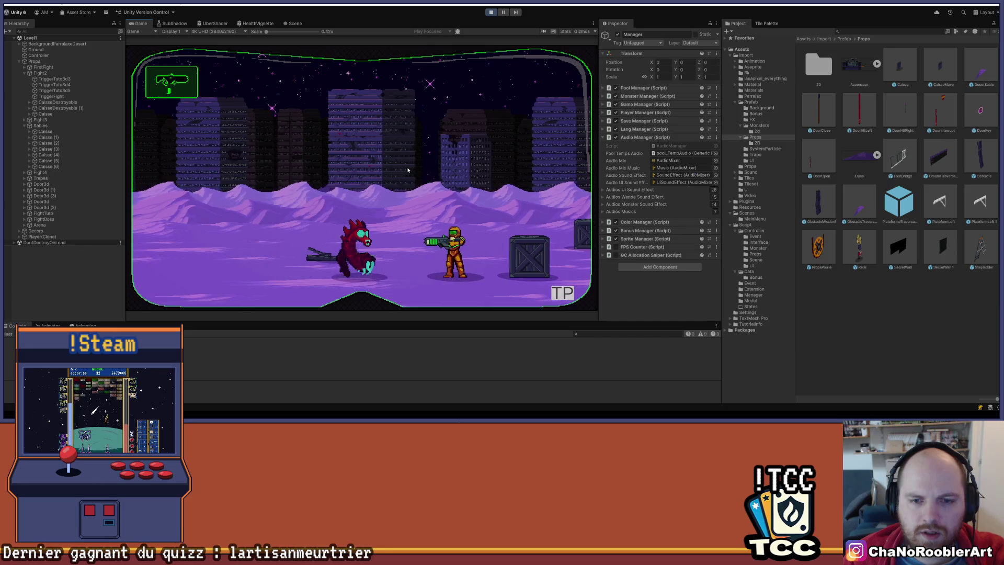
{"action": "key", "text": "a"}
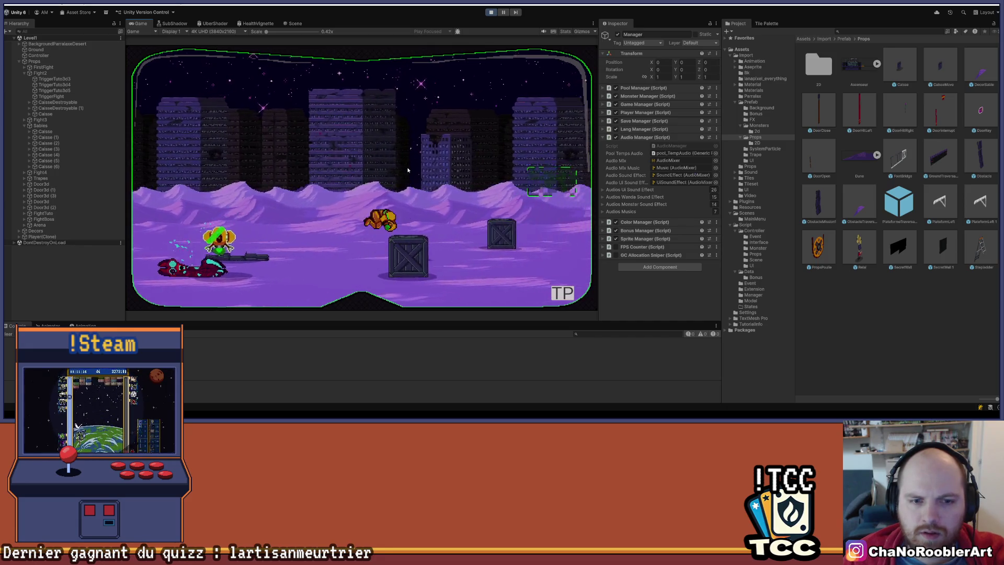
{"action": "key", "text": "d"}
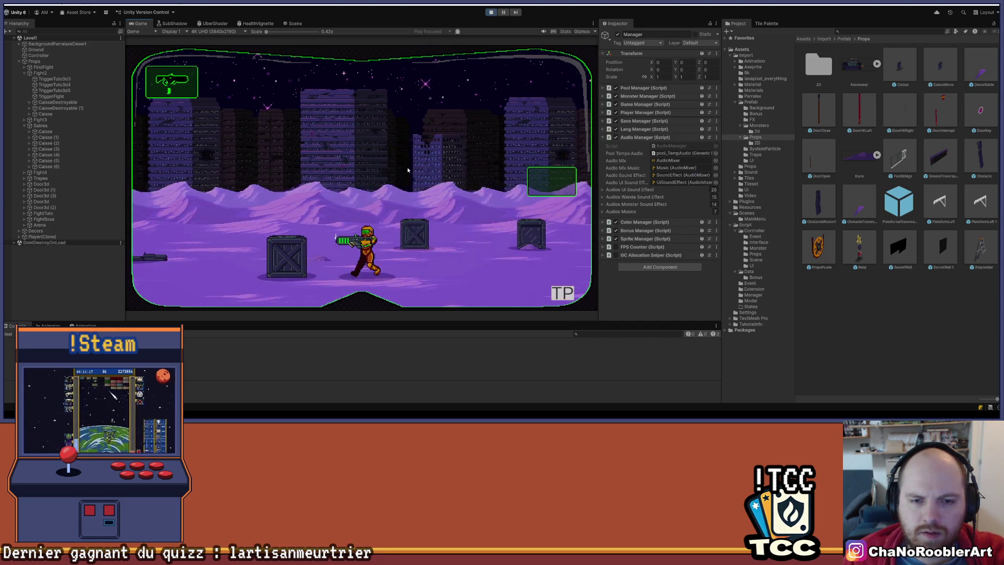
{"action": "key", "text": "d"}
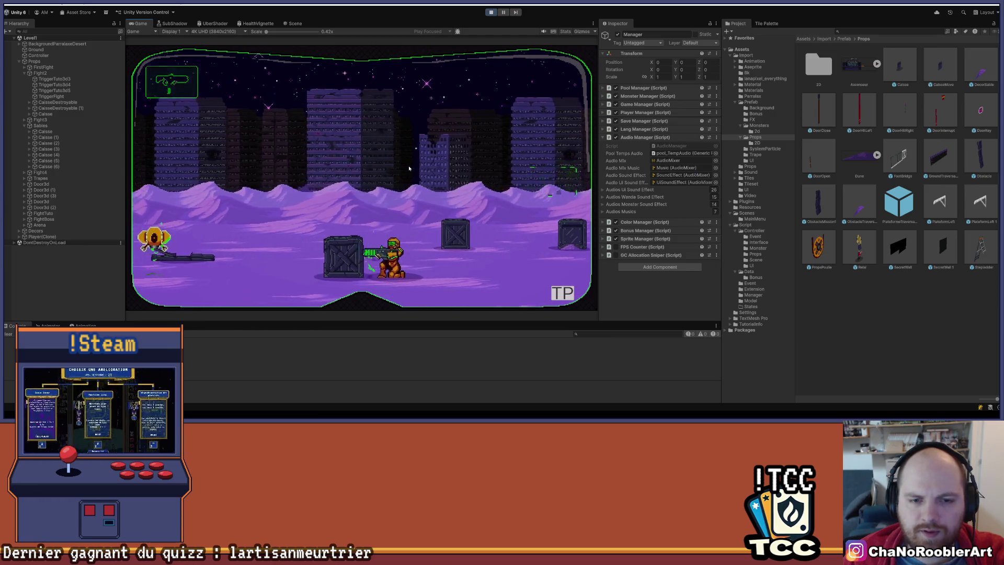
{"action": "key", "text": "d"}
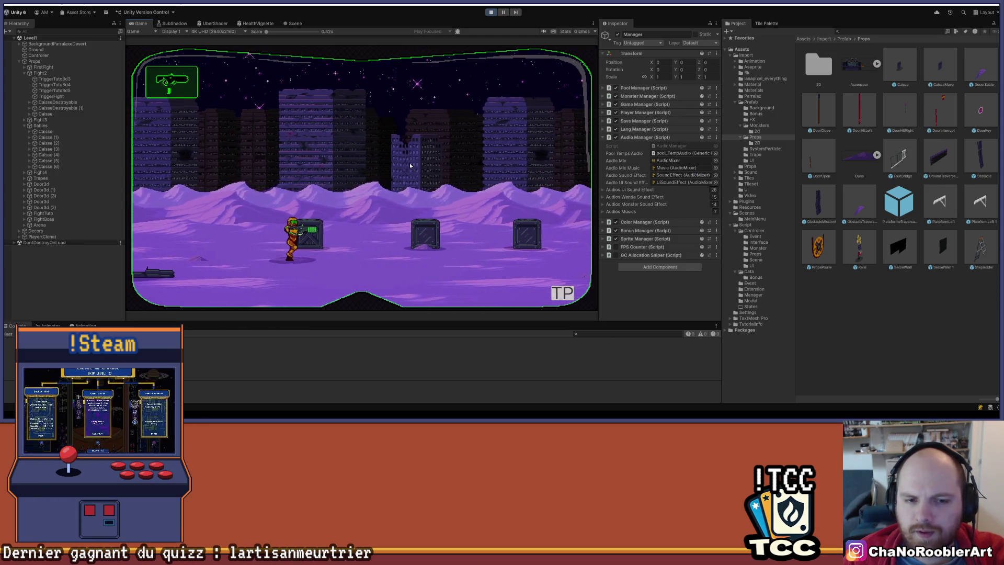
{"action": "key", "text": "d"}
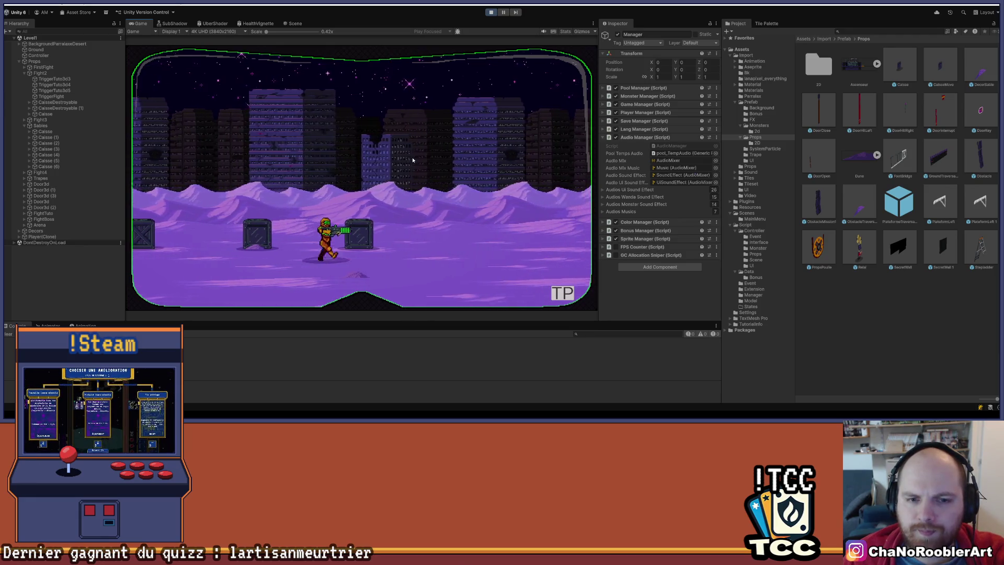
Break the crate ahead, switch to the sword and defeat the red monsters.
{"action": "key", "text": "d"}
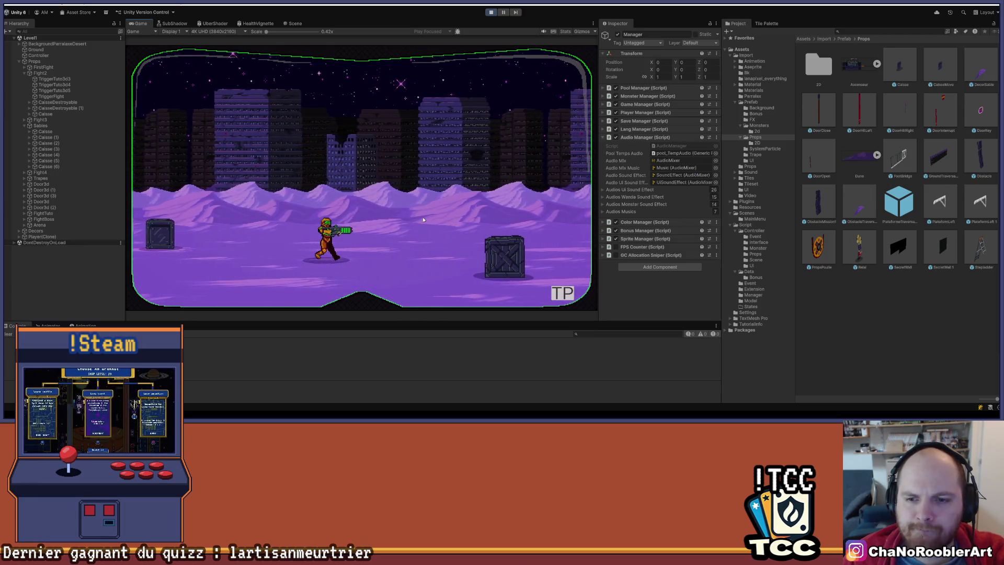
{"action": "key", "text": "d"}
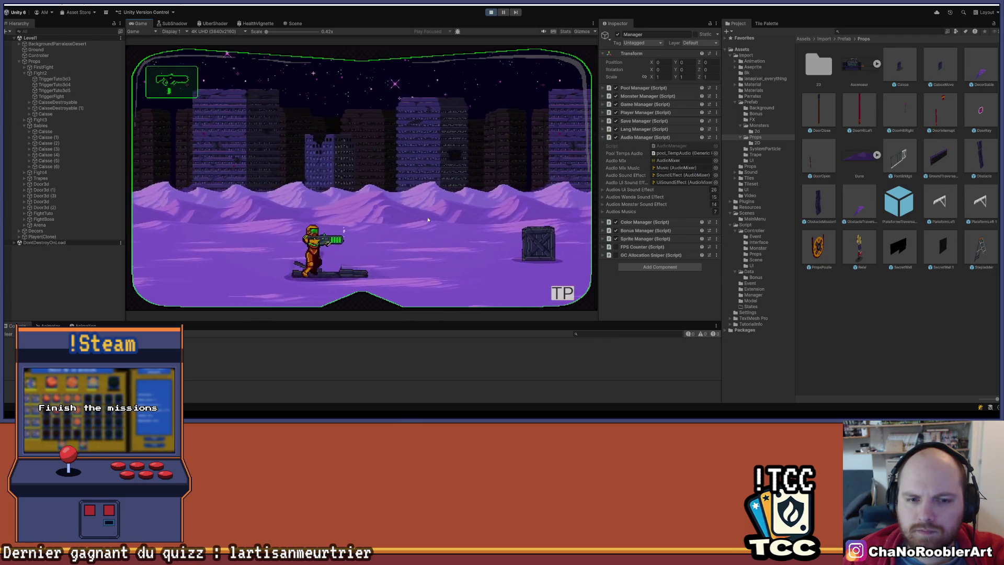
{"action": "key", "text": "d"}
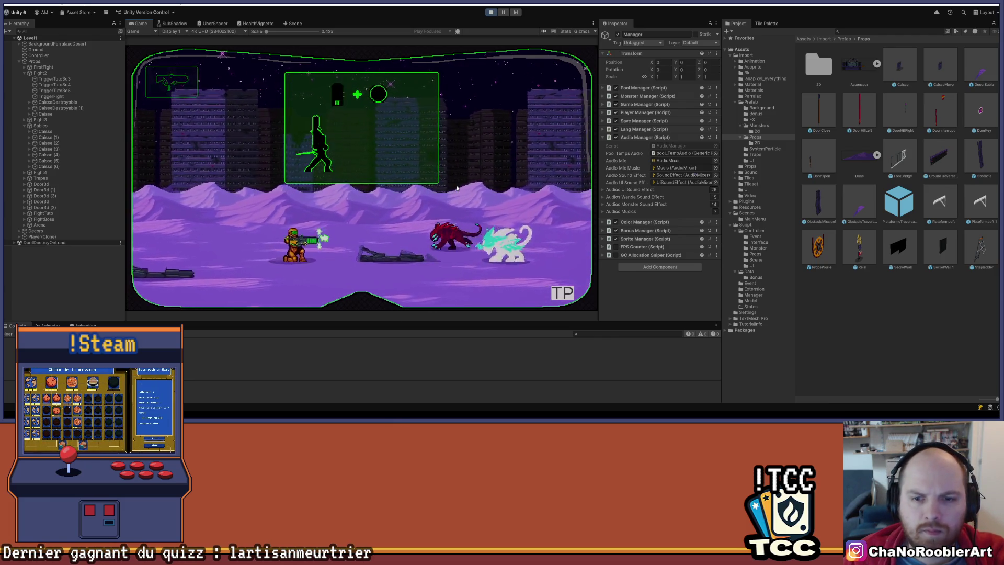
{"action": "key", "text": "d"}
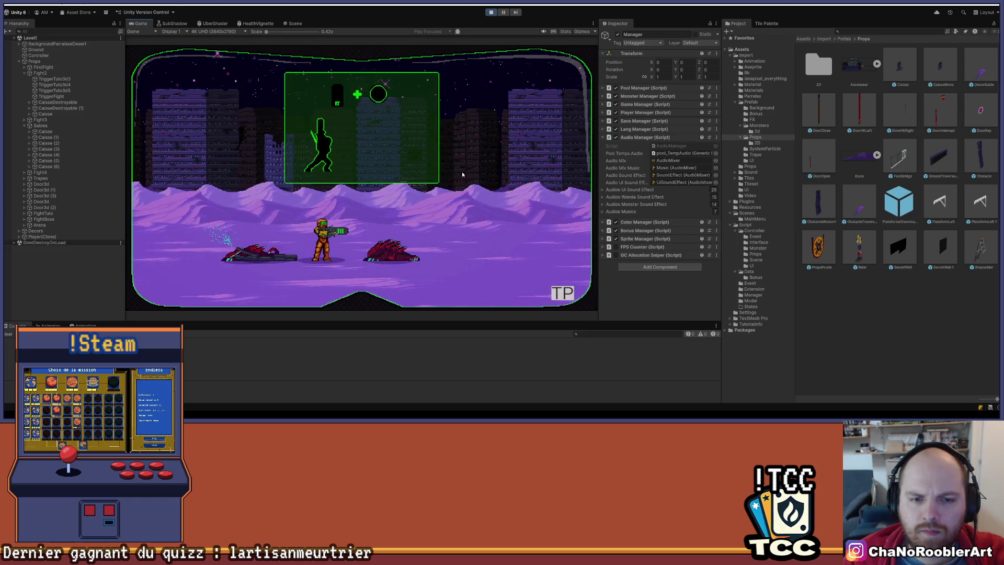
{"action": "key", "text": "d"}
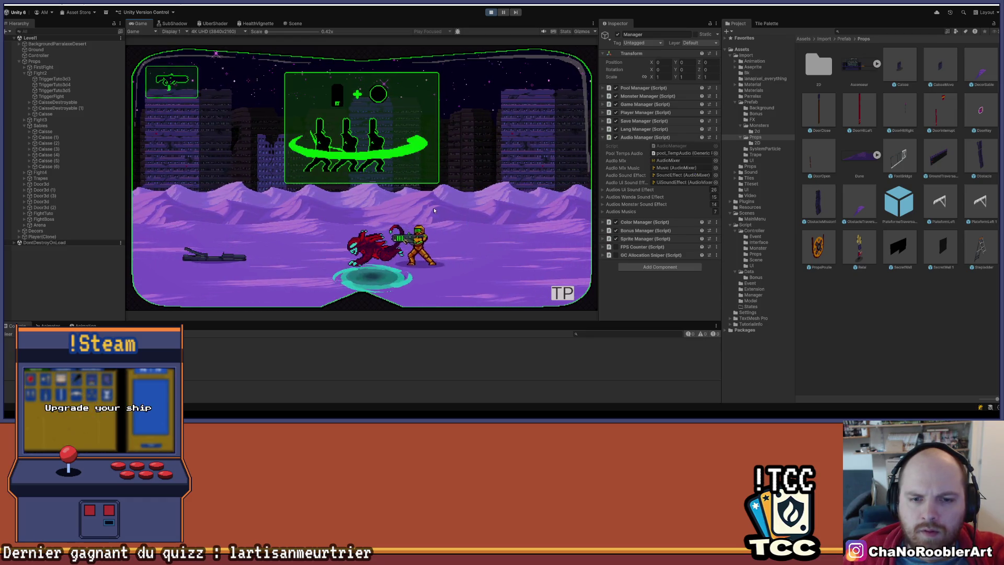
{"action": "key", "text": "a"}
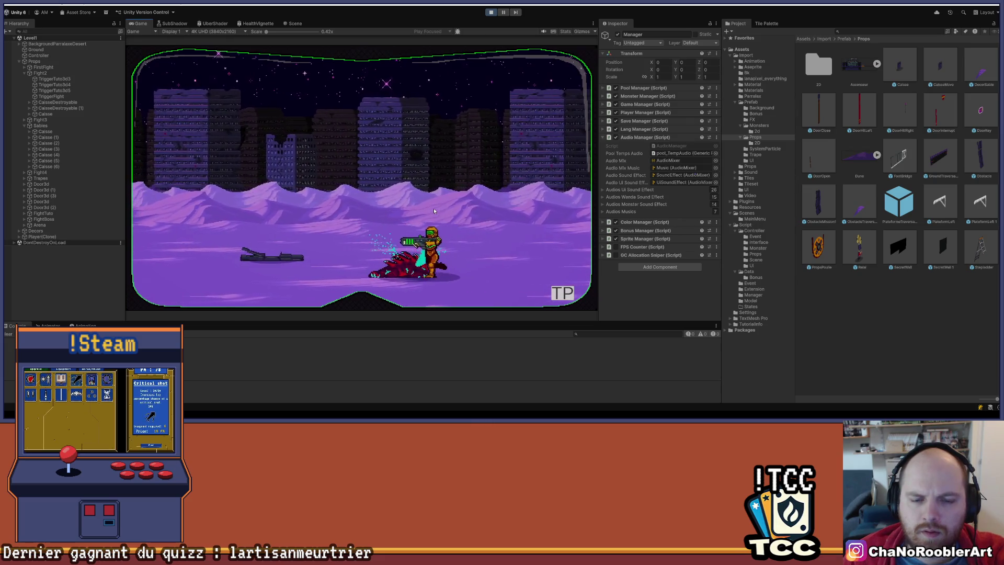
{"action": "key", "text": "d"}
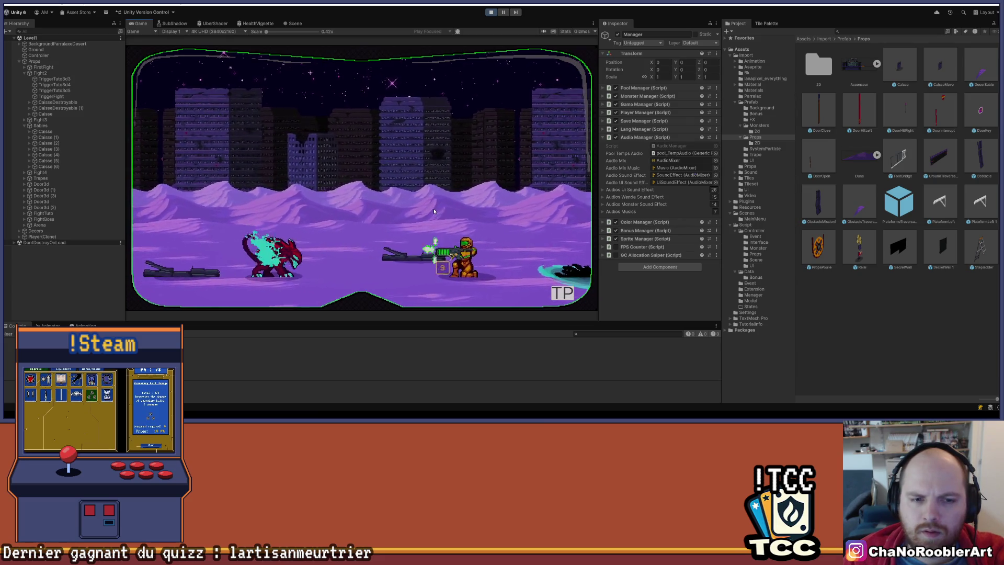
{"action": "key", "text": "a"}
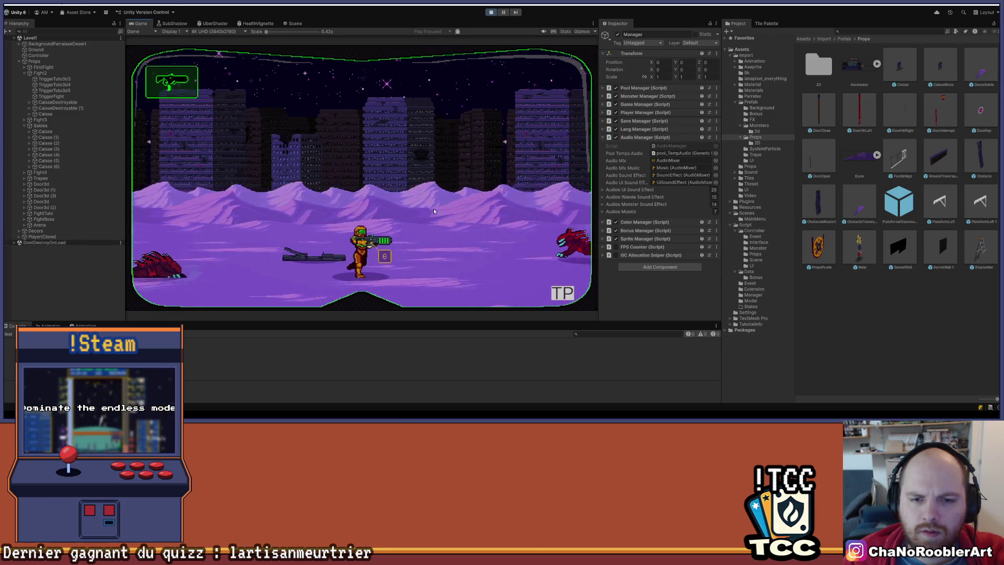
{"action": "key", "text": "d"}
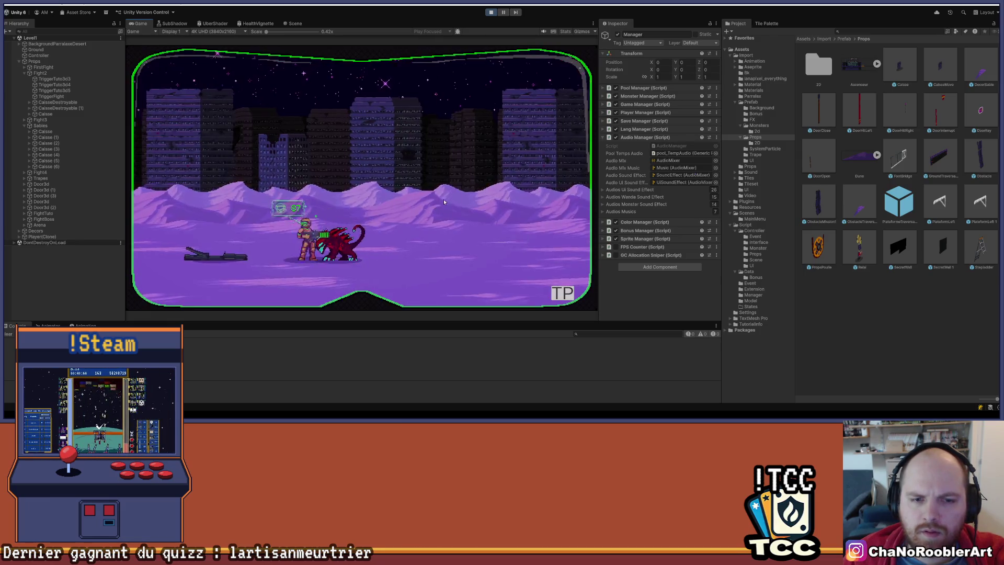
{"action": "key", "text": "d"}
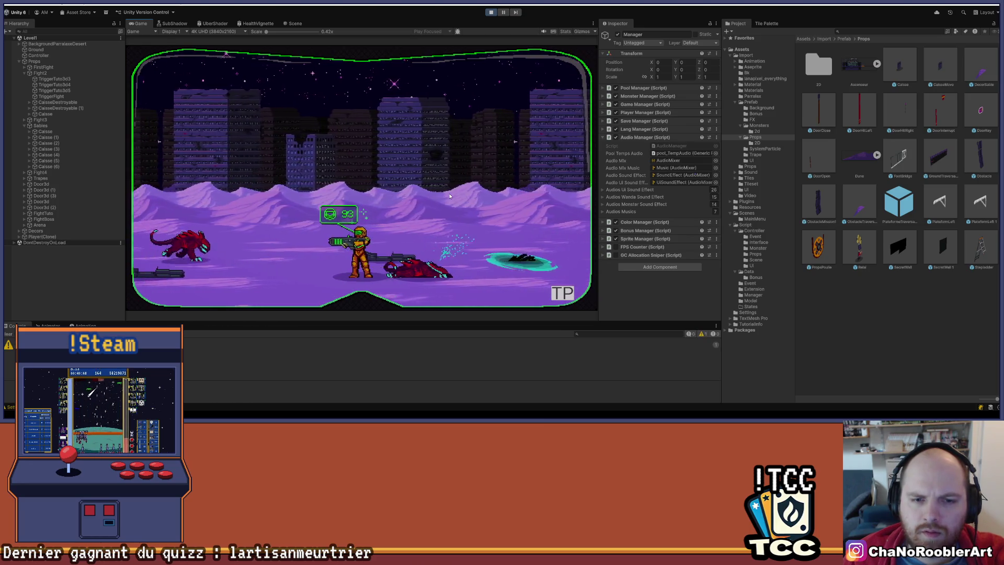
Finish off the red monster and walk the player right to the crate stack.
{"action": "key", "text": "d"}
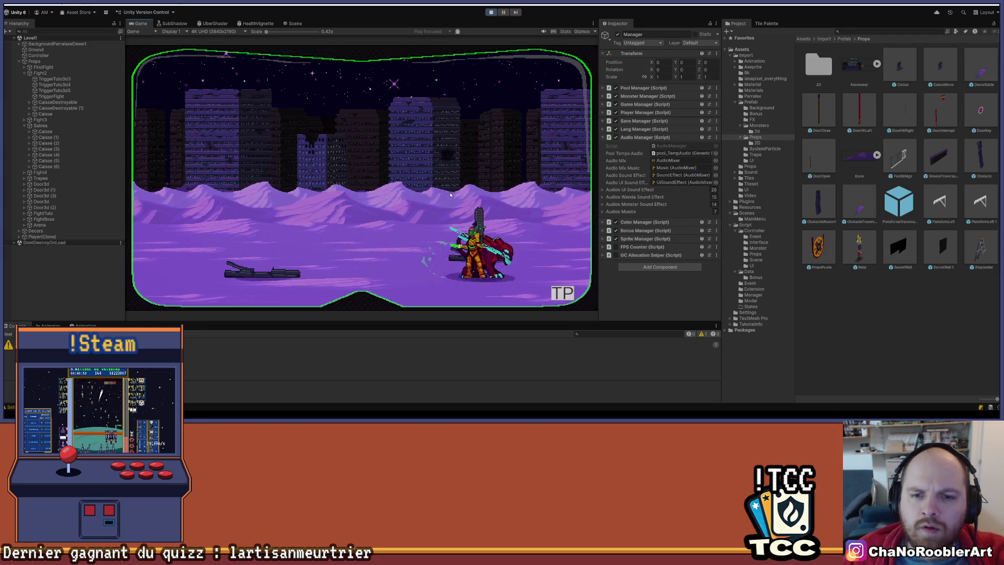
{"action": "key", "text": "a"}
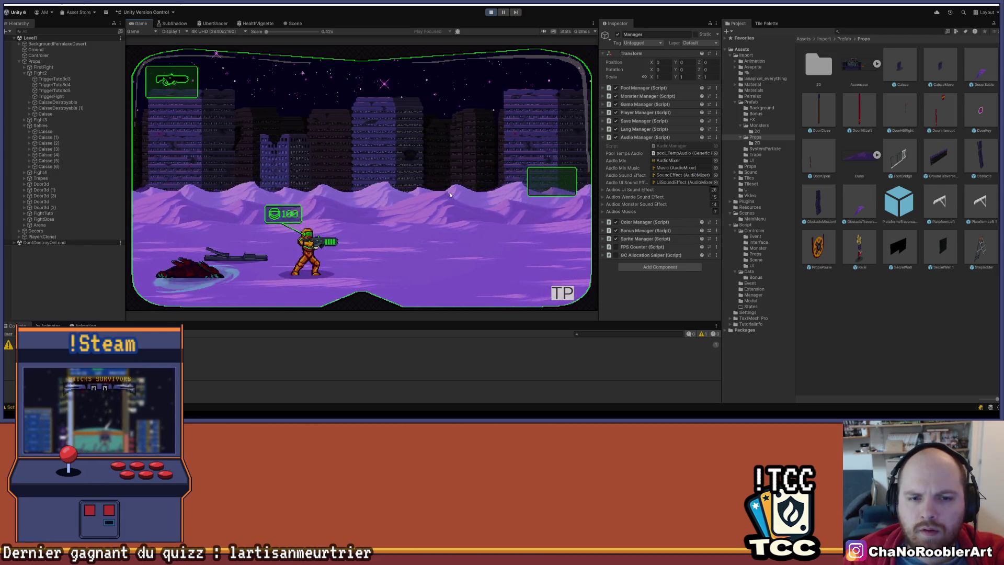
{"action": "key", "text": "d"}
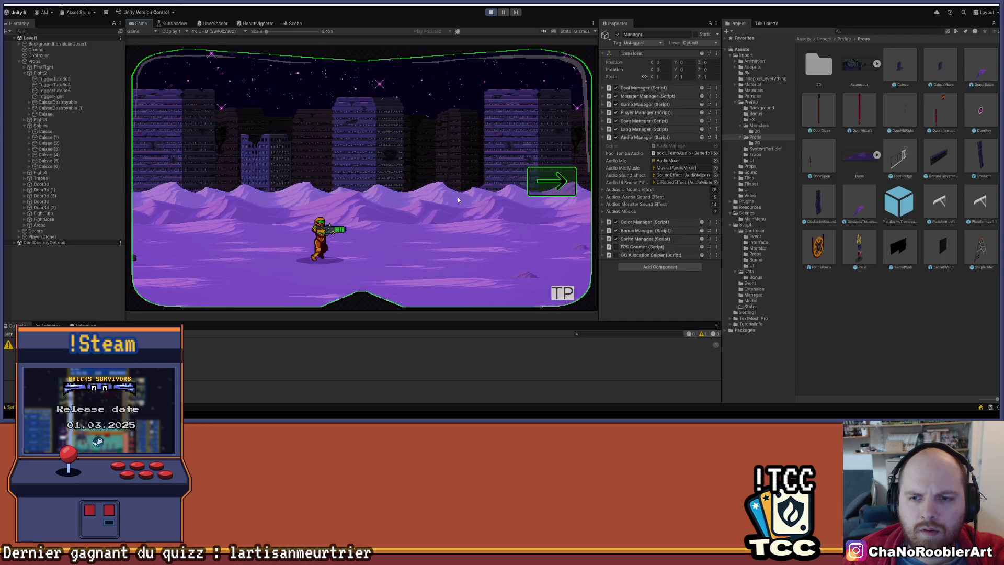
{"action": "key", "text": "d"}
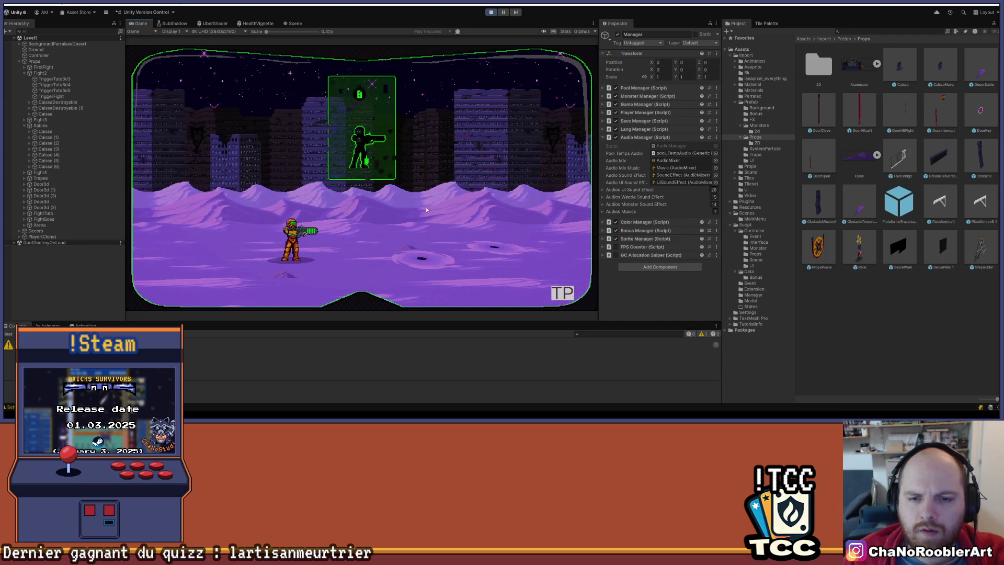
{"action": "key", "text": "d"}
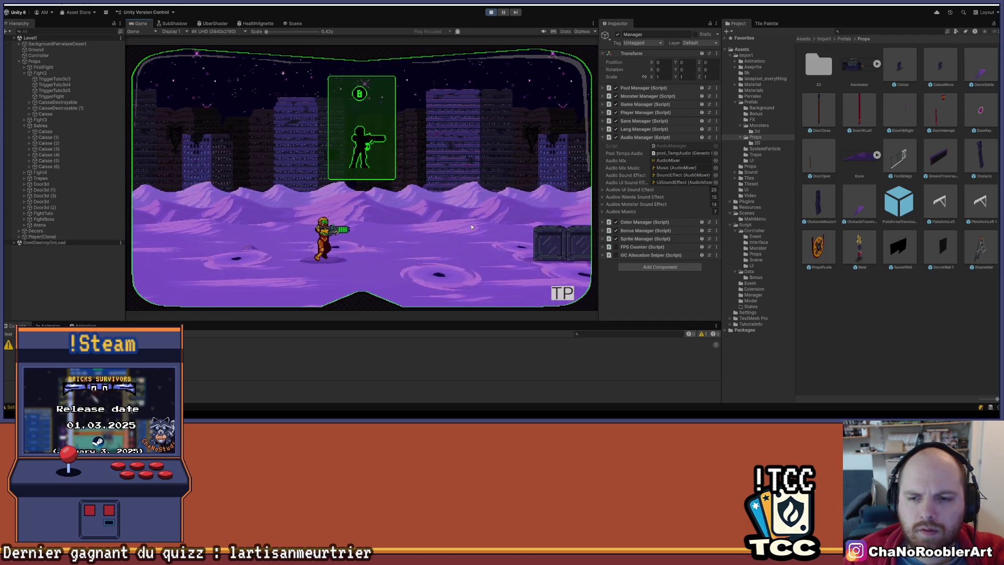
{"action": "key", "text": "d"}
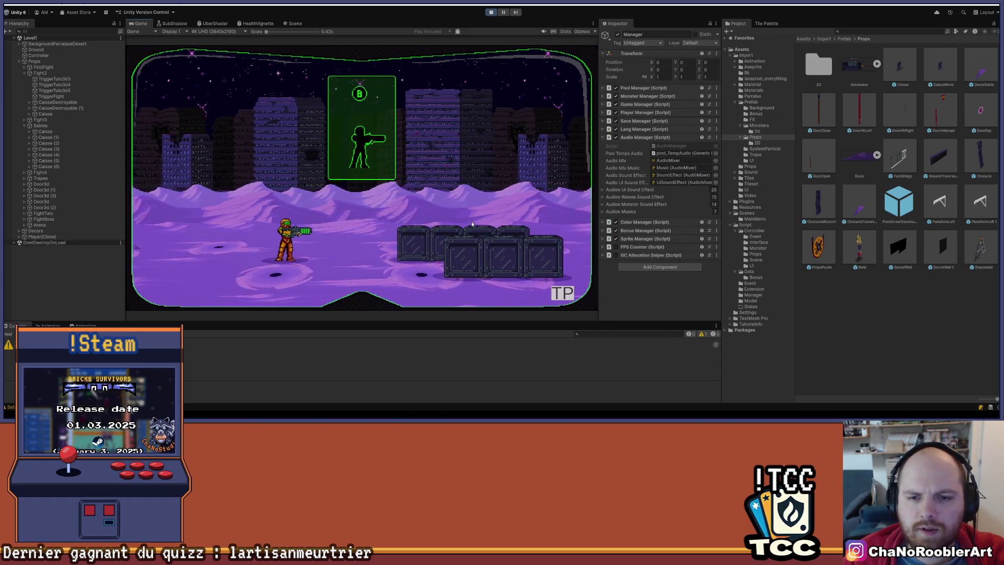
{"action": "key", "text": "d"}
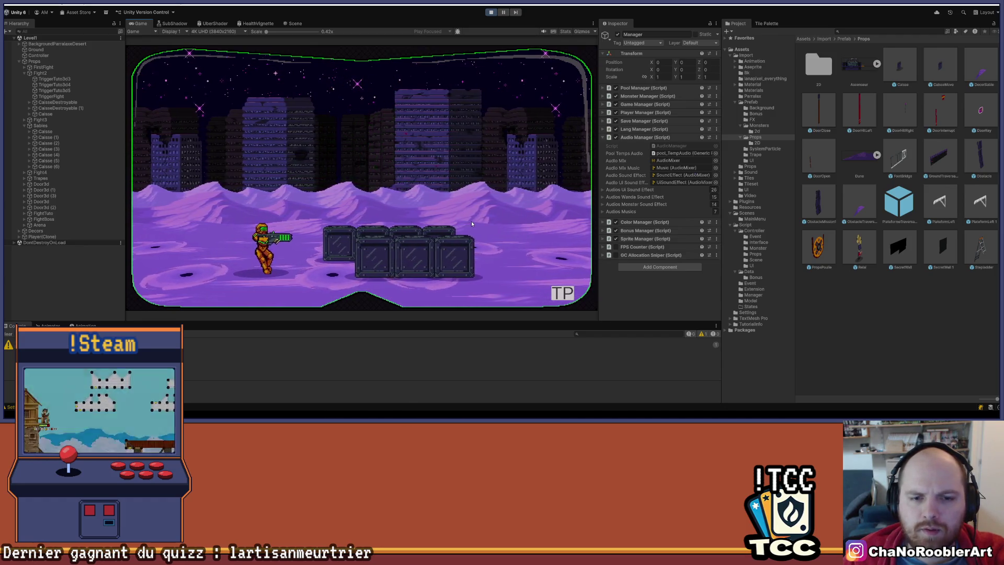
{"action": "key", "text": "d"}
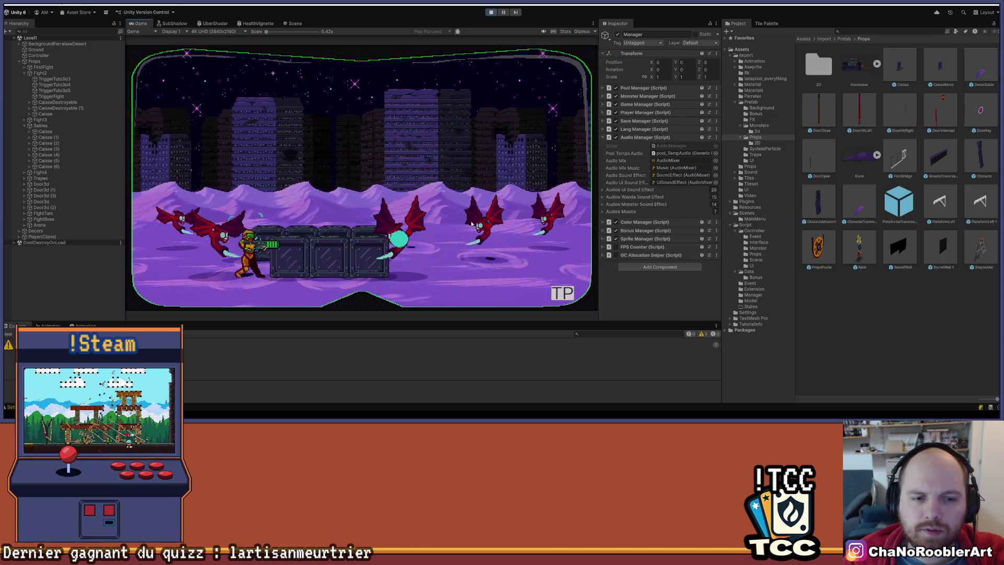
Climb onto the crates, cross them fighting bats, then jump off to the right.
{"action": "key", "text": "a"}
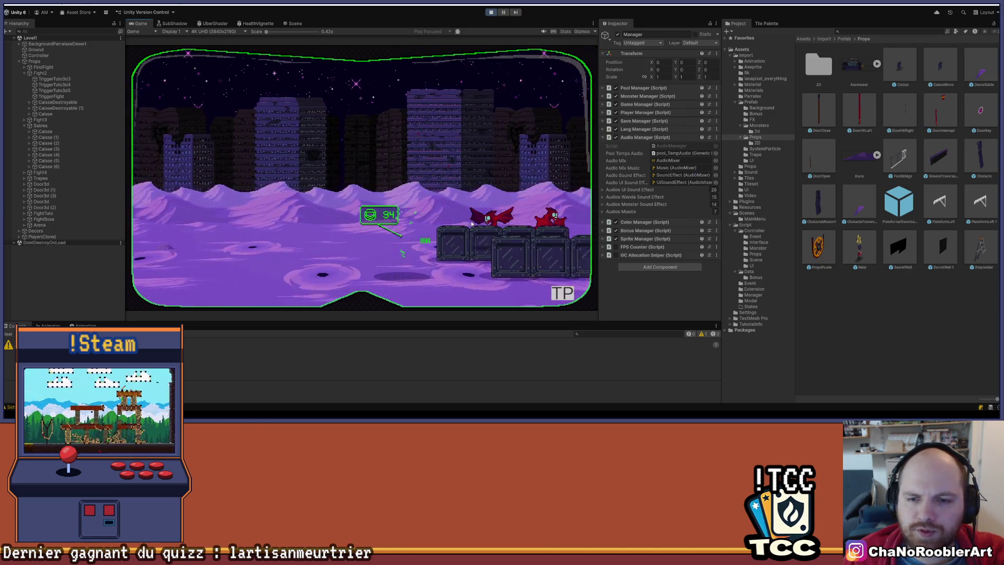
{"action": "key", "text": "a"}
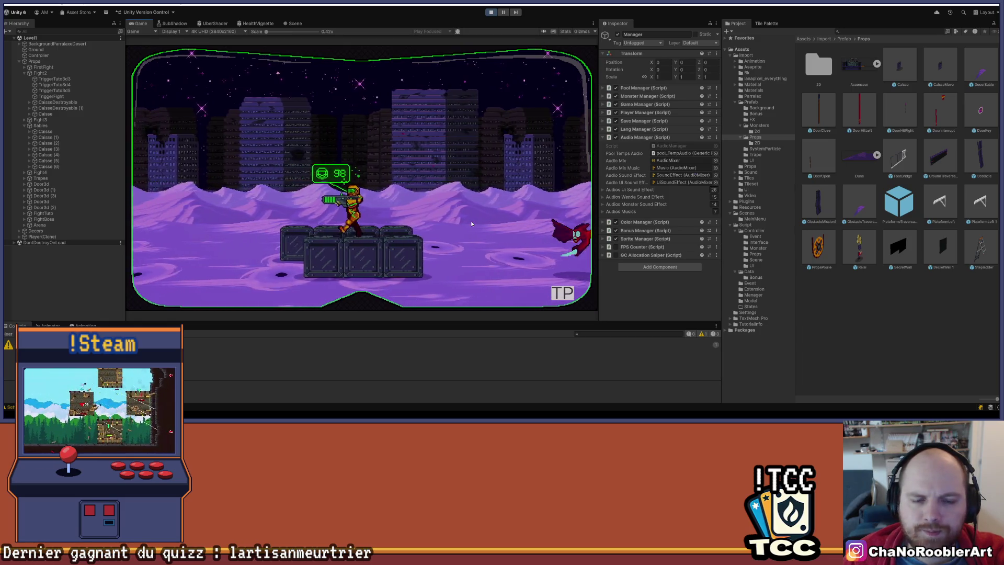
{"action": "key", "text": "a"}
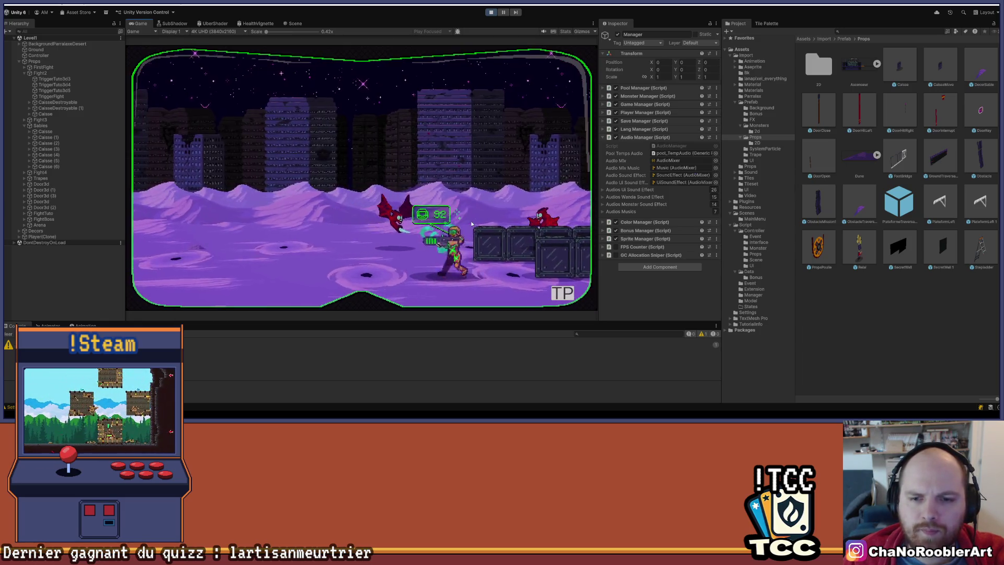
{"action": "key", "text": "a"}
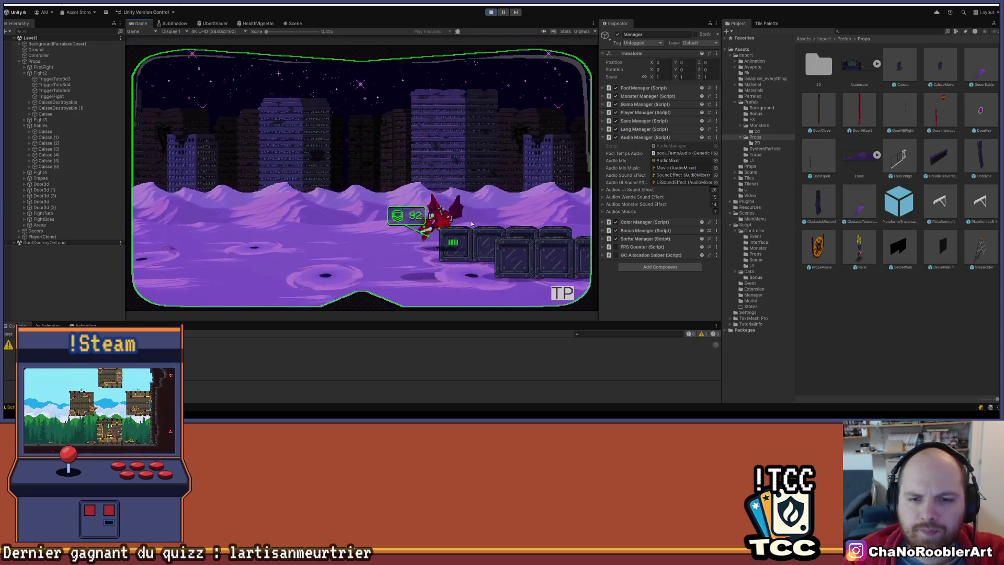
{"action": "key", "text": "a"}
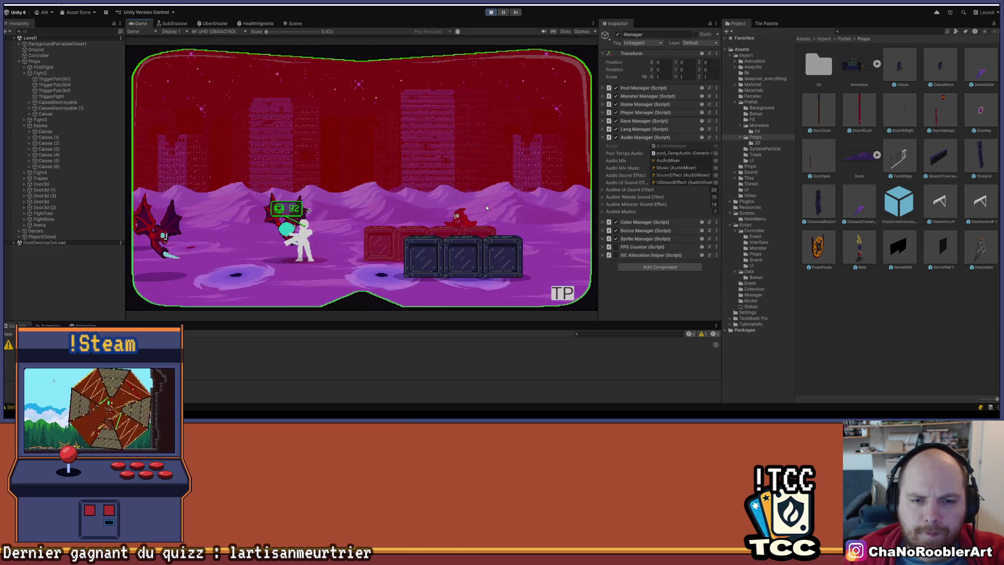
{"action": "key", "text": "a"}
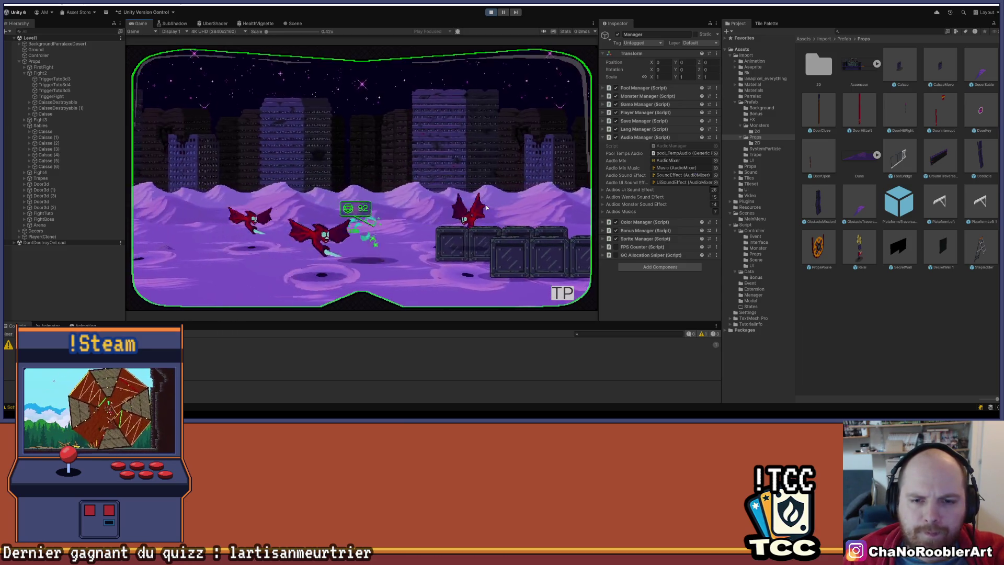
{"action": "key", "text": "d"}
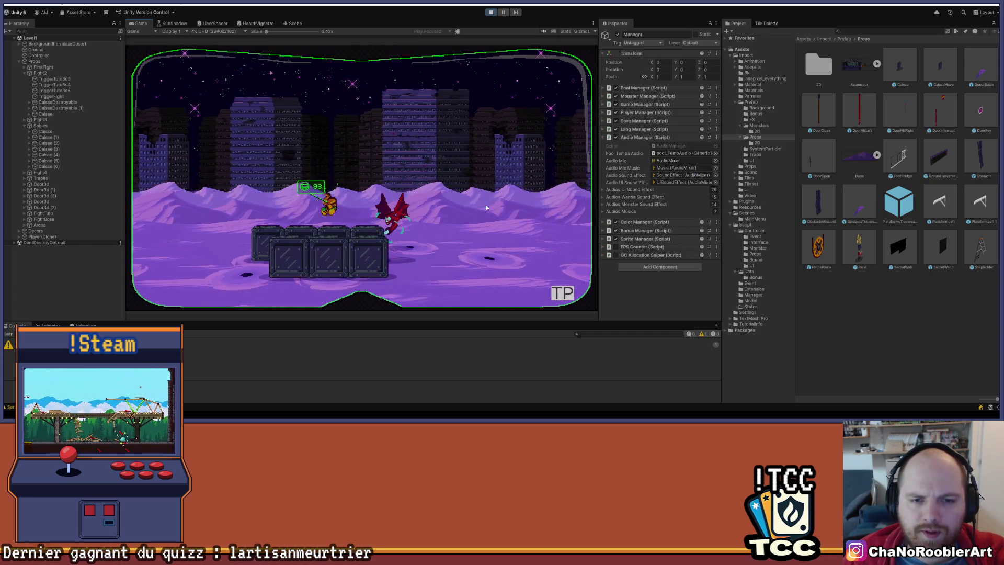
{"action": "key", "text": "d"}
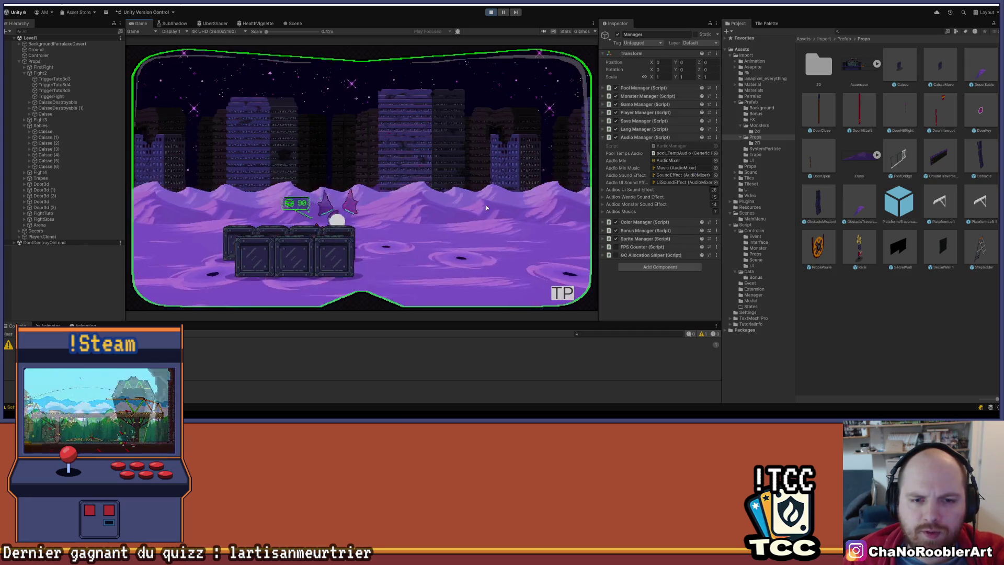
{"action": "key", "text": "d"}
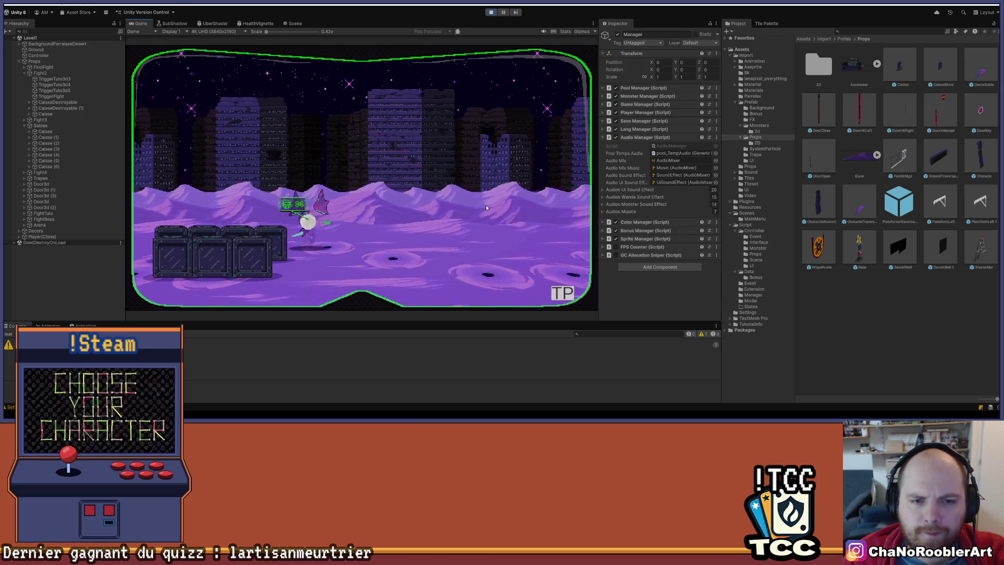
Fight the red flying monsters around the crates, then stop the play test.
{"action": "key", "text": "a"}
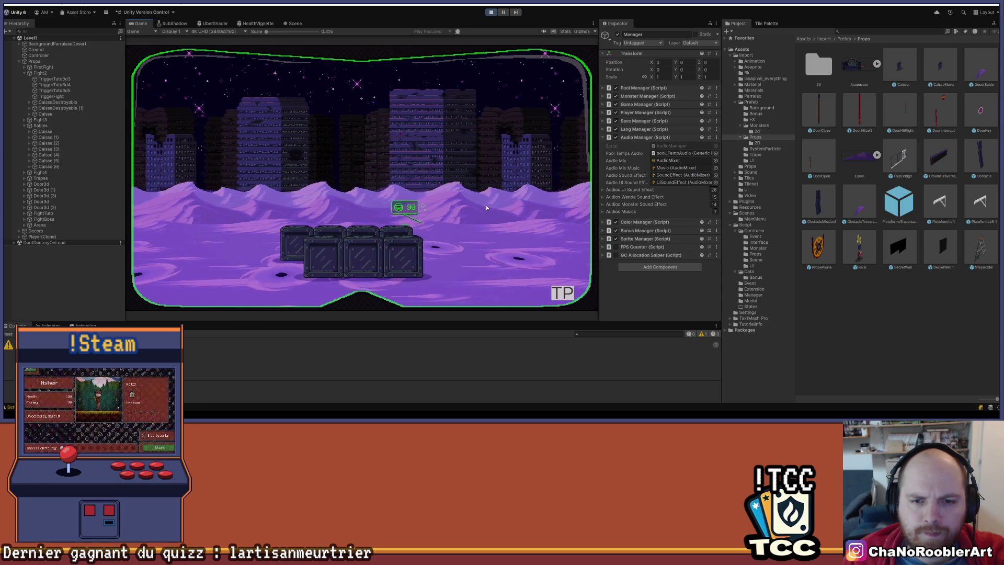
{"action": "key", "text": "a"}
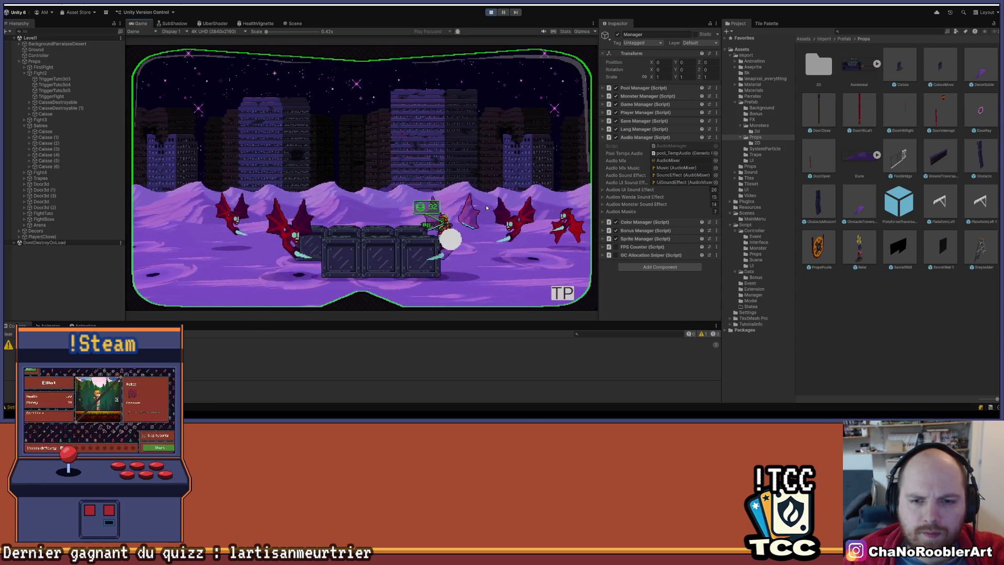
{"action": "key", "text": "d"}
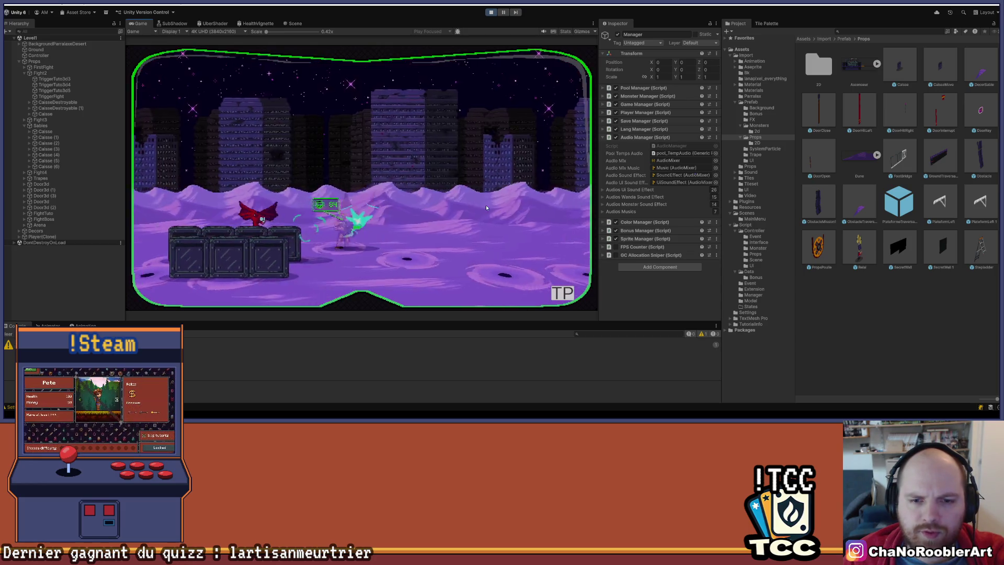
{"action": "key", "text": "a"}
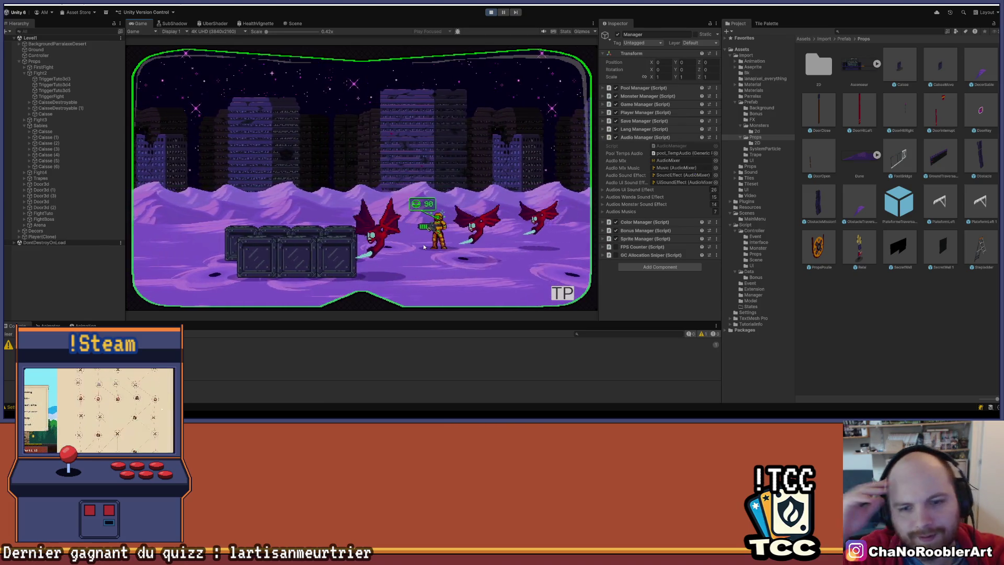
{"action": "key", "text": "a"}
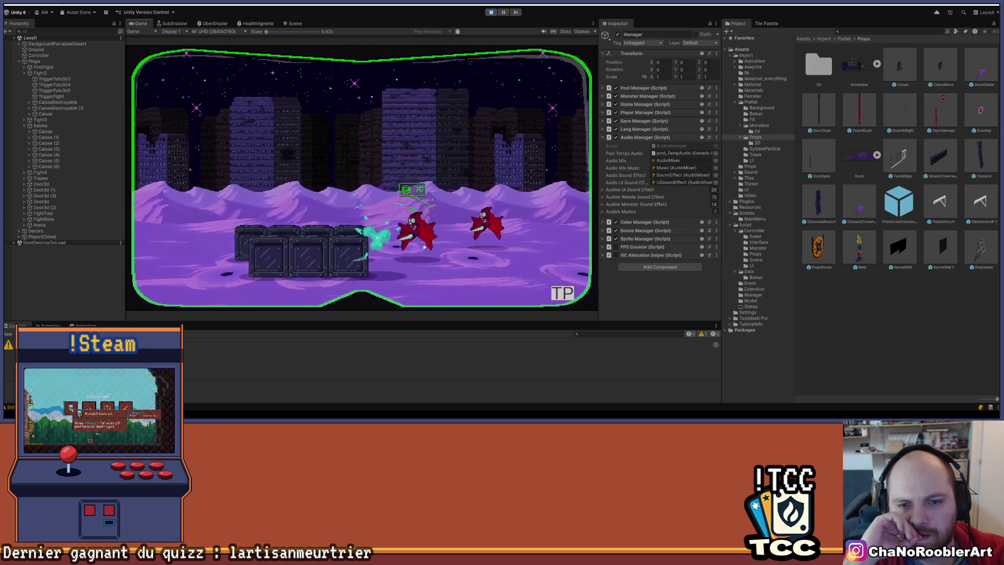
{"action": "key", "text": "a"}
{"action": "key", "text": "a"}
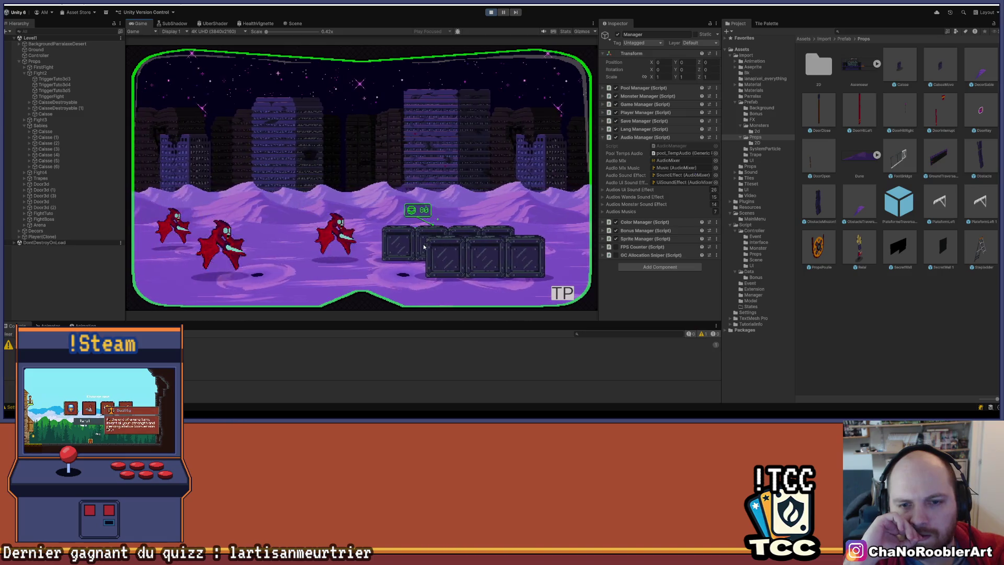
{"action": "key", "text": "a"}
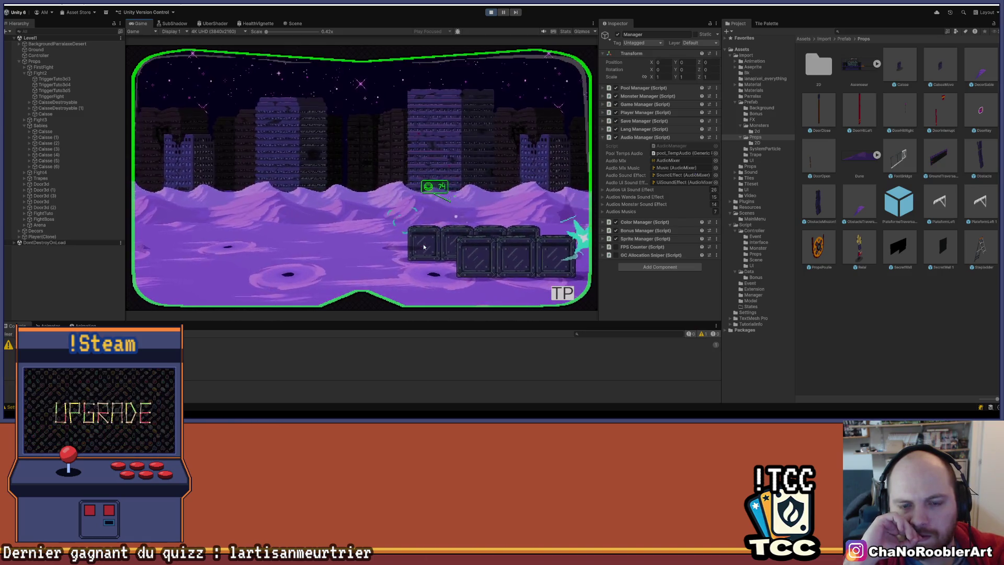
{"action": "key", "text": "a"}
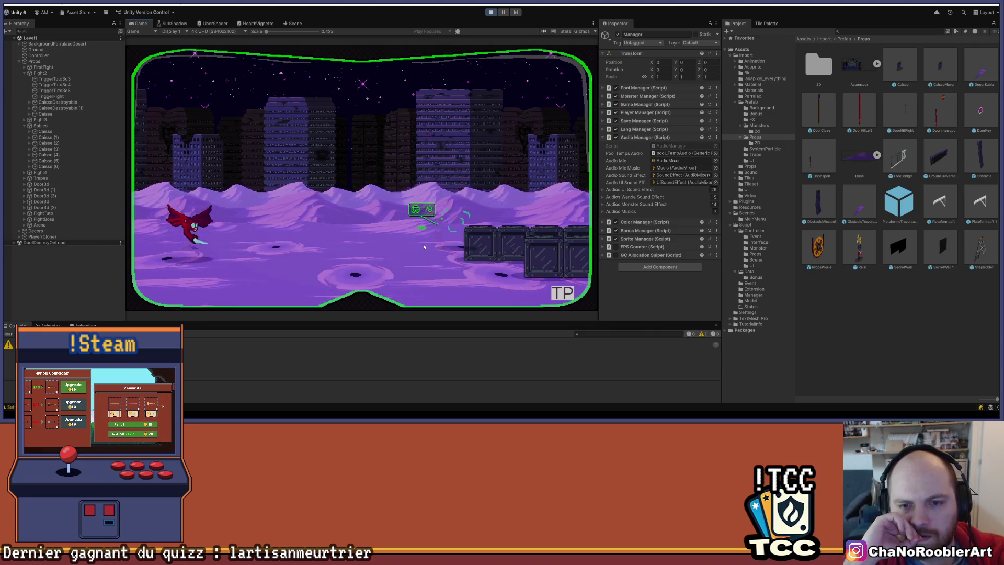
{"action": "key", "text": "d"}
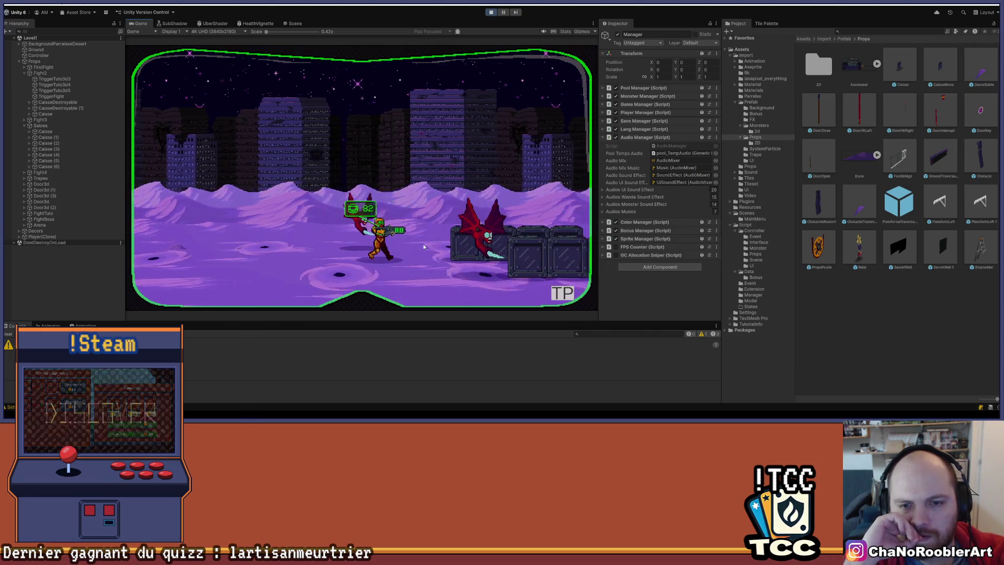
{"action": "key", "text": "d"}
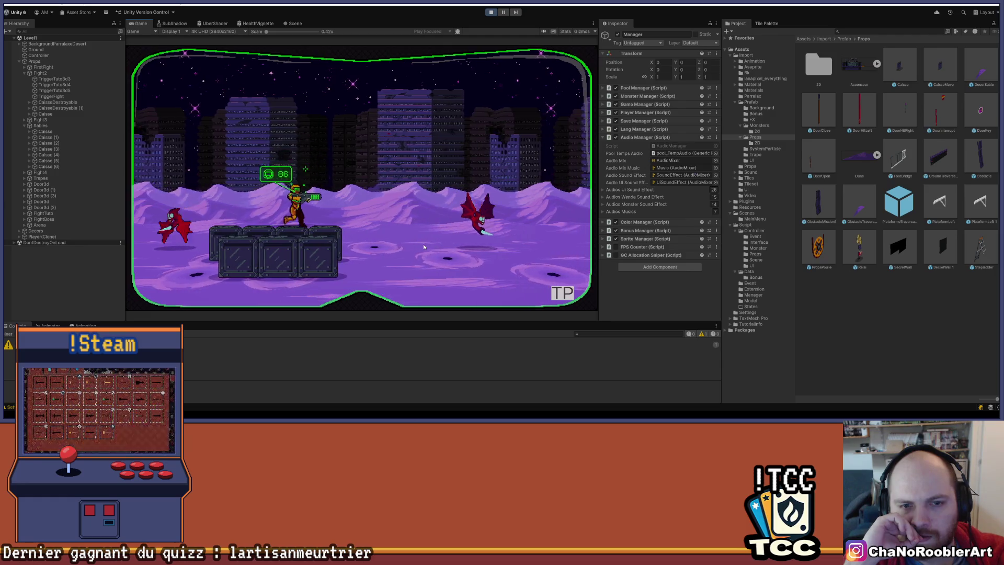
{"action": "key", "text": "a"}
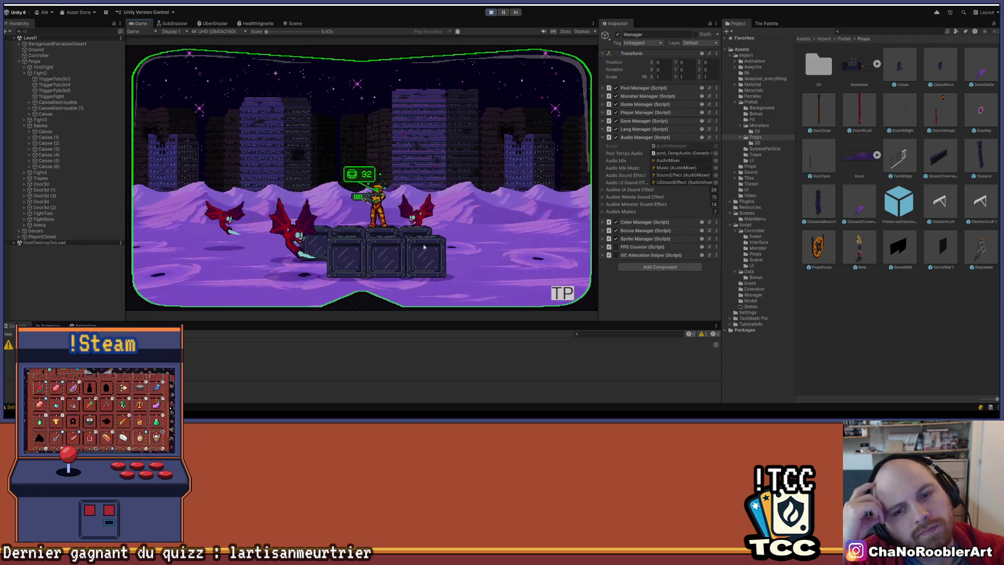
{"action": "key", "text": "d"}
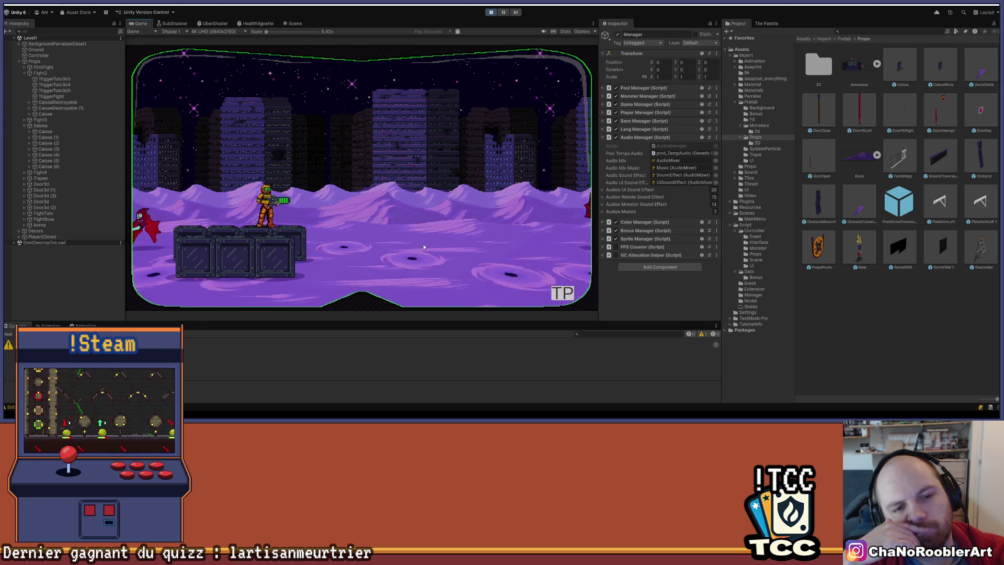
{"action": "key", "text": "Left"}
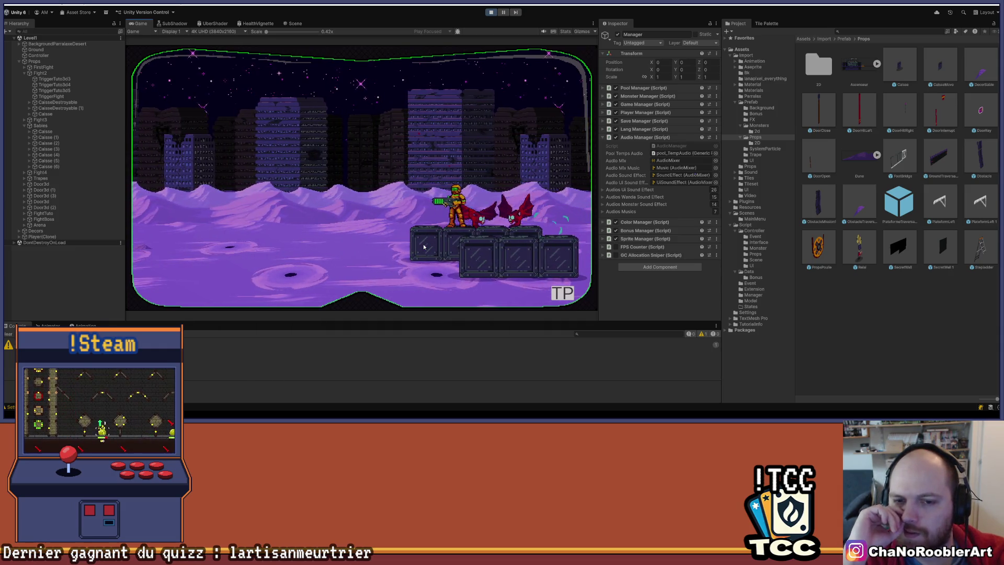
{"action": "key", "text": "Right"}
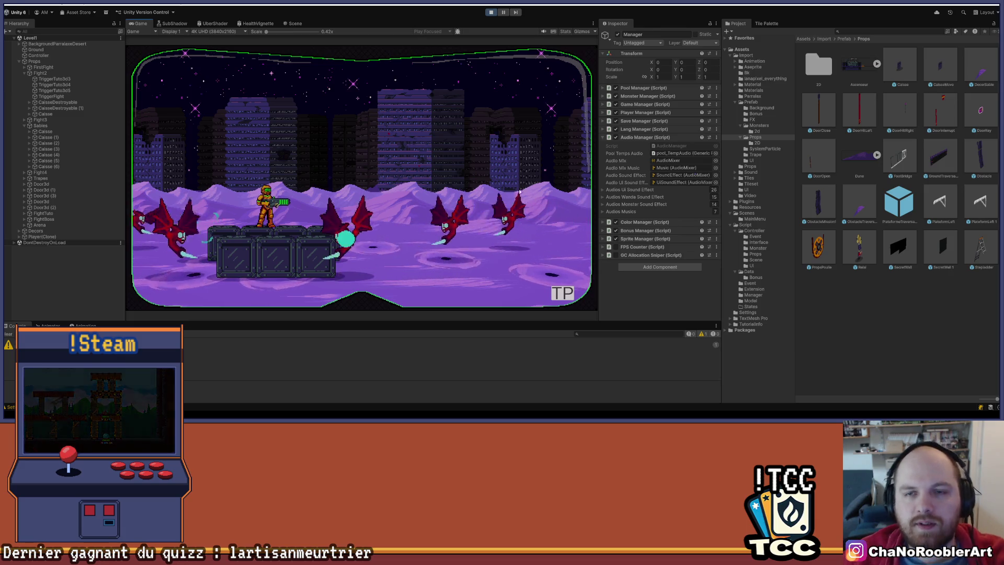
{"action": "left_click", "coordinate": [492, 12]}
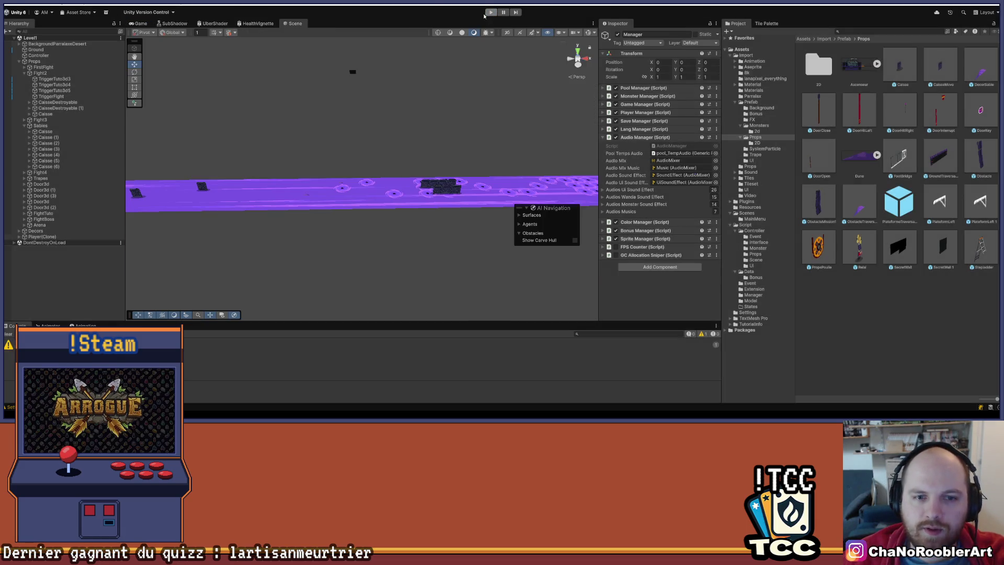
Select the back row of four crates and duplicate it.
{"action": "scroll", "coordinate": [328, 242], "scroll_direction": "up", "scroll_amount": 5}
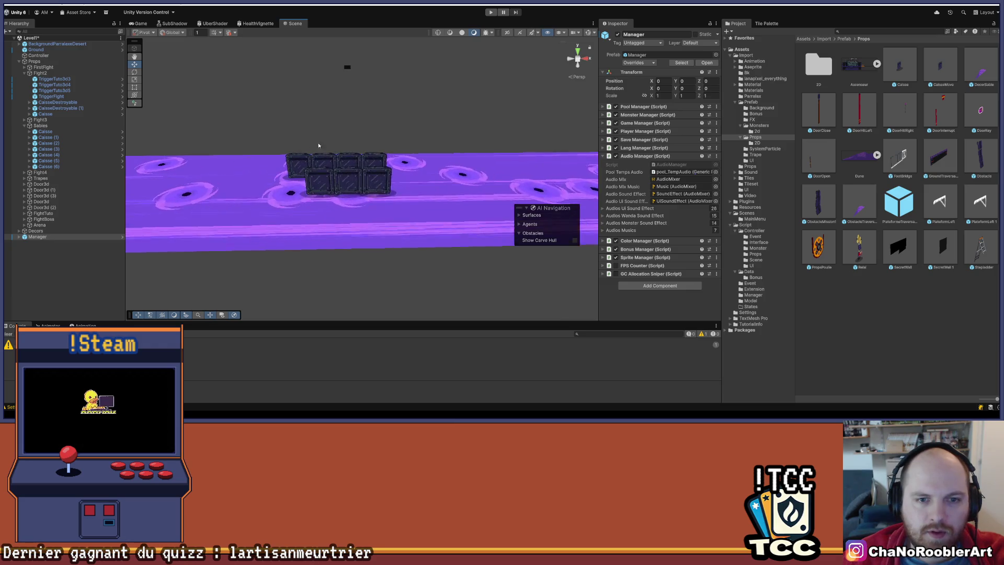
{"action": "left_click_drag", "start_coordinate": [329, 165], "coordinate": [326, 243]}
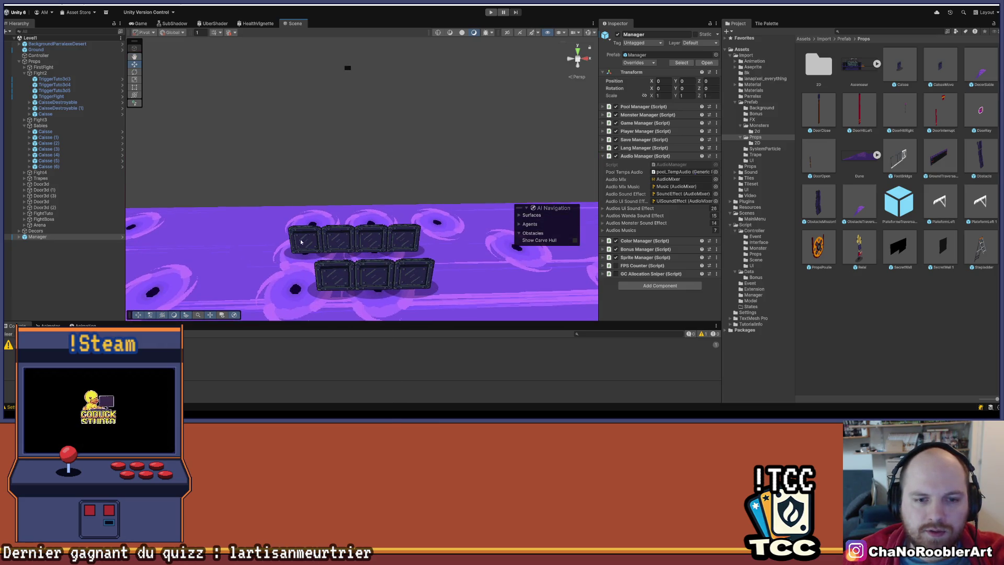
{"action": "left_click", "coordinate": [326, 242]}
{"action": "left_click", "coordinate": [309, 246]}
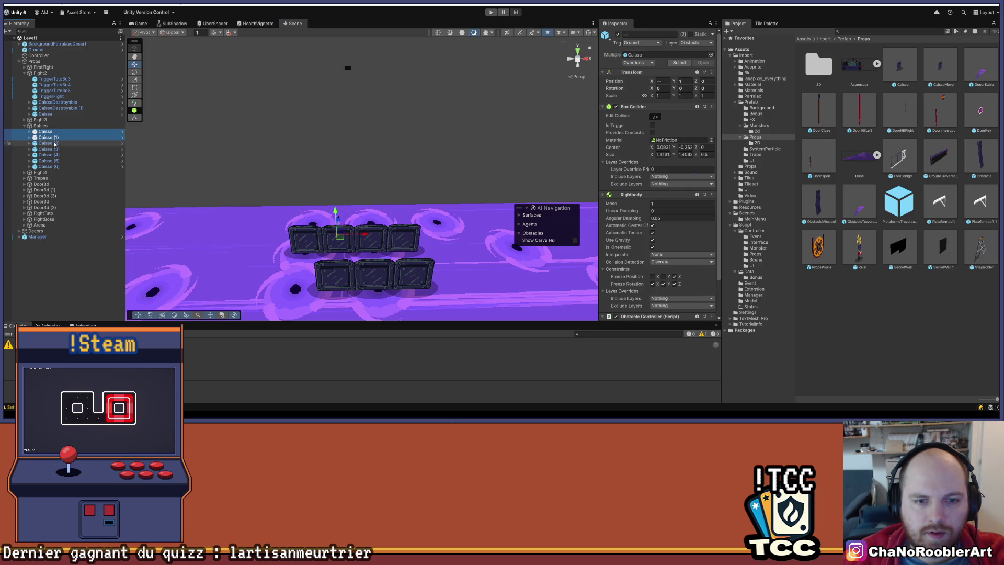
{"action": "key", "text": "ctrl+d"}
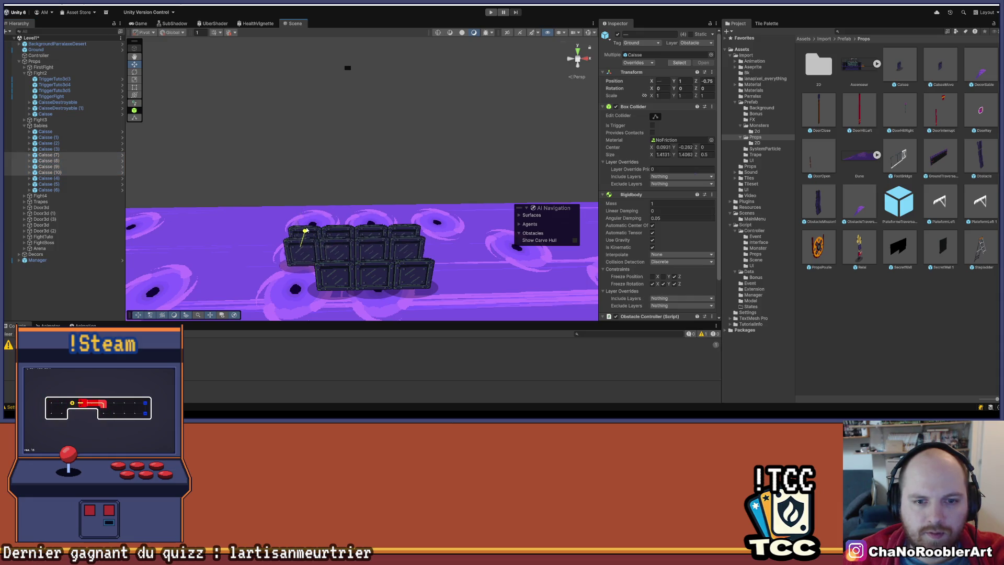
{"action": "mouse_move", "coordinate": [305, 231]}
{"action": "left_mouse_down"}
{"action": "mouse_move", "coordinate": [235, 235]}
{"action": "mouse_move", "coordinate": [372, 213]}
{"action": "mouse_move", "coordinate": [249, 240]}
{"action": "mouse_move", "coordinate": [418, 160]}
{"action": "left_mouse_up"}
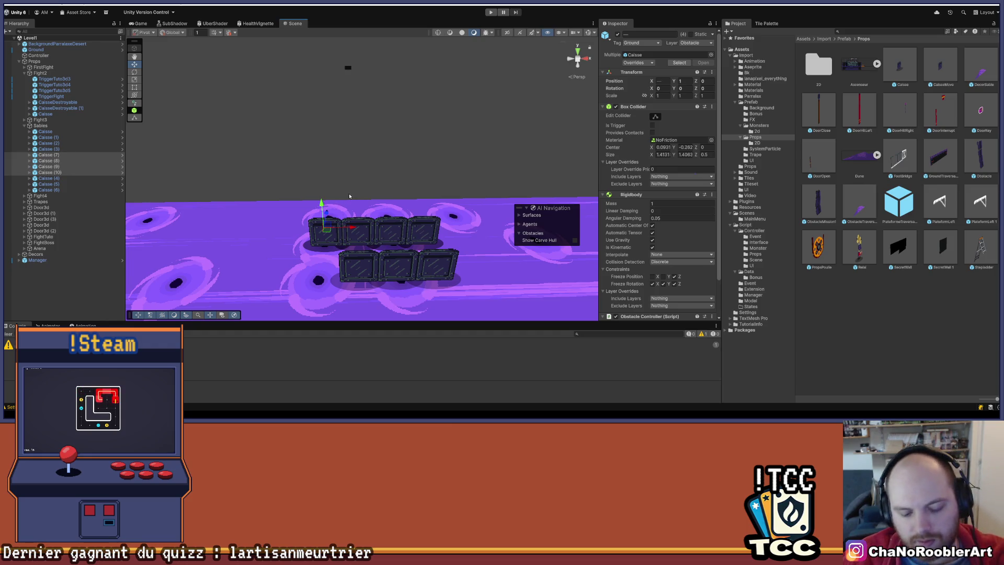
Duplicate the crate row again and lift the copies upward.
{"action": "key", "text": "ctrl+d"}
{"action": "left_click_drag", "start_coordinate": [427, 203], "coordinate": [433, 166]}
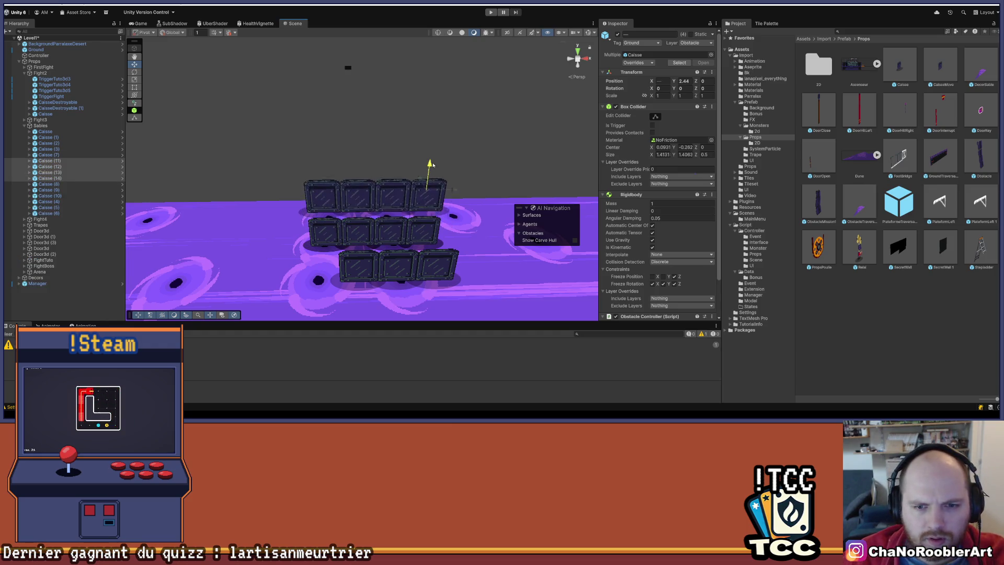
{"action": "left_click_drag", "start_coordinate": [432, 270], "coordinate": [390, 293]}
{"action": "left_click_drag", "start_coordinate": [262, 288], "coordinate": [315, 265]}
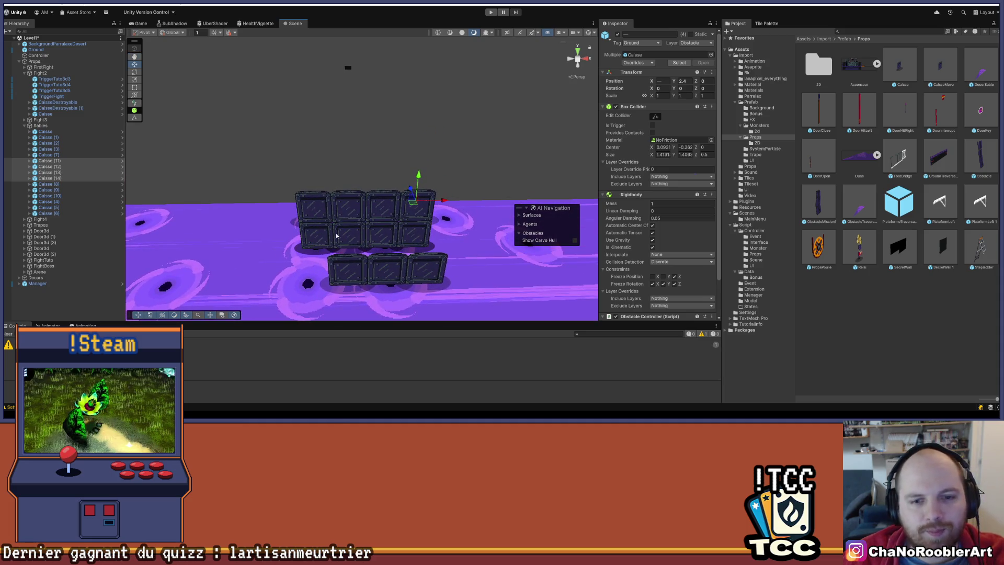
{"action": "mouse_move", "coordinate": [486, 229]}
{"action": "left_mouse_down"}
{"action": "mouse_move", "coordinate": [319, 304]}
{"action": "mouse_move", "coordinate": [371, 257]}
{"action": "mouse_move", "coordinate": [370, 205]}
{"action": "left_mouse_up"}
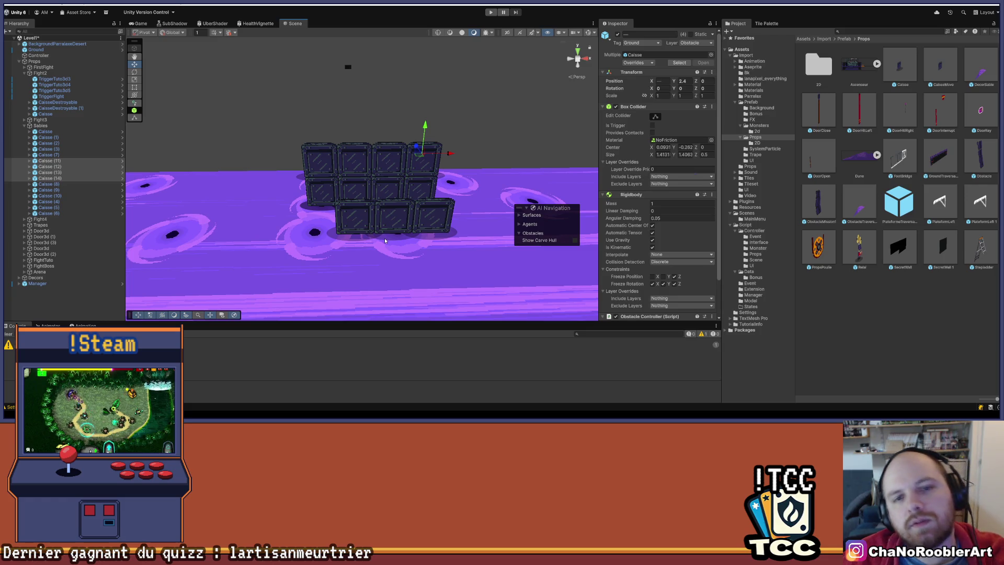
Undo the extra row, keeping one duplicated row raised onto the back row.
{"action": "key", "text": "ctrl+z"}
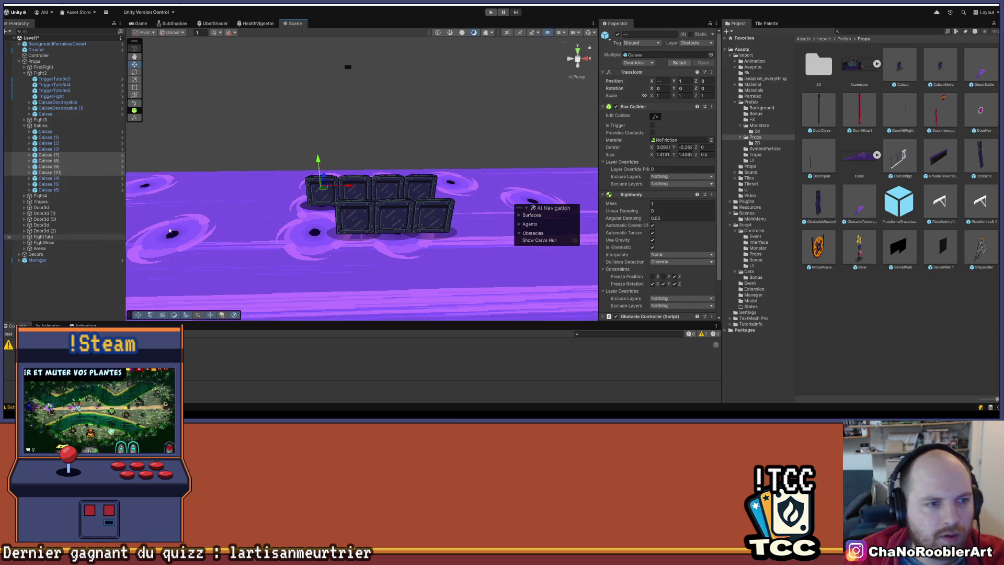
{"action": "key", "text": "ctrl+z"}
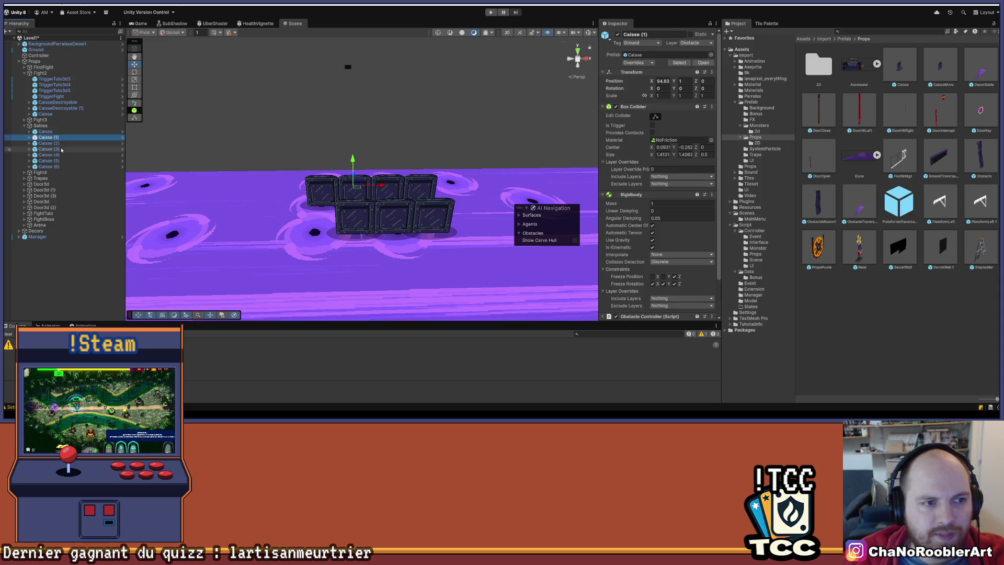
{"action": "key", "text": "ctrl+y"}
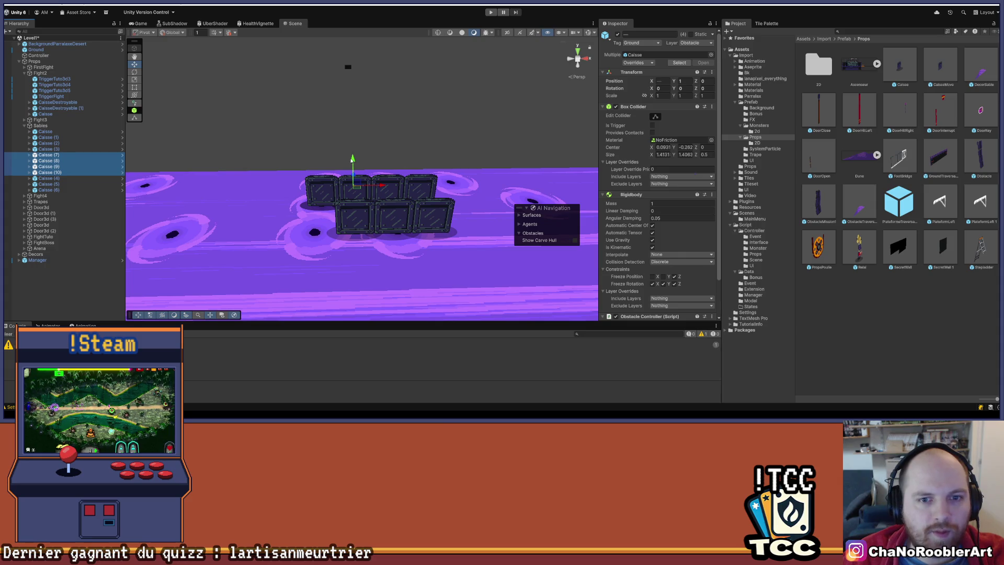
{"action": "left_click_drag", "start_coordinate": [354, 163], "coordinate": [367, 132]}
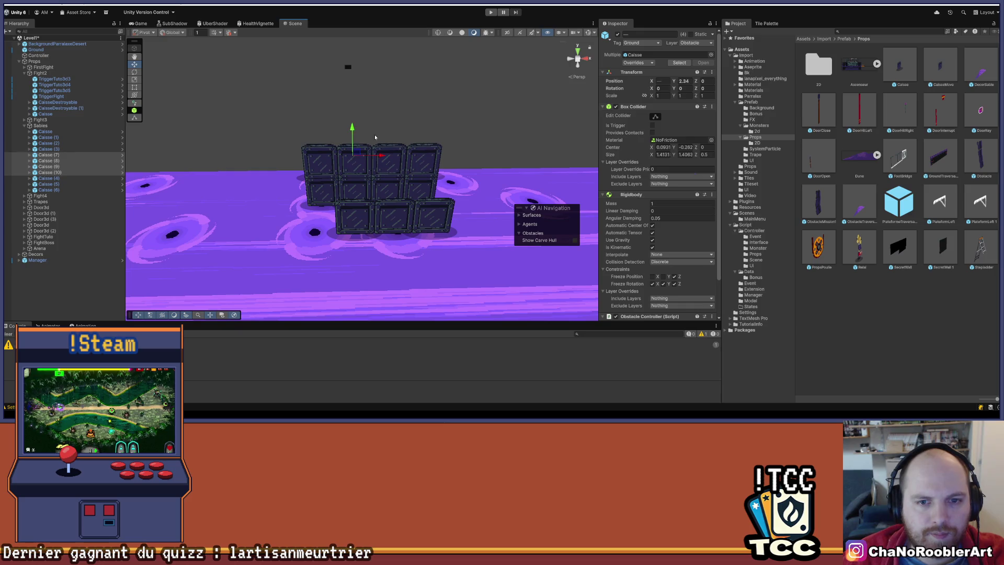
{"action": "scroll", "coordinate": [375, 134], "scroll_direction": "up", "scroll_amount": 3}
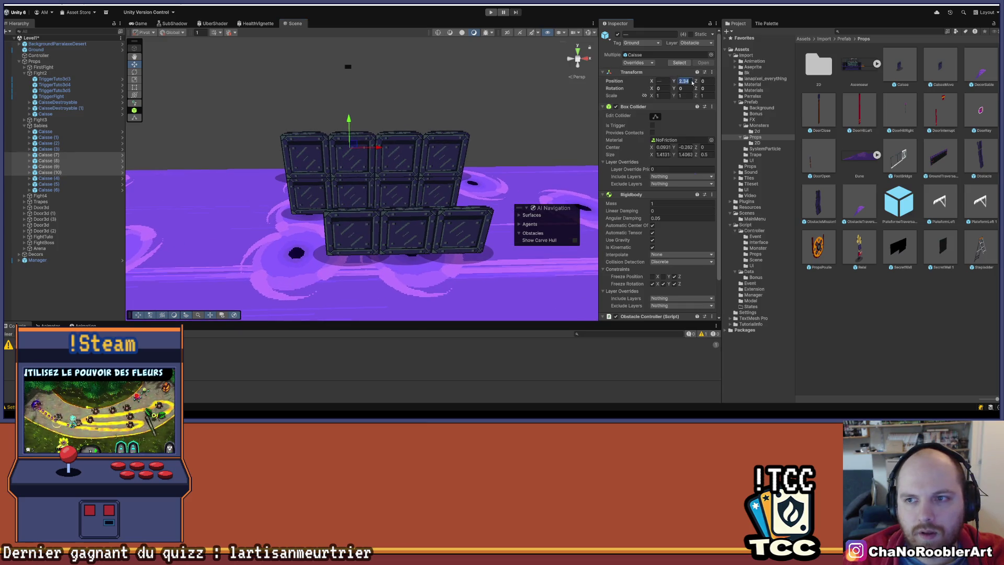
{"action": "left_click_drag", "start_coordinate": [351, 122], "coordinate": [350, 120]}
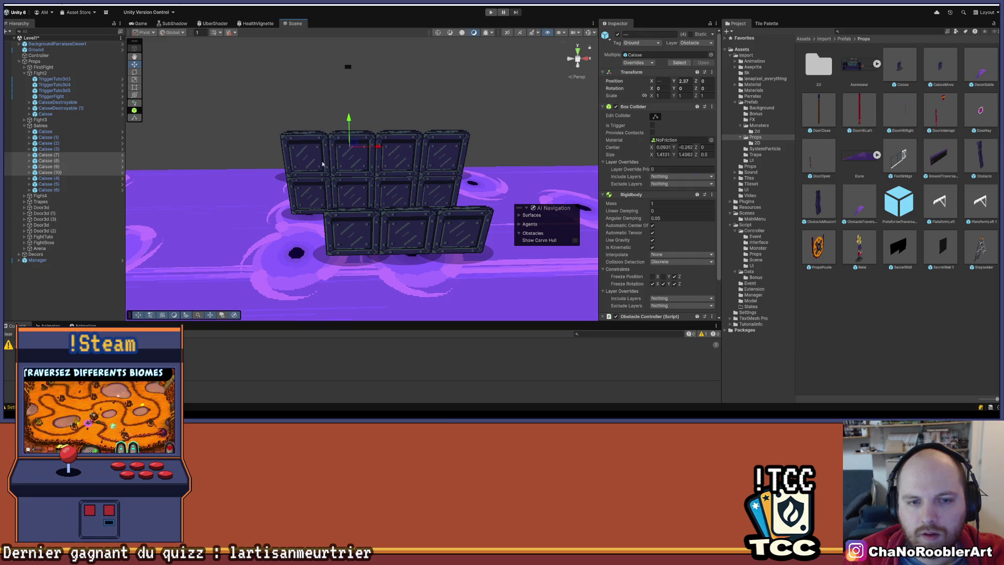
Clear the selection, frame the eleven-crate stack, and start the game.
{"action": "left_click", "coordinate": [61, 289]}
{"action": "scroll", "coordinate": [324, 221], "scroll_direction": "down", "scroll_amount": 5}
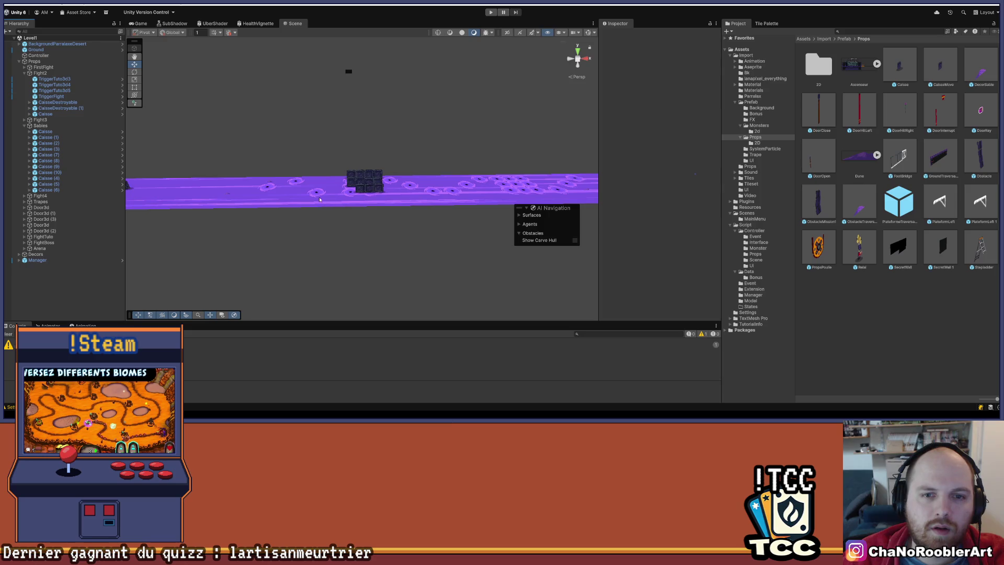
{"action": "scroll", "coordinate": [319, 199], "scroll_direction": "up", "scroll_amount": 5}
{"action": "scroll", "coordinate": [327, 183], "scroll_direction": "up", "scroll_amount": 2}
{"action": "left_click_drag", "start_coordinate": [327, 183], "coordinate": [387, 159]}
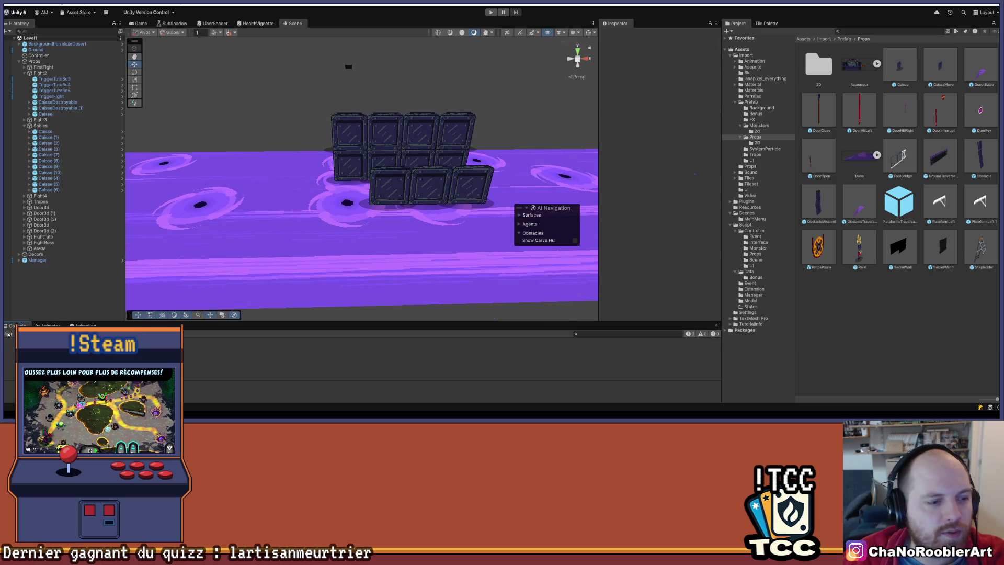
{"action": "scroll", "coordinate": [218, 243], "scroll_direction": "down", "scroll_amount": 5}
{"action": "left_click_drag", "start_coordinate": [217, 243], "coordinate": [280, 213]}
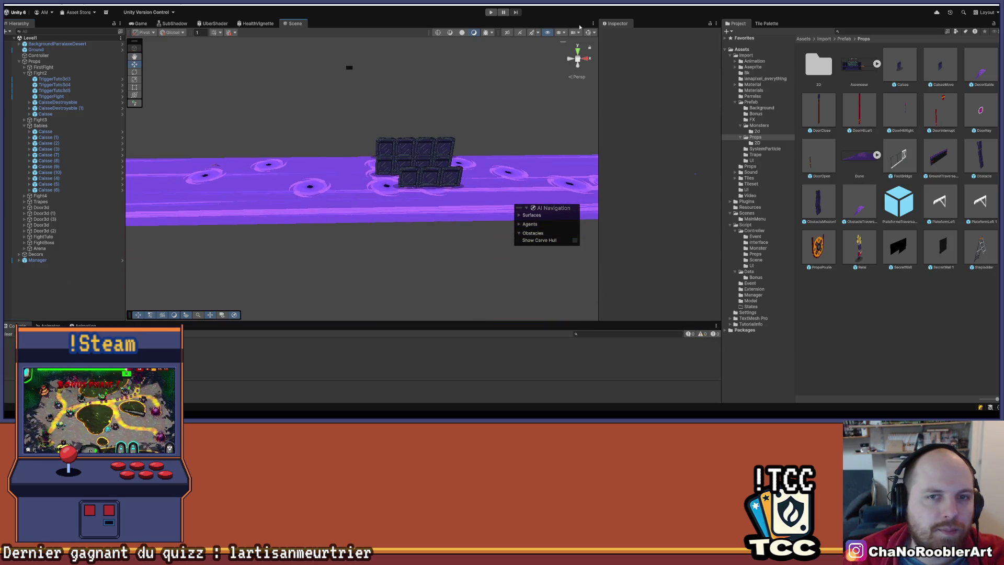
{"action": "left_click", "coordinate": [490, 12]}
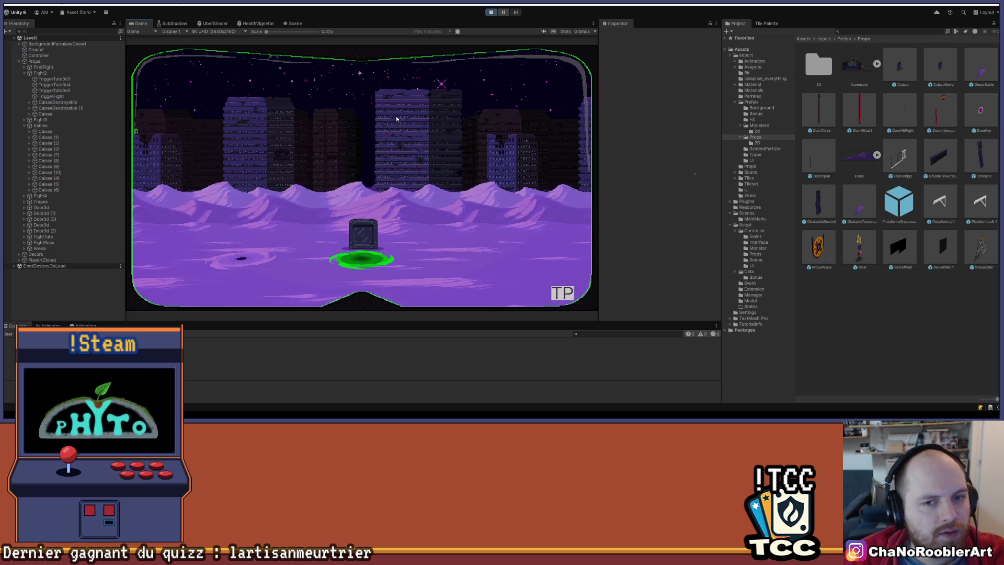
Switch to the Scene view during play, zoom out, and select Player(Clone) in the Hierarchy.
{"action": "left_click", "coordinate": [293, 23]}
{"action": "scroll", "coordinate": [267, 147], "scroll_direction": "down", "scroll_amount": 3}
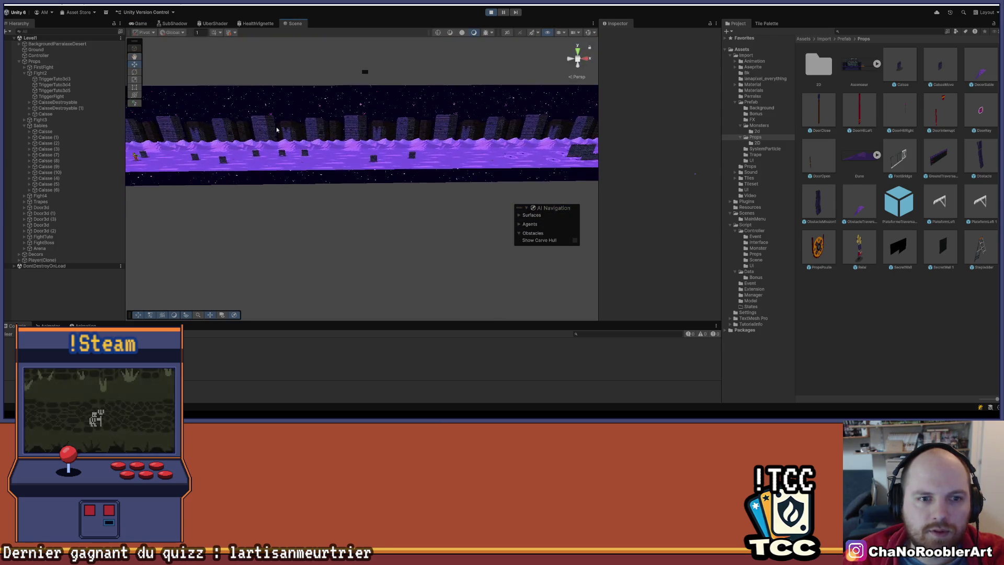
{"action": "scroll", "coordinate": [268, 147], "scroll_direction": "down", "scroll_amount": 2}
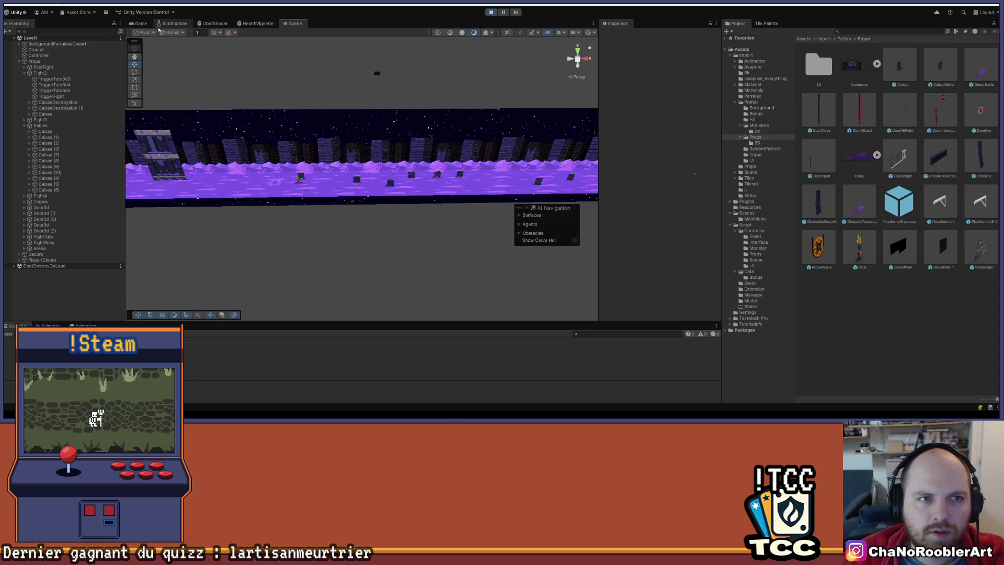
{"action": "scroll", "coordinate": [262, 172], "scroll_direction": "up", "scroll_amount": 1}
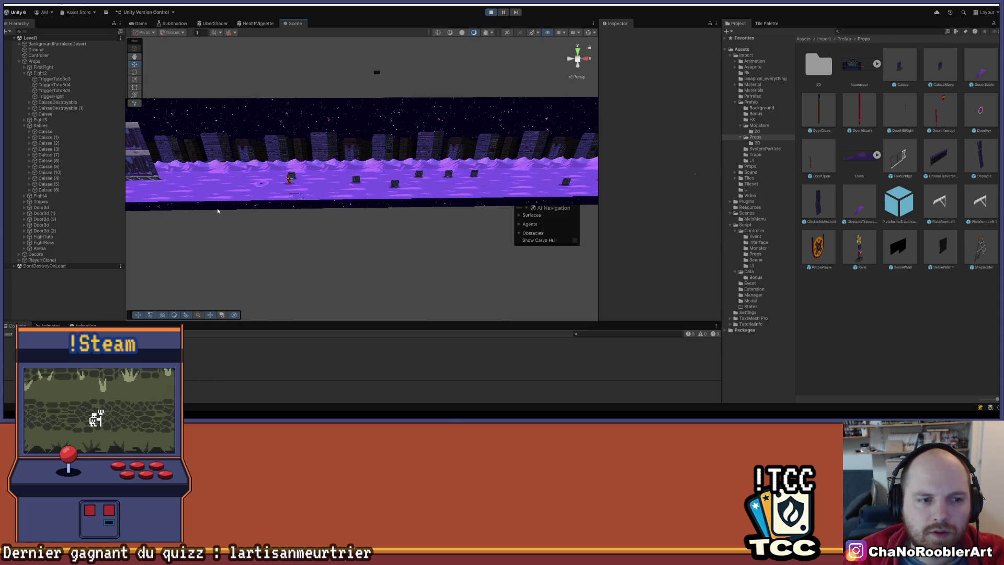
{"action": "left_click", "coordinate": [41, 260]}
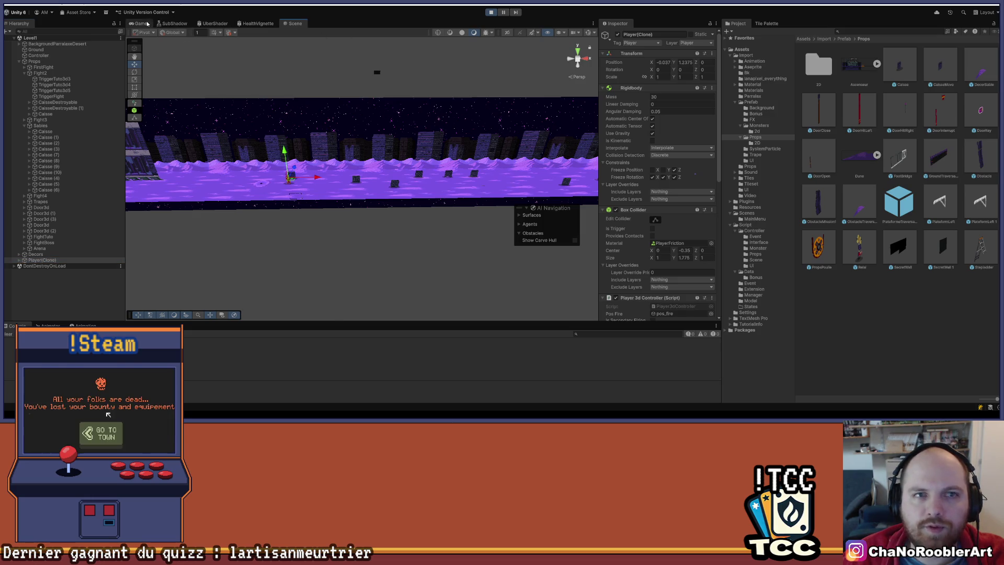
Back in the Game view, run the player right past the first crates into the tutorial area.
{"action": "key", "text": "ctrl+2"}
{"action": "key", "text": "d"}
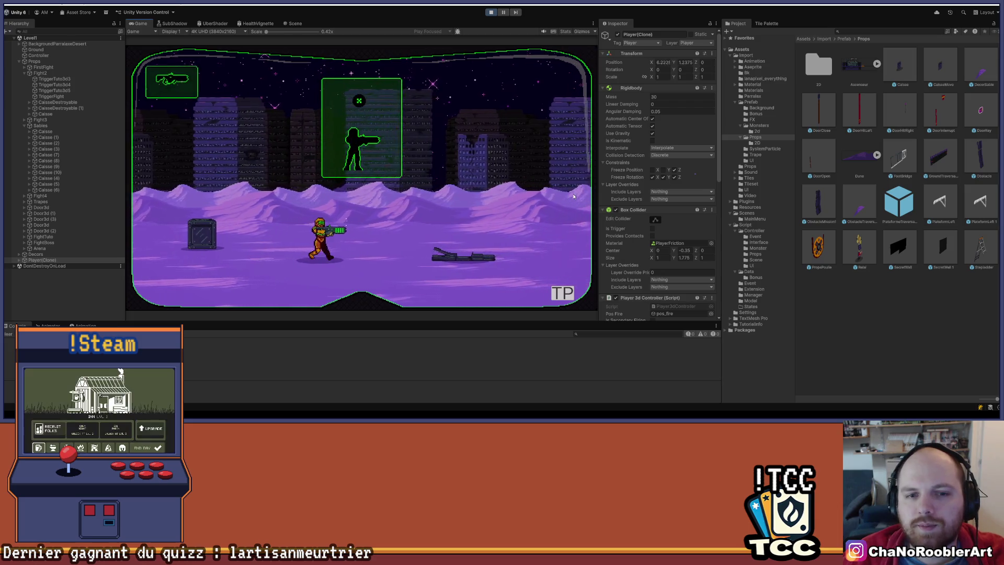
{"action": "key", "text": "d"}
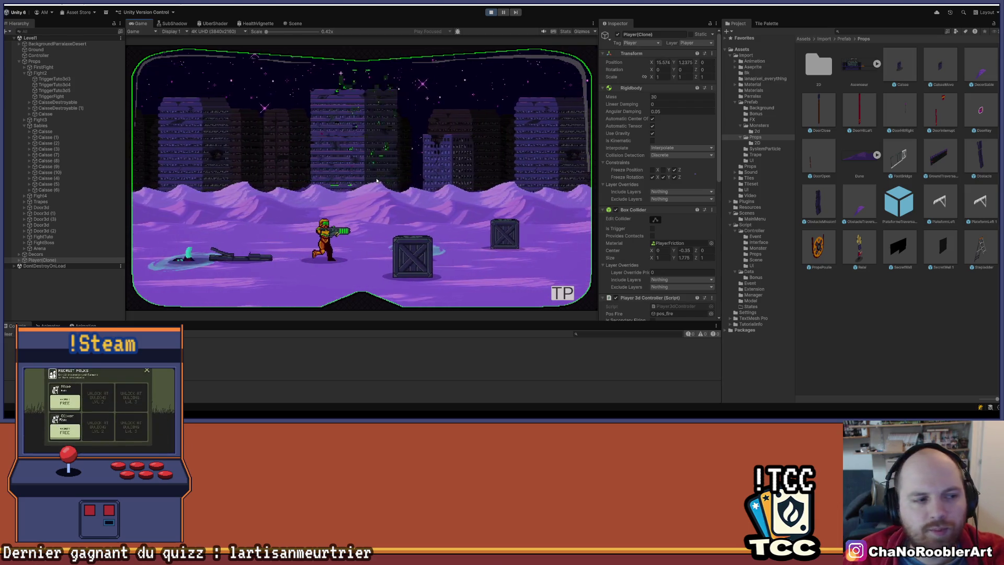
{"action": "key", "text": "a"}
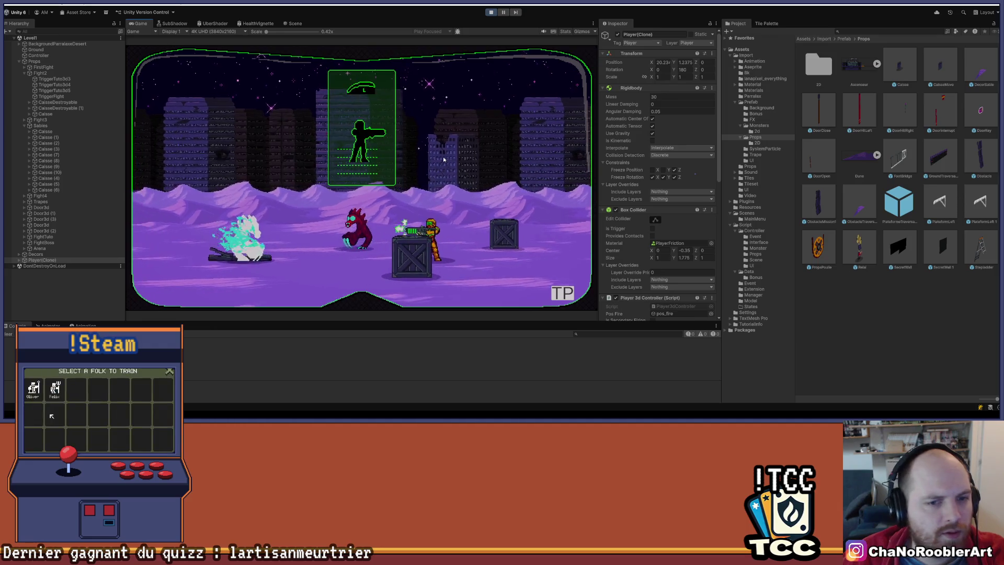
{"action": "key", "text": "a"}
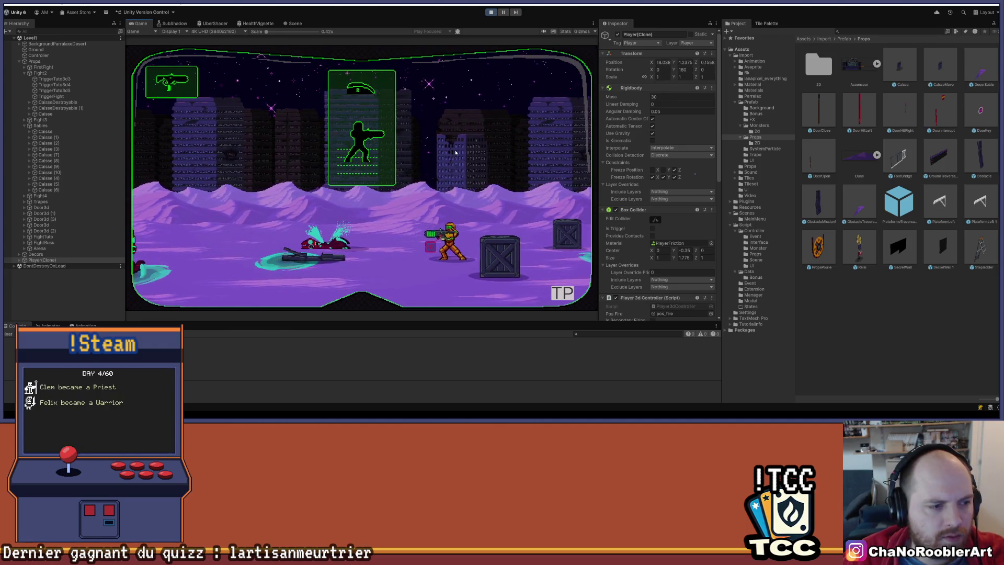
{"action": "key", "text": "a"}
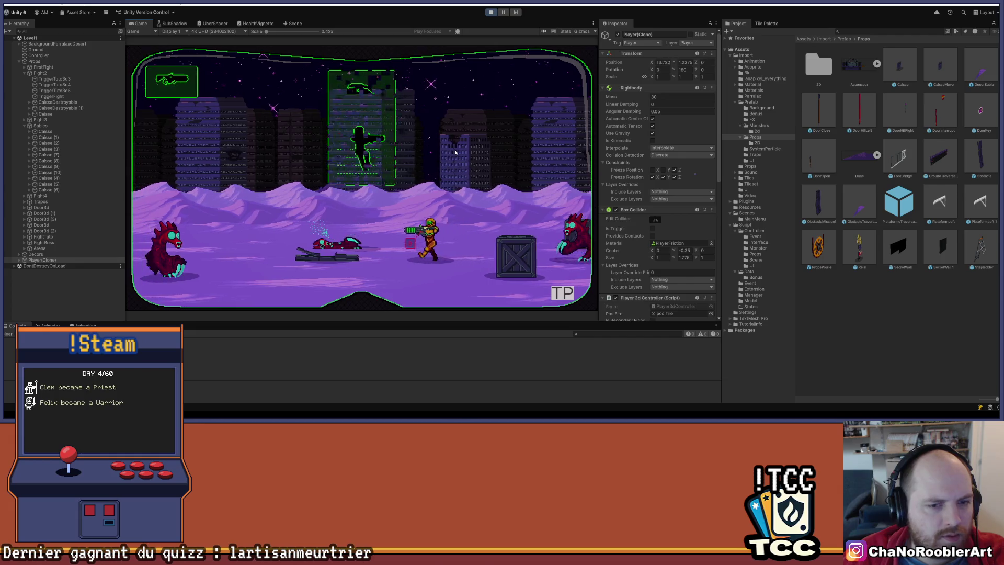
{"action": "key", "text": "d"}
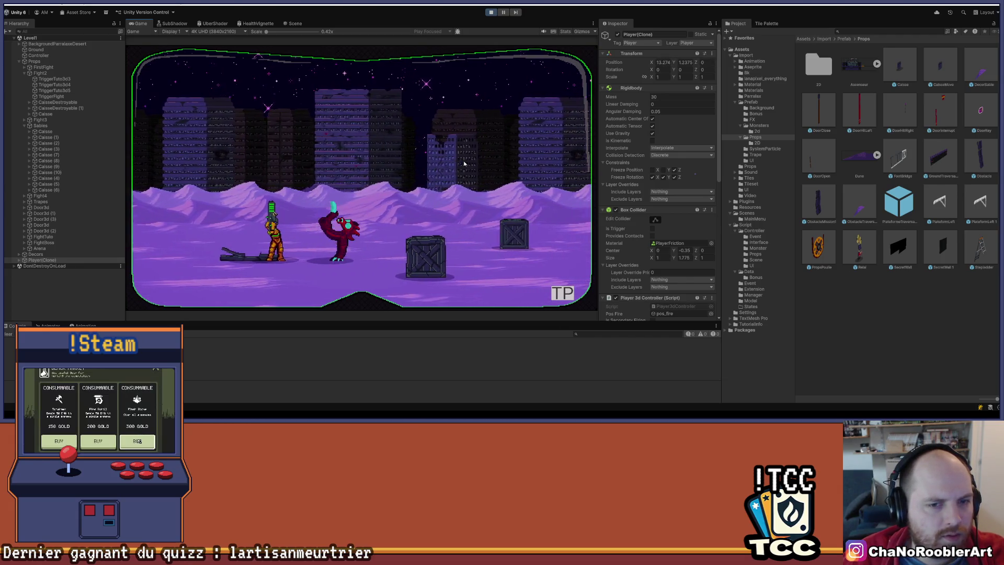
{"action": "key", "text": "d"}
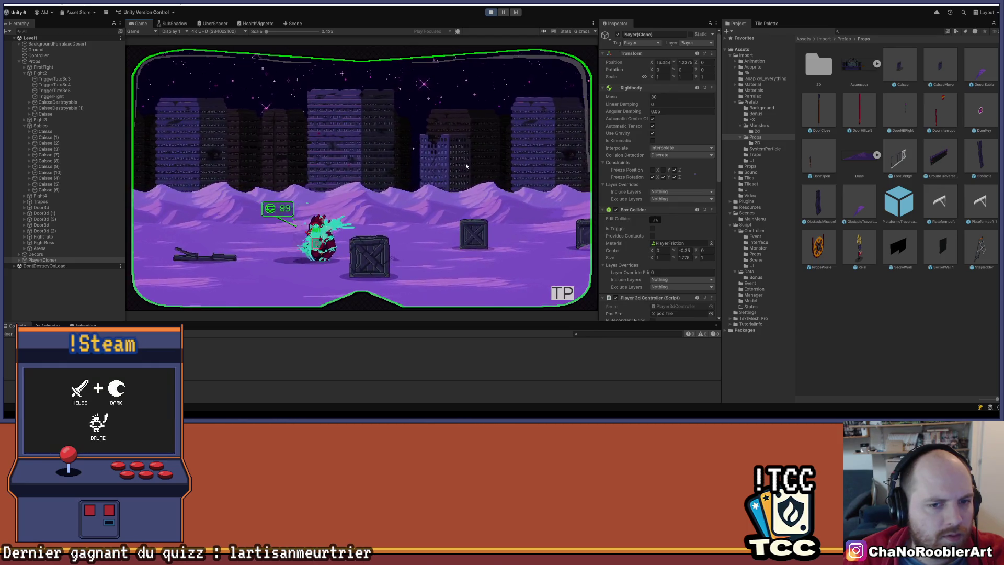
{"action": "key", "text": "d"}
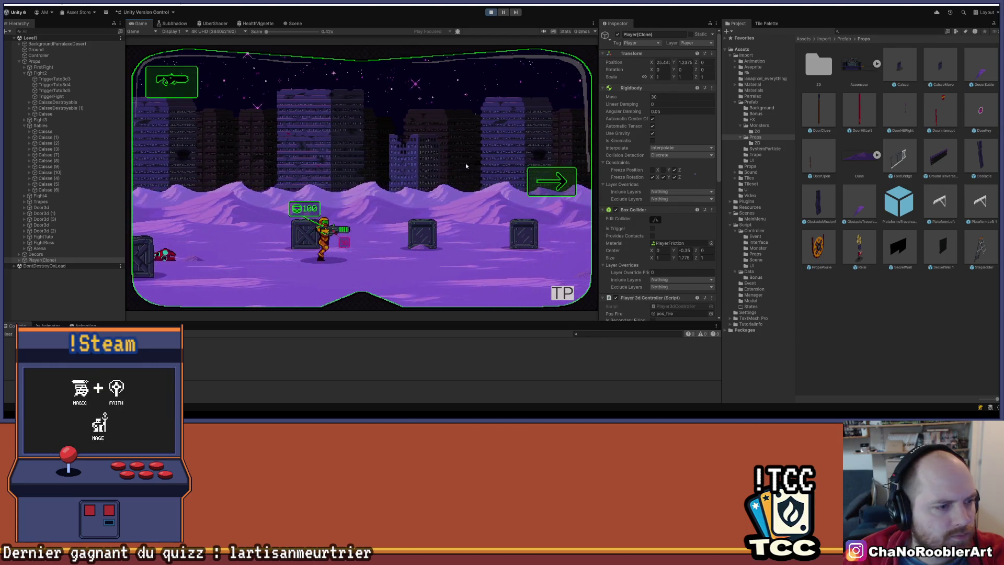
{"action": "key", "text": "d"}
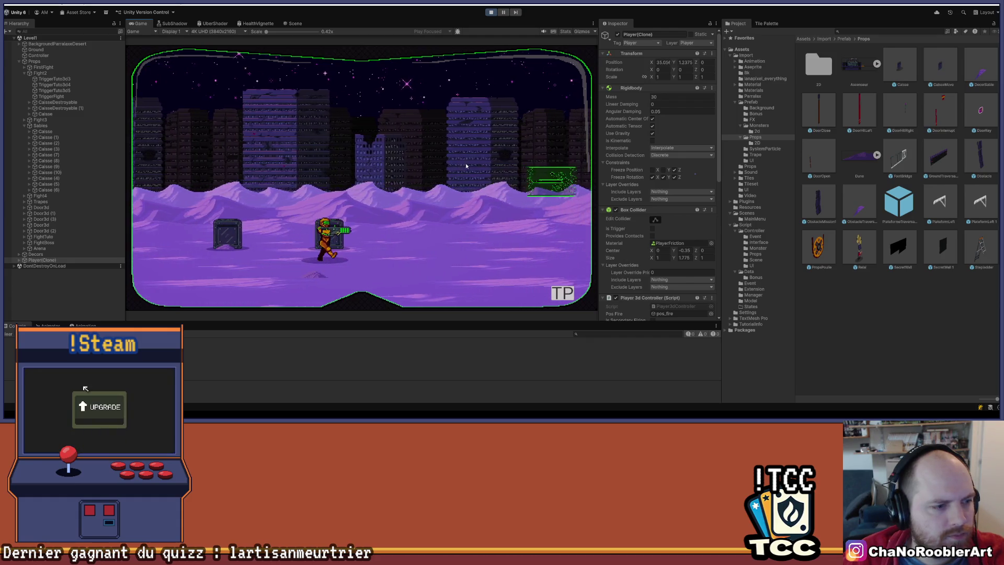
{"action": "key", "text": "d"}
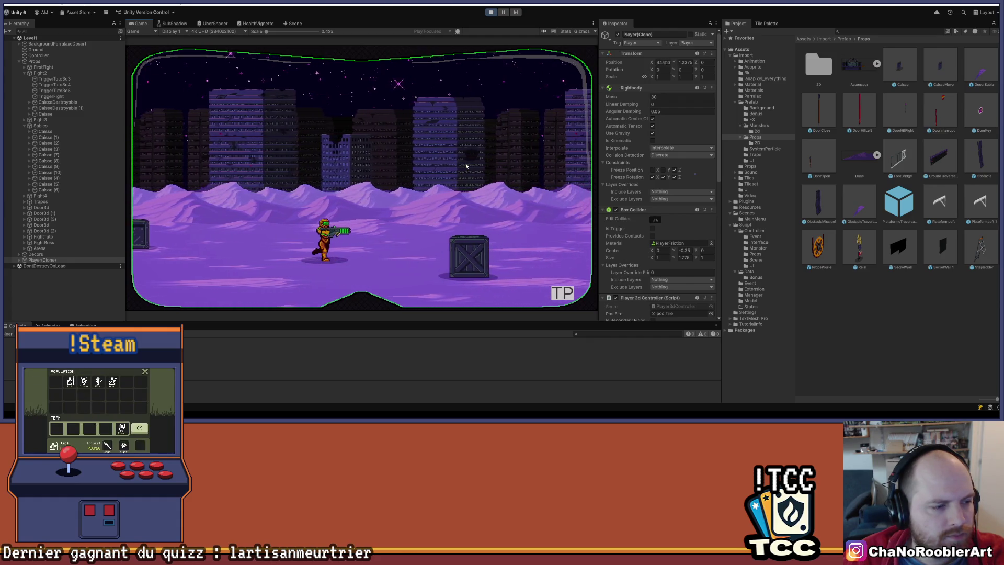
{"action": "key", "text": "d"}
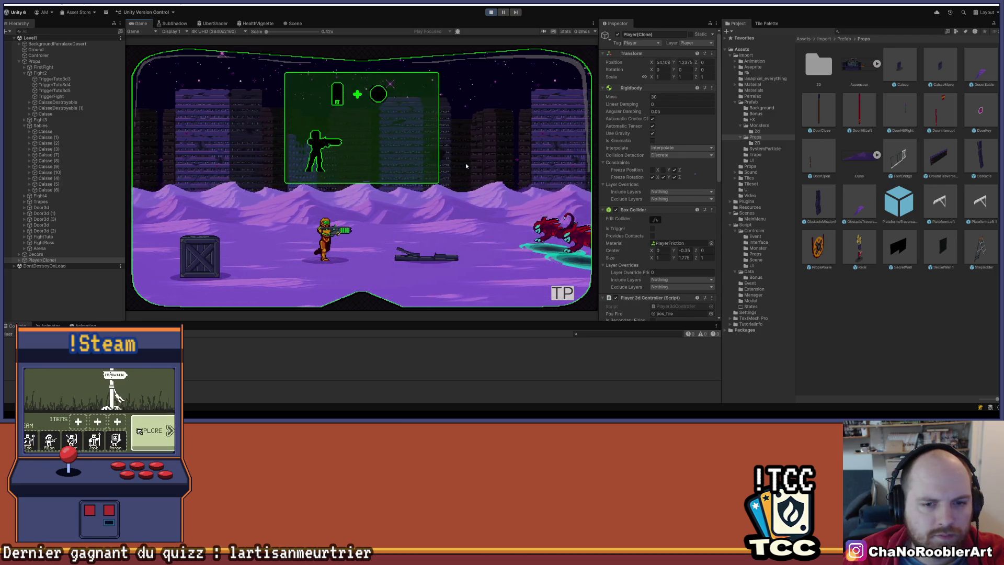
{"action": "key", "text": "d"}
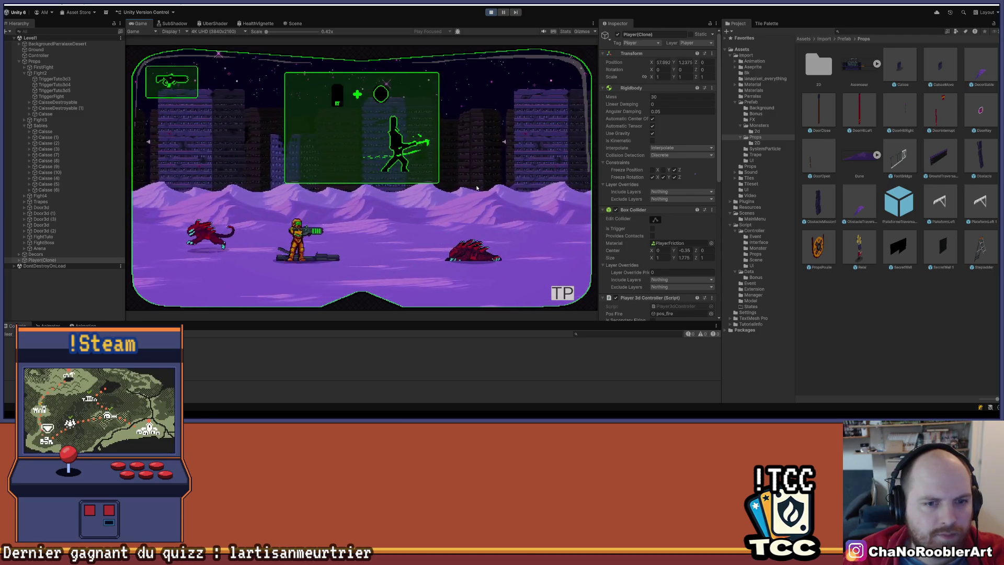
Fight off the tutorial enemies, dodging and turning, then spin-jump ahead to the crate stack.
{"action": "key", "text": "a"}
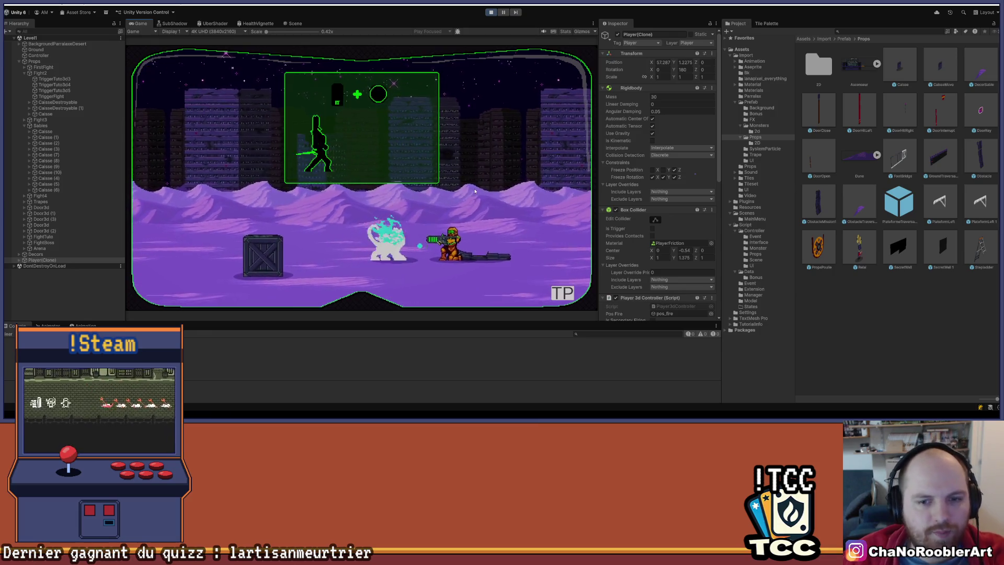
{"action": "key", "text": "d"}
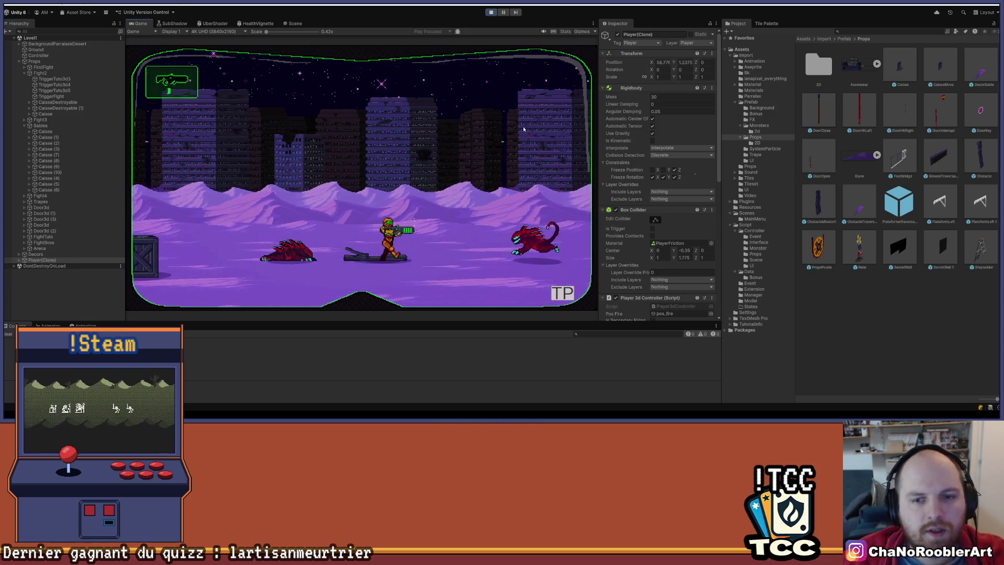
{"action": "key", "text": "d"}
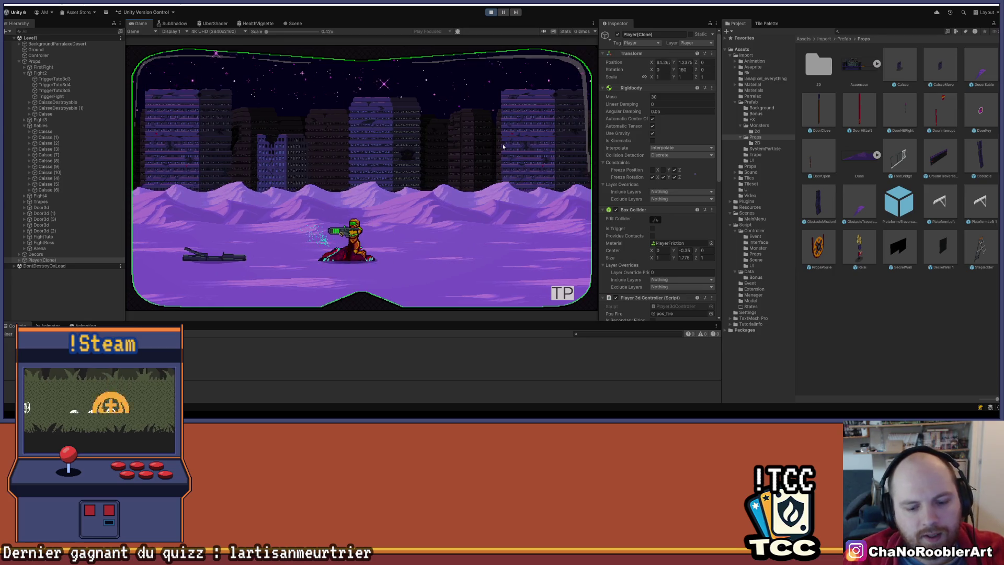
{"action": "key", "text": "a"}
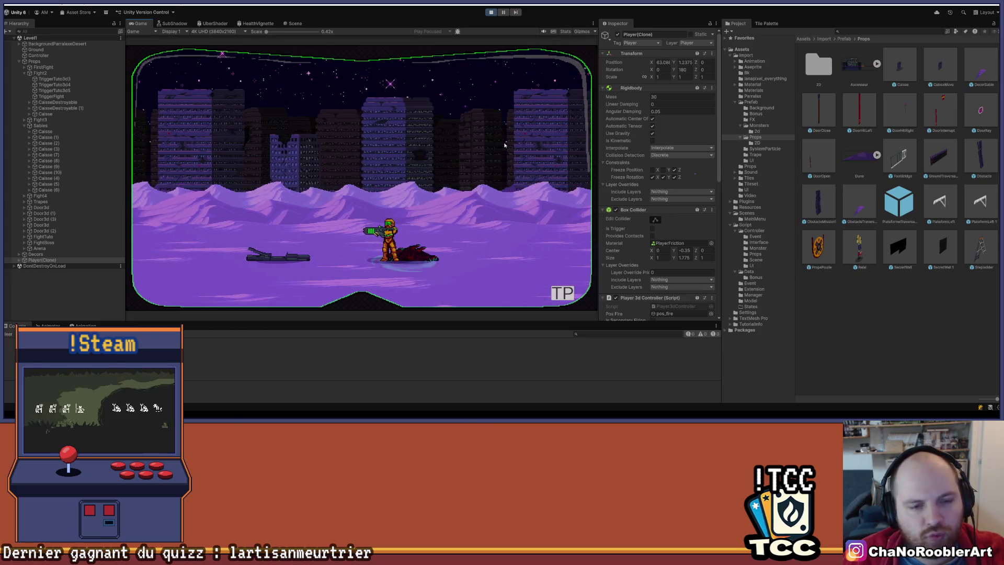
{"action": "key", "text": "a"}
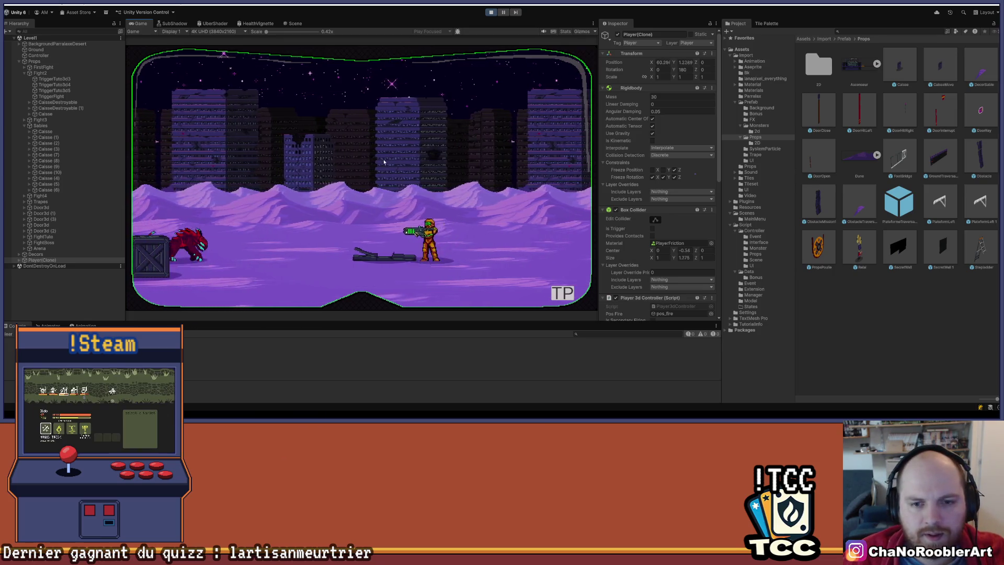
{"action": "key", "text": "s"}
{"action": "key", "text": "d"}
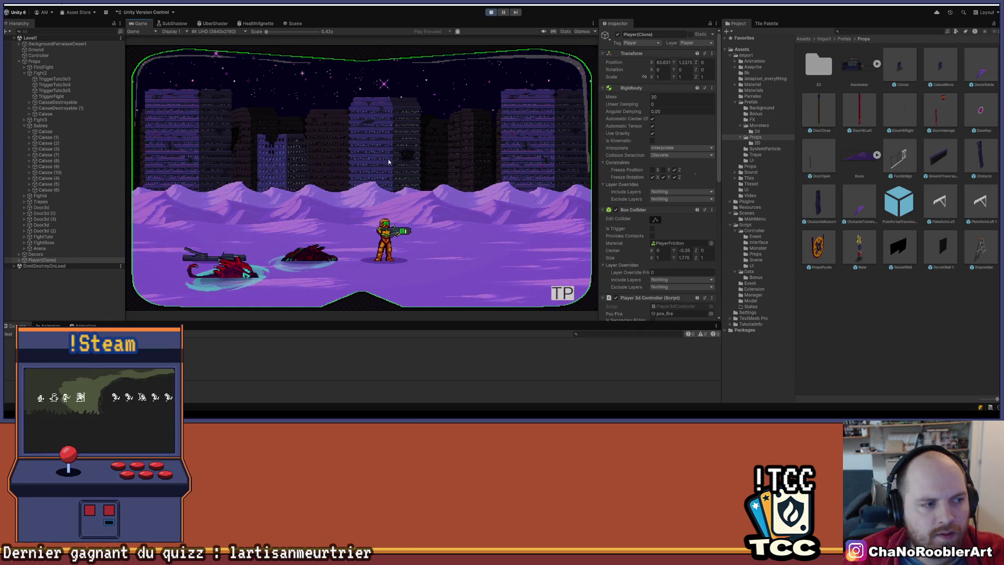
{"action": "key", "text": "s"}
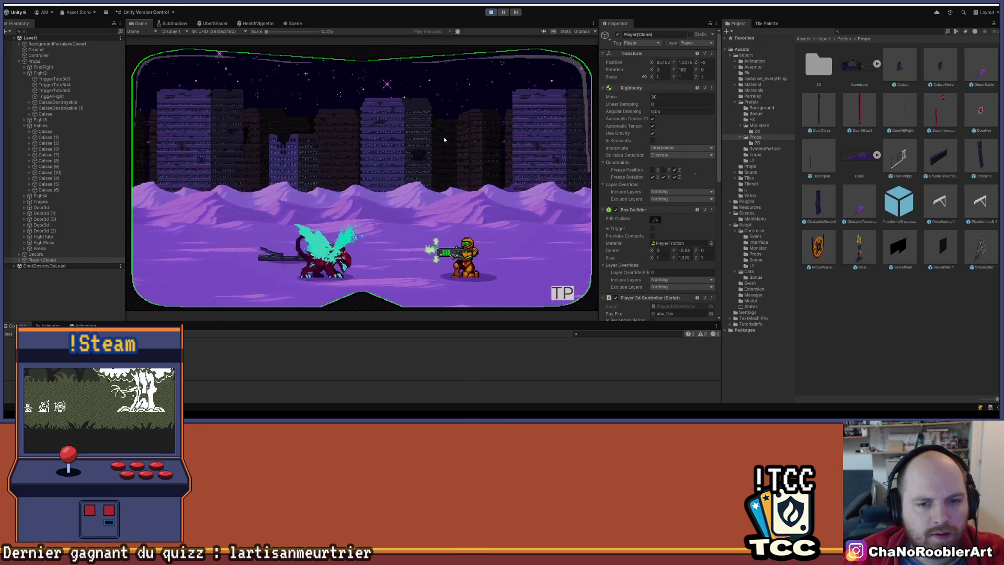
{"action": "key", "text": "d"}
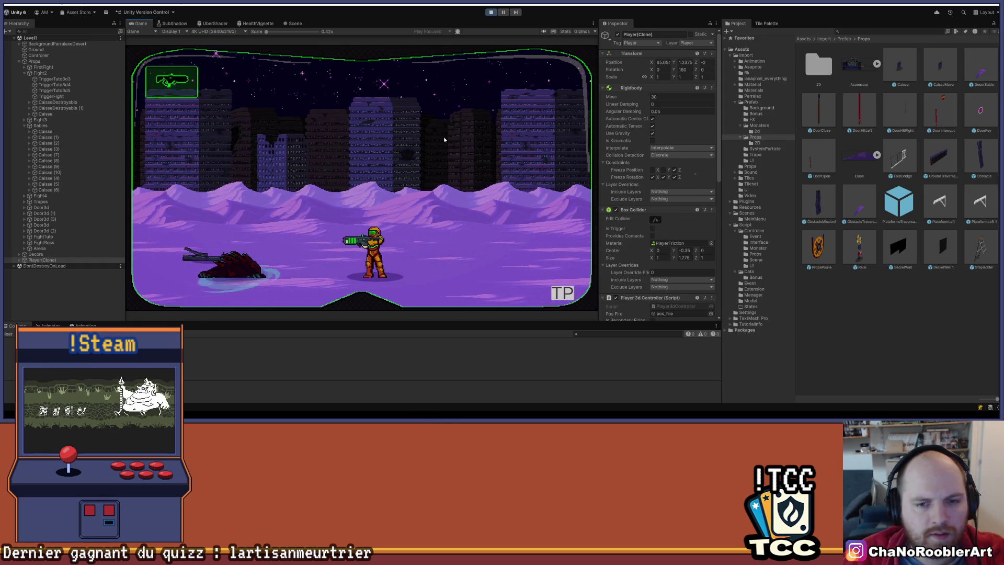
{"action": "key", "text": "d"}
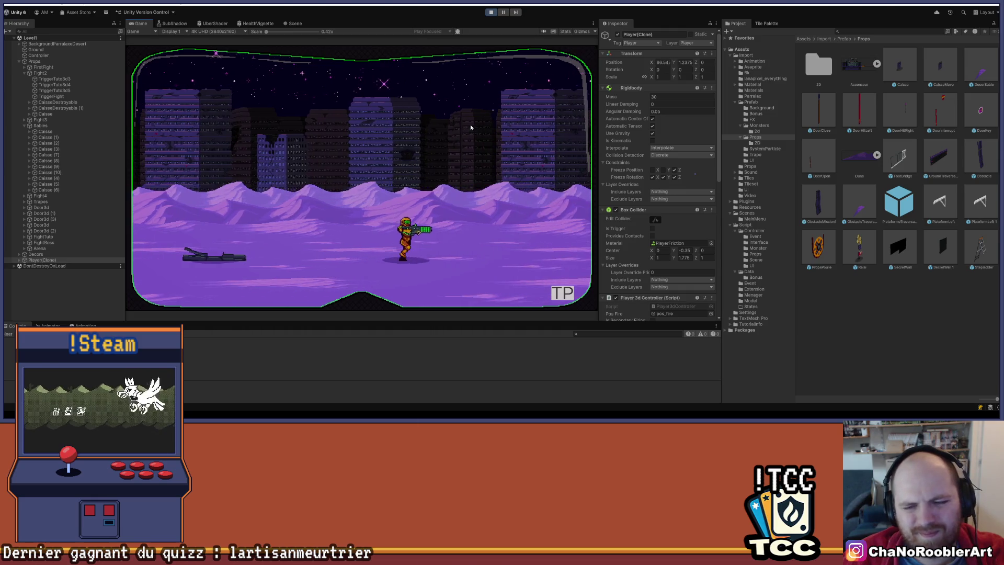
{"action": "key", "text": "a"}
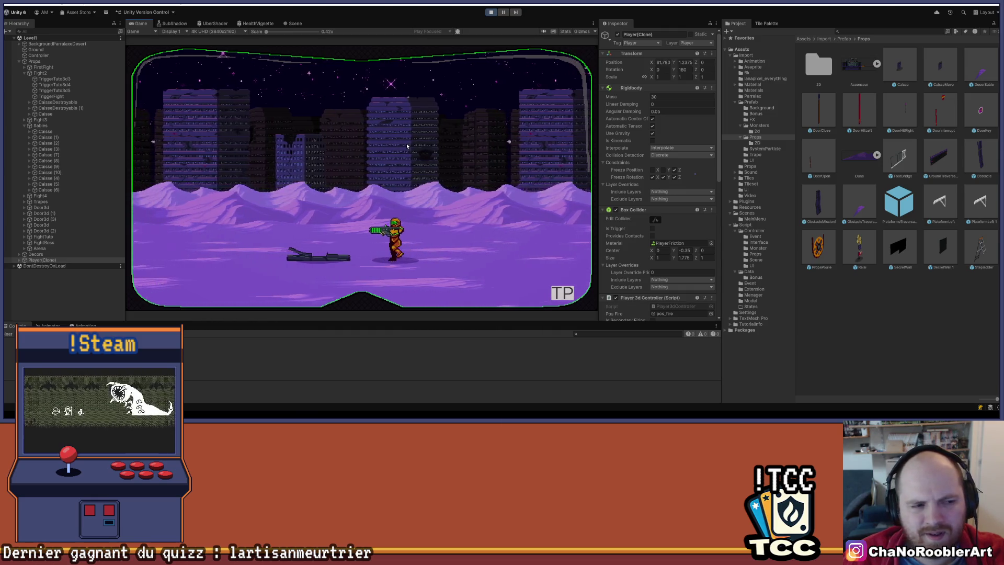
{"action": "key", "text": "a"}
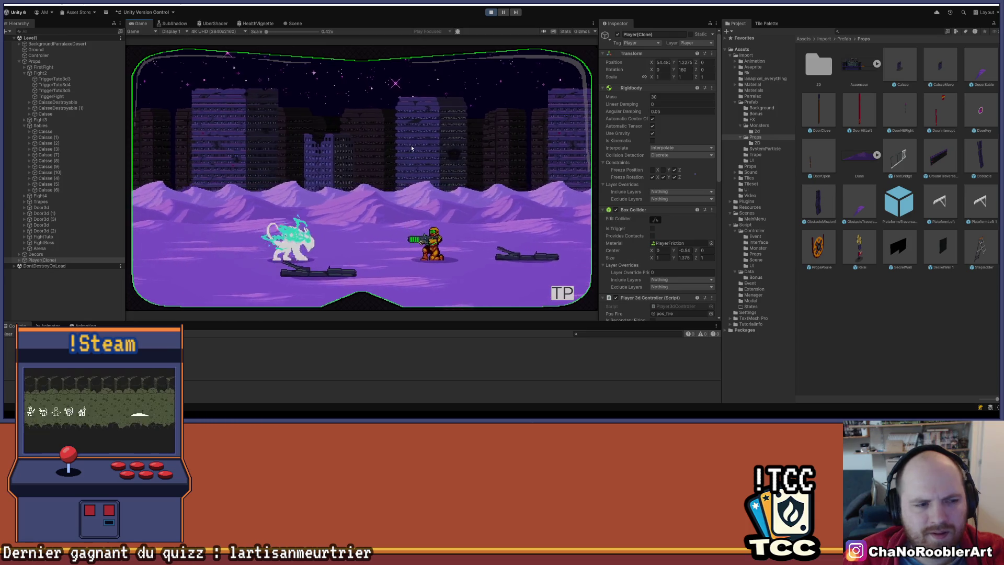
{"action": "key", "text": "d"}
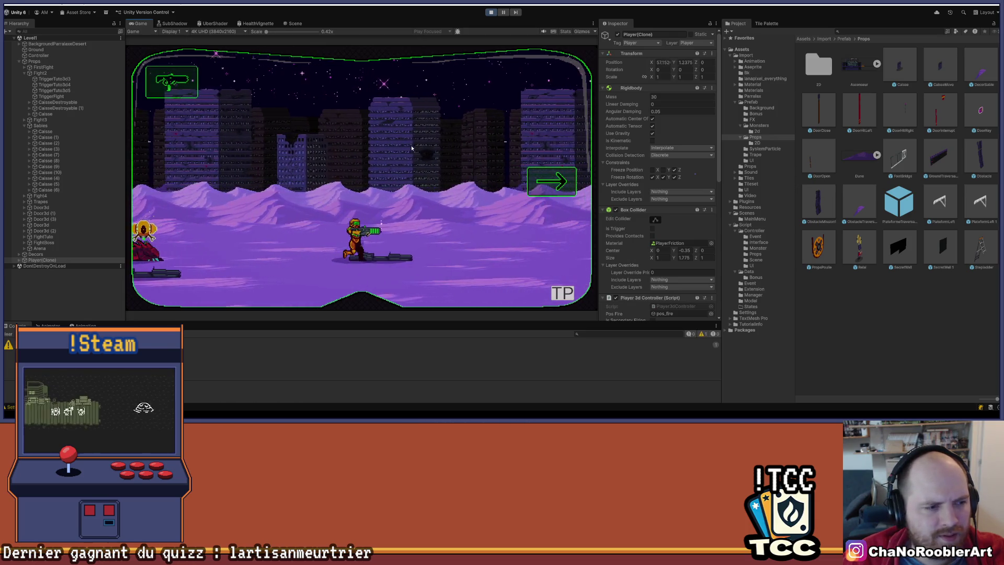
{"action": "key", "text": "d"}
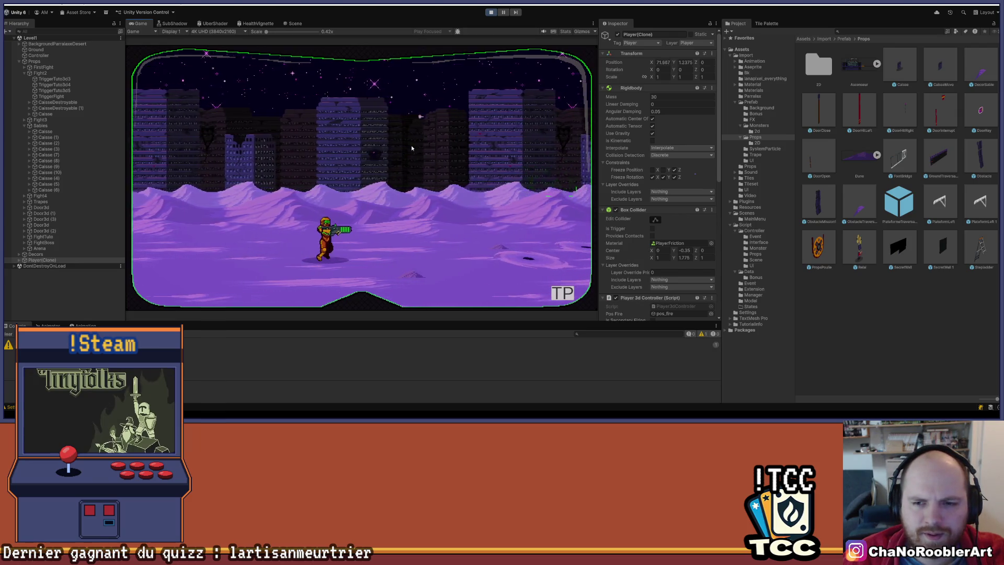
{"action": "key", "text": "d"}
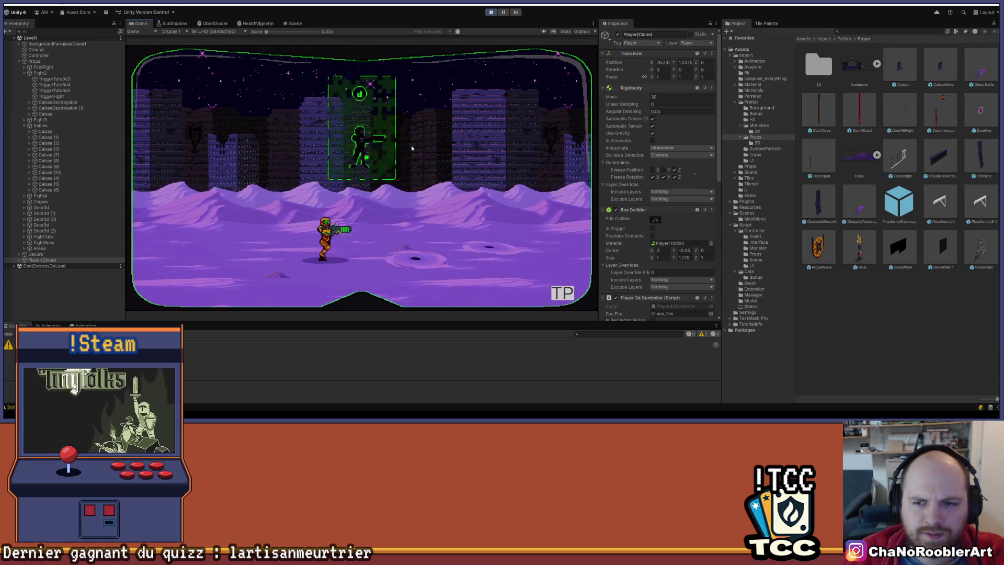
{"action": "key", "text": "space"}
{"action": "key", "text": "d"}
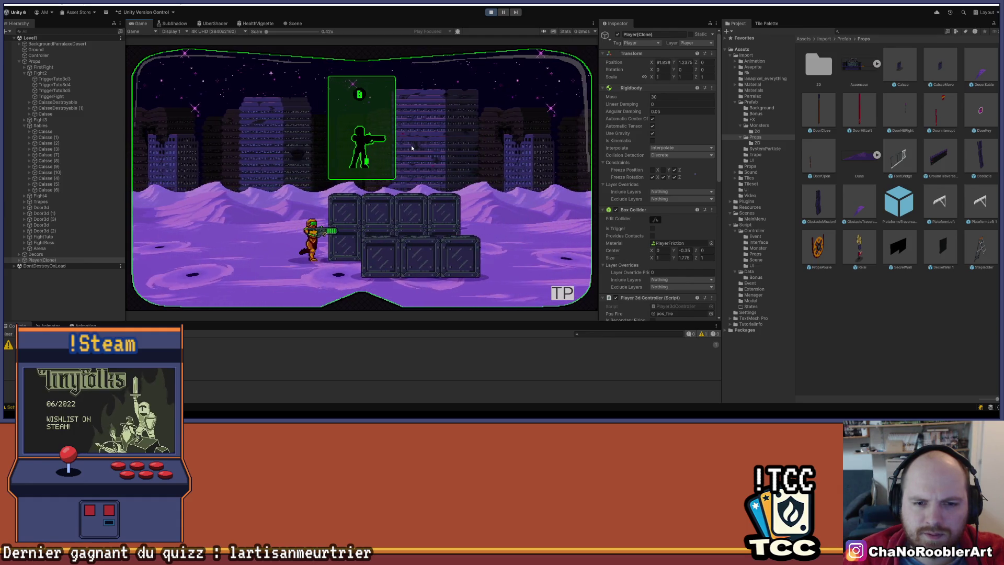
Jump onto the crate stack, drop off, and battle the bats beside the crate wall.
{"action": "key", "text": "a"}
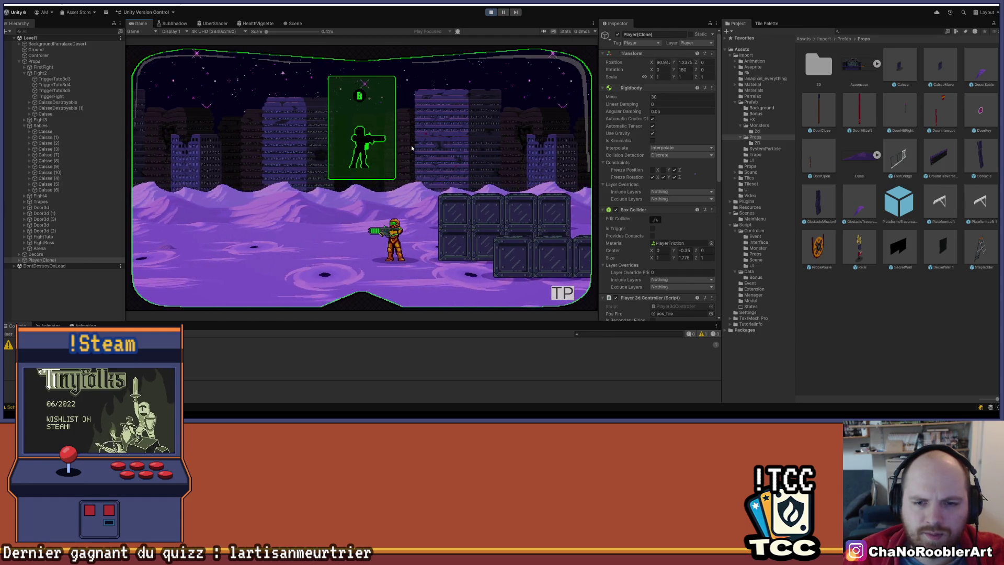
{"action": "key", "text": "d"}
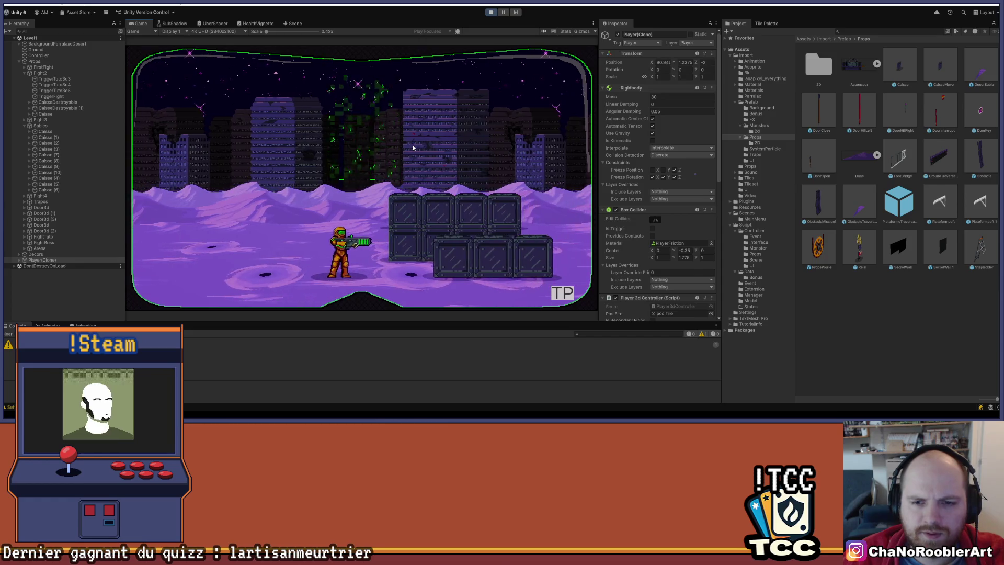
{"action": "key", "text": "space"}
{"action": "key", "text": "a"}
{"action": "key", "text": "space"}
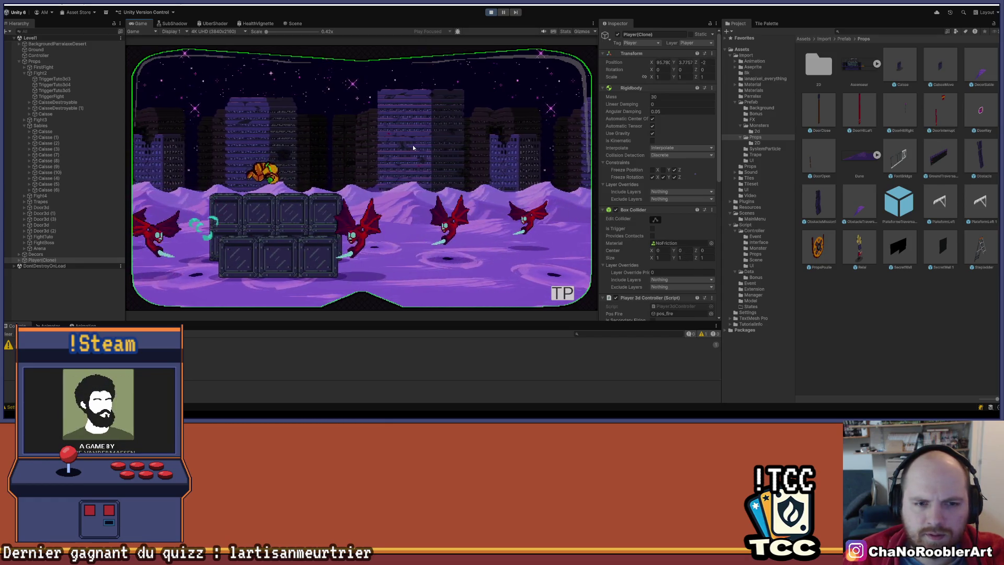
{"action": "key", "text": "a"}
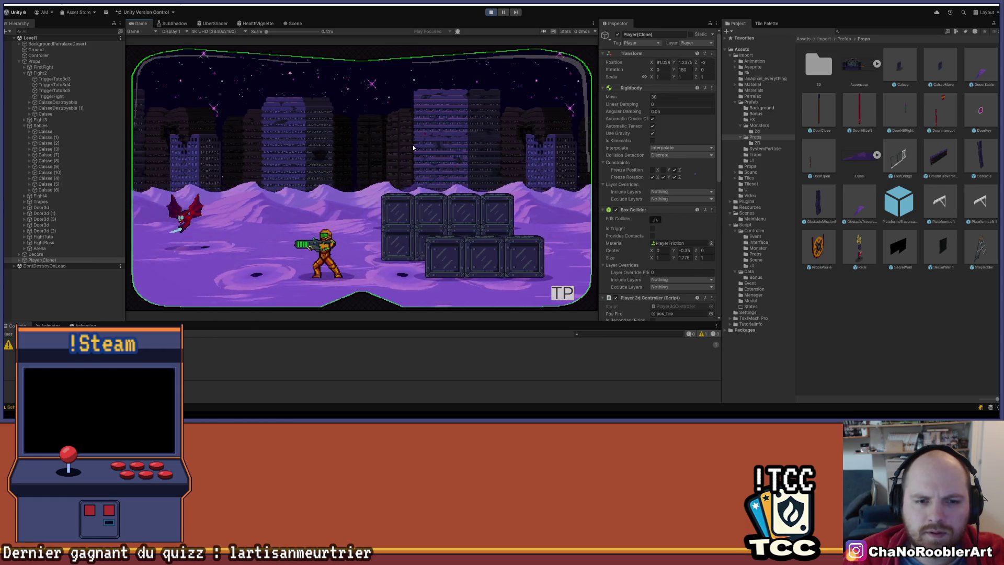
{"action": "key", "text": "d"}
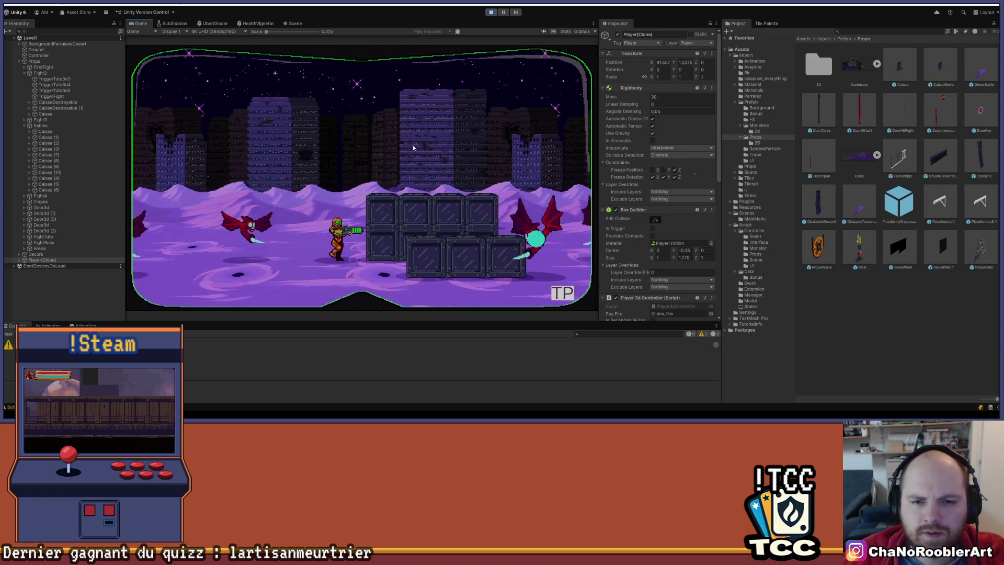
{"action": "key", "text": "d"}
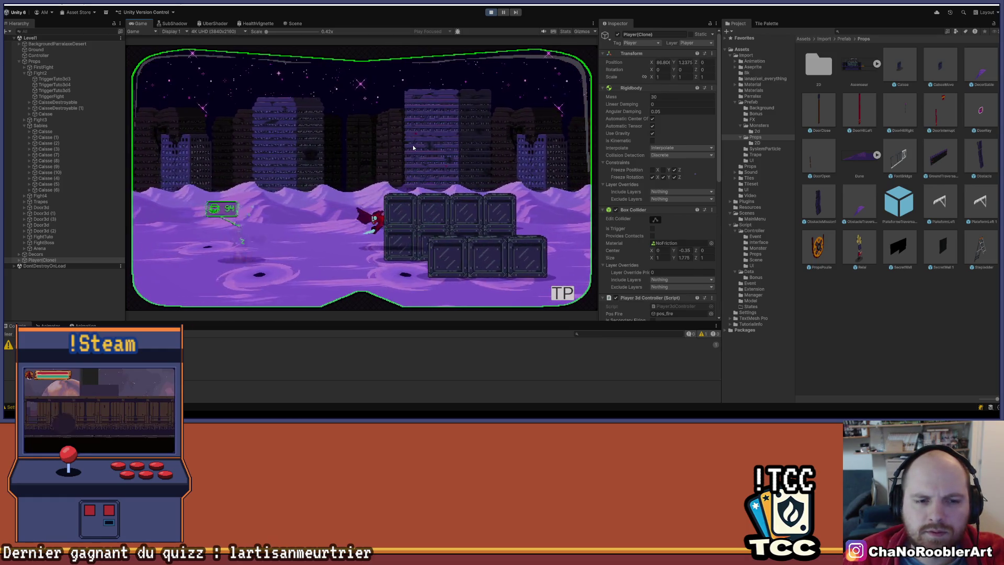
{"action": "key", "text": "d"}
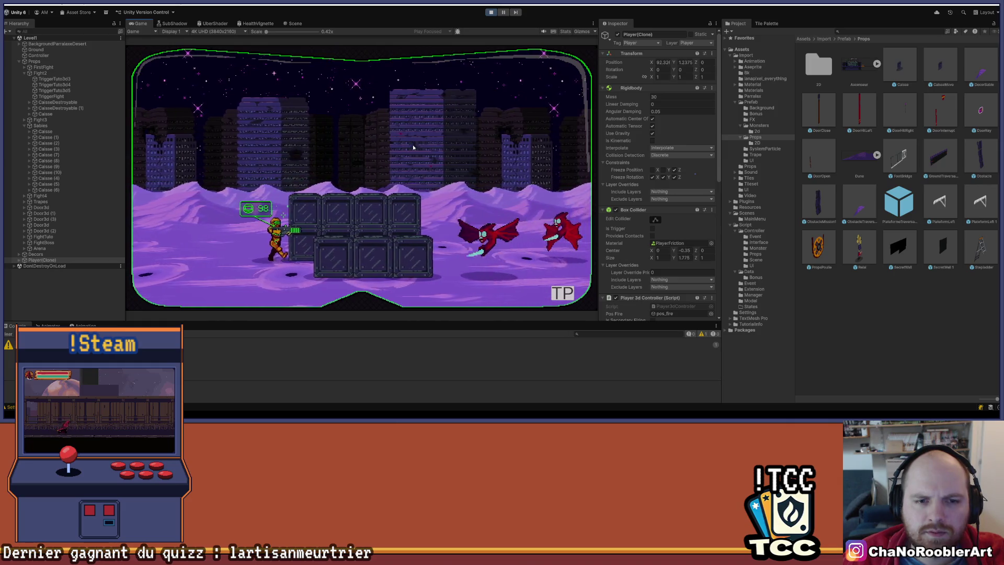
{"action": "key", "text": "w"}
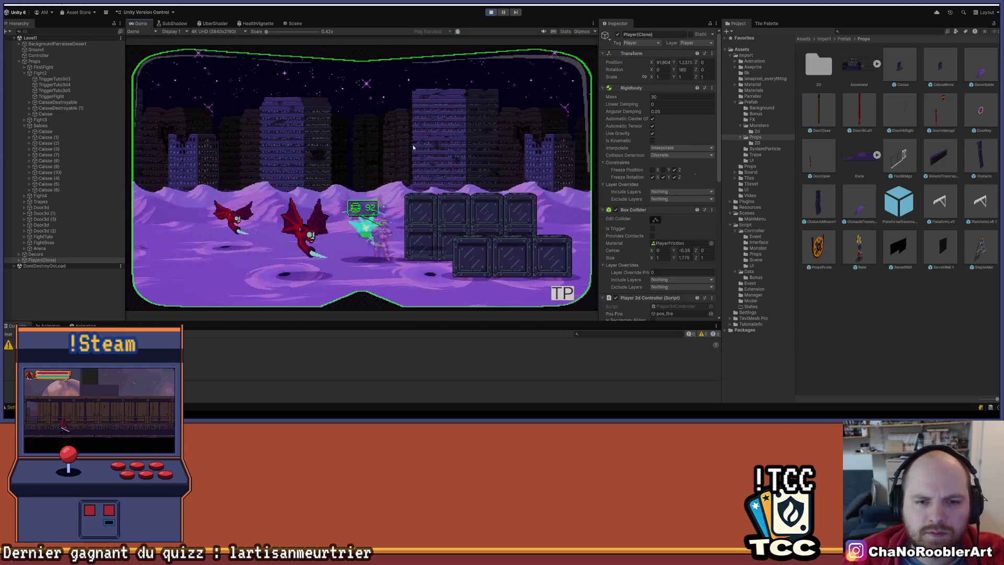
{"action": "key", "text": "d"}
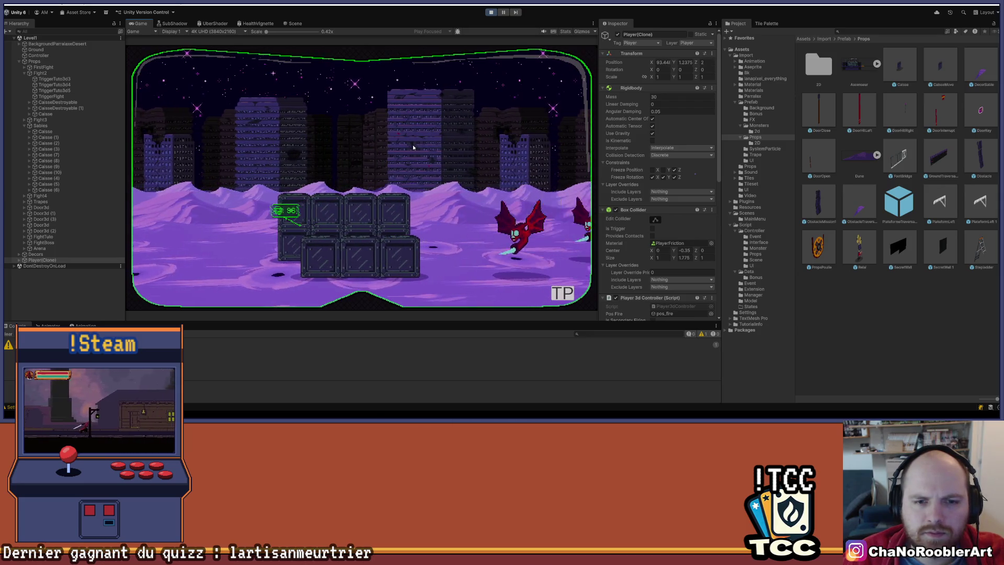
{"action": "key", "text": "d"}
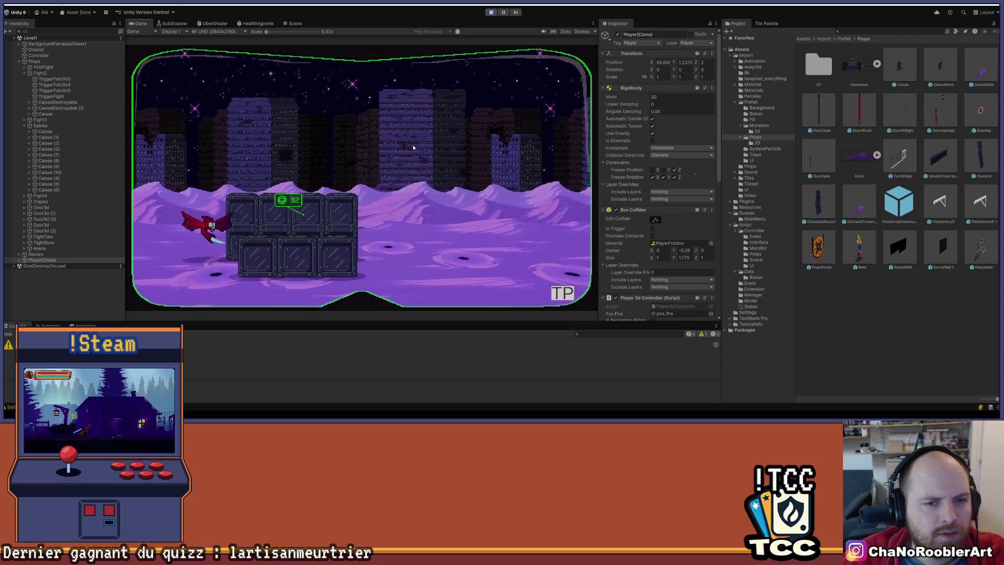
{"action": "key", "text": "d"}
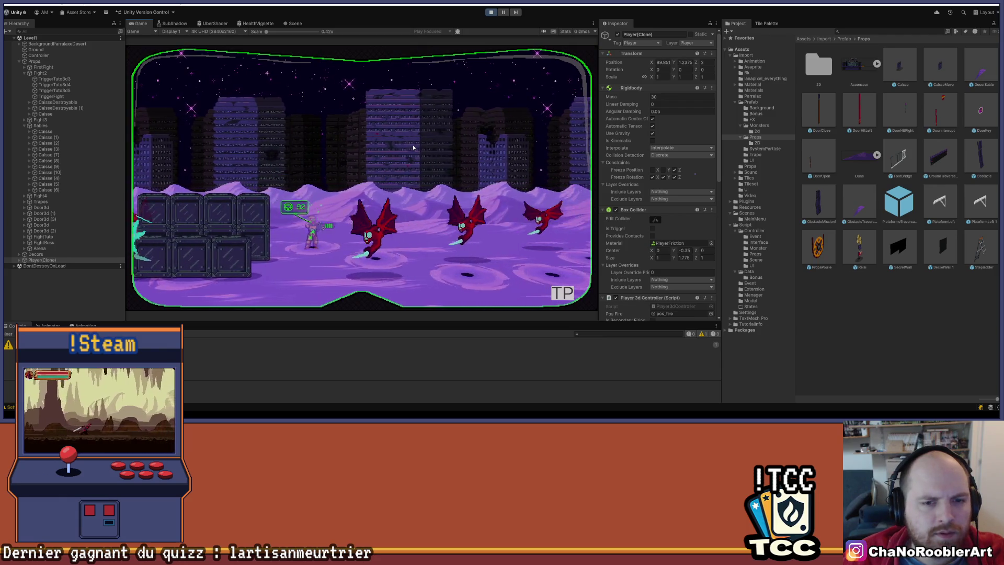
{"action": "key", "text": "a"}
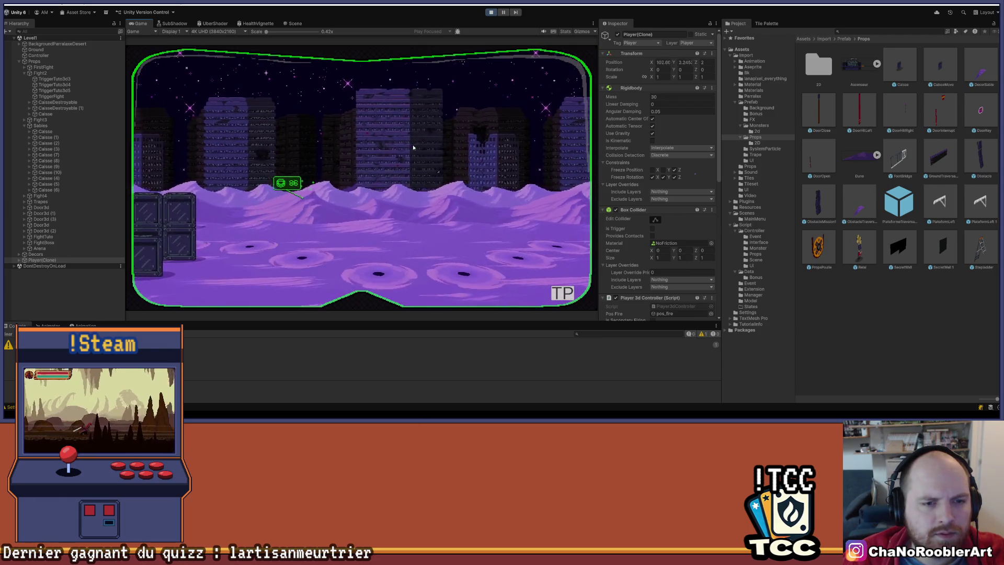
Fire at the attacking bats, then pause the game with Escape.
{"action": "left_click", "coordinate": [412, 144]}
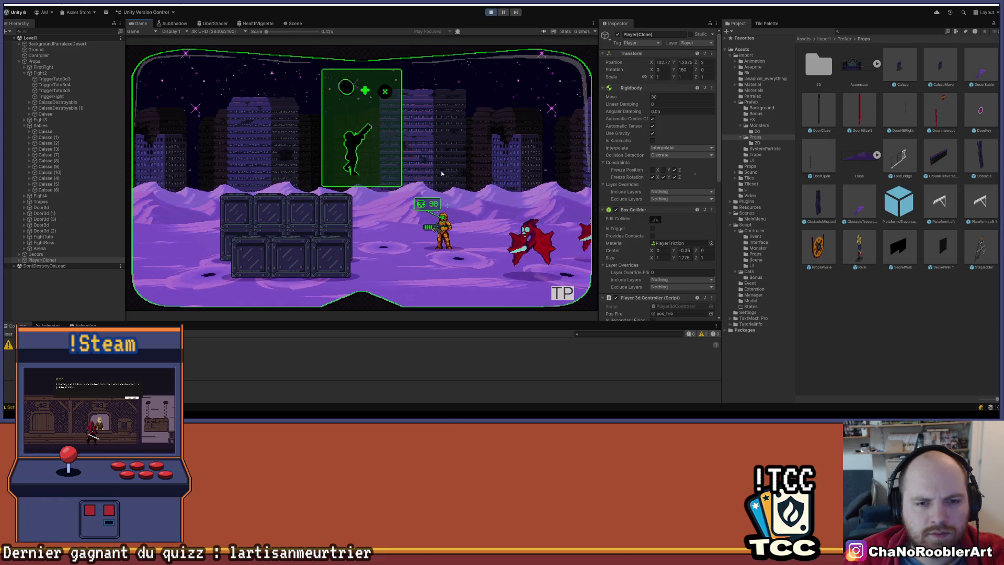
{"action": "key", "text": "d"}
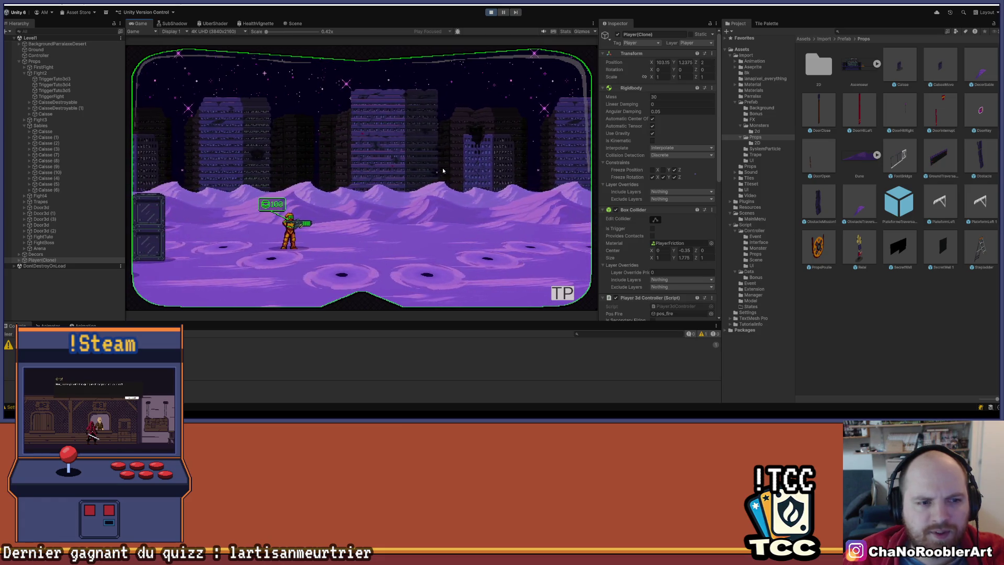
{"action": "key", "text": "a"}
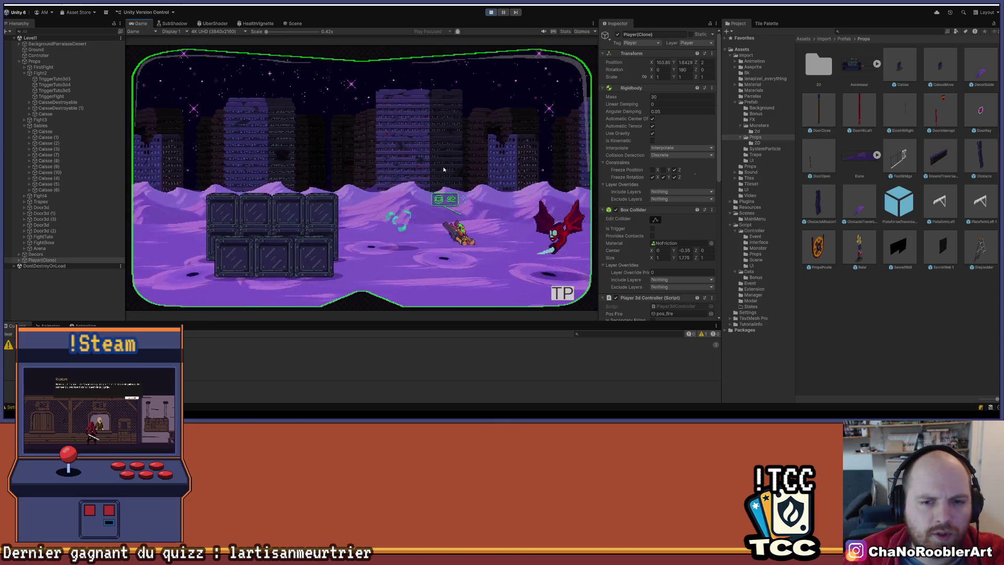
{"action": "key", "text": "Escape"}
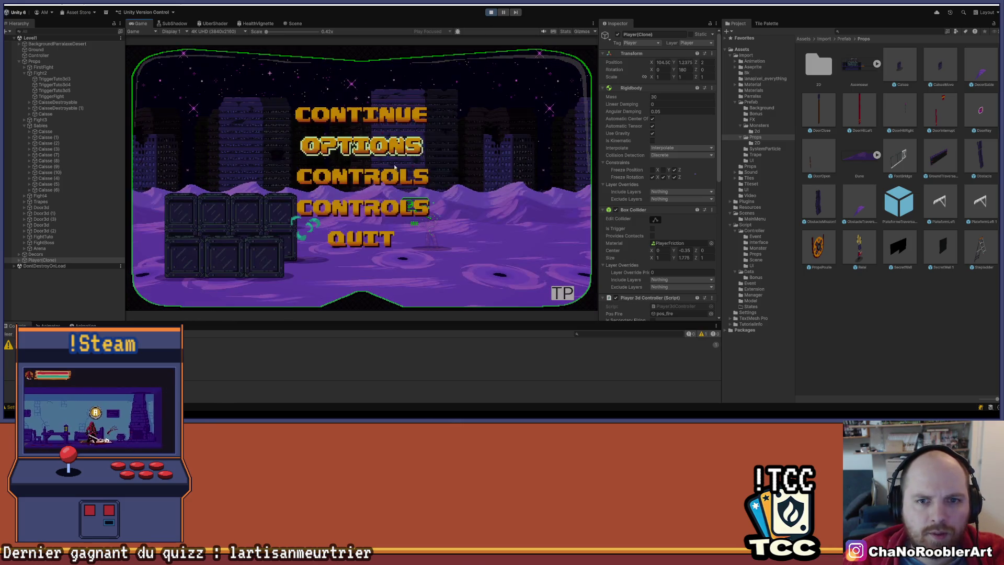
Set vSync to Yes in the game Options, apply it, and stop Play mode.
{"action": "left_click", "coordinate": [379, 146]}
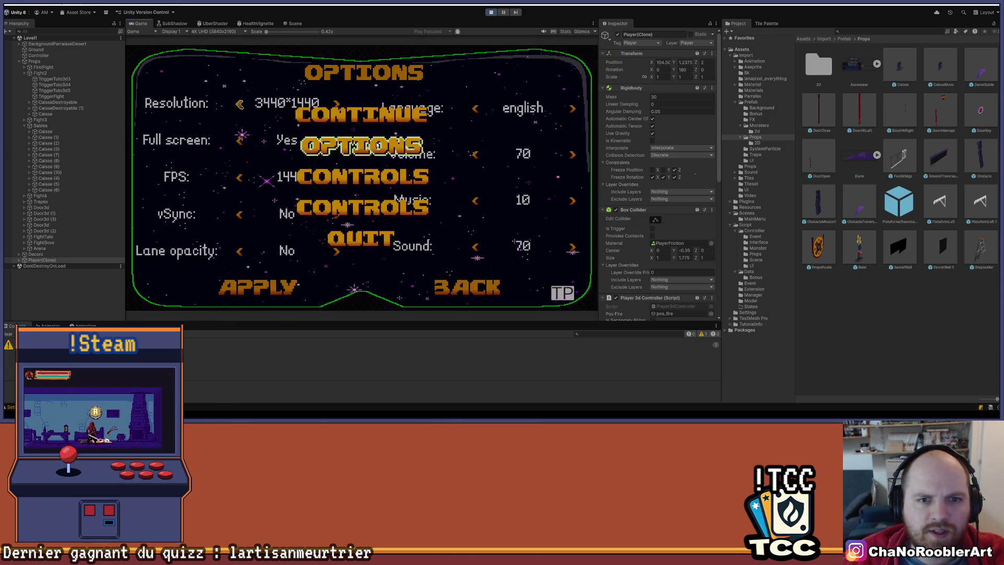
{"action": "left_click", "coordinate": [239, 216]}
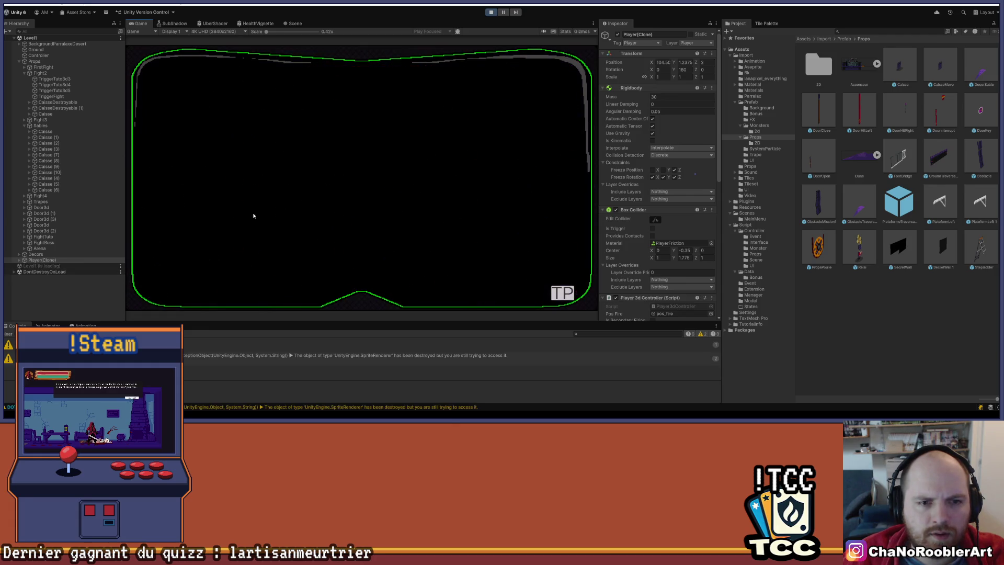
{"action": "left_click", "coordinate": [241, 287]}
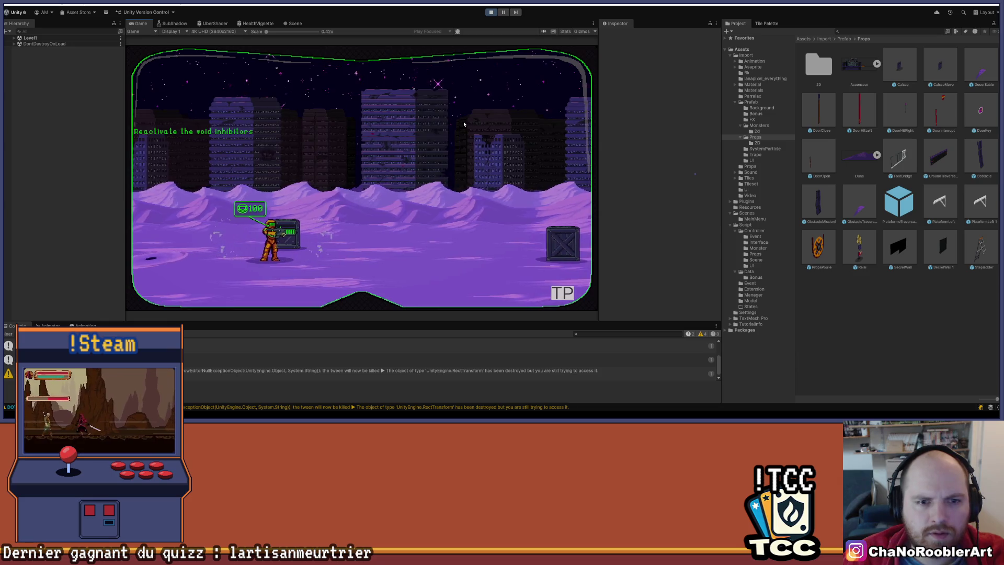
{"action": "left_click", "coordinate": [491, 12]}
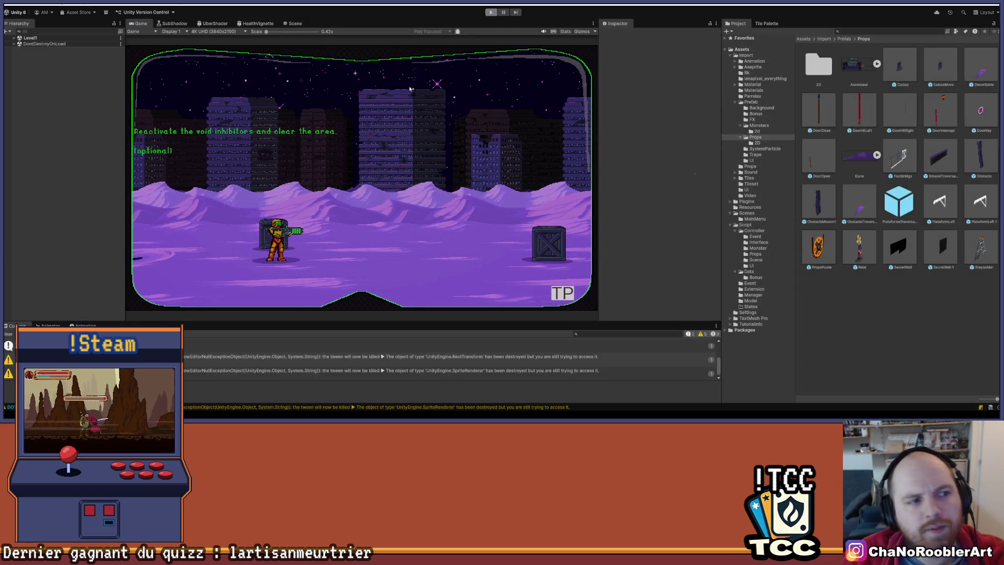
{"action": "left_click_drag", "start_coordinate": [368, 162], "coordinate": [352, 195]}
Orbit, pan and zoom onto the two-row crate stack, then select crate Caisse (7).
{"action": "scroll", "coordinate": [352, 195], "scroll_direction": "up", "scroll_amount": 4}
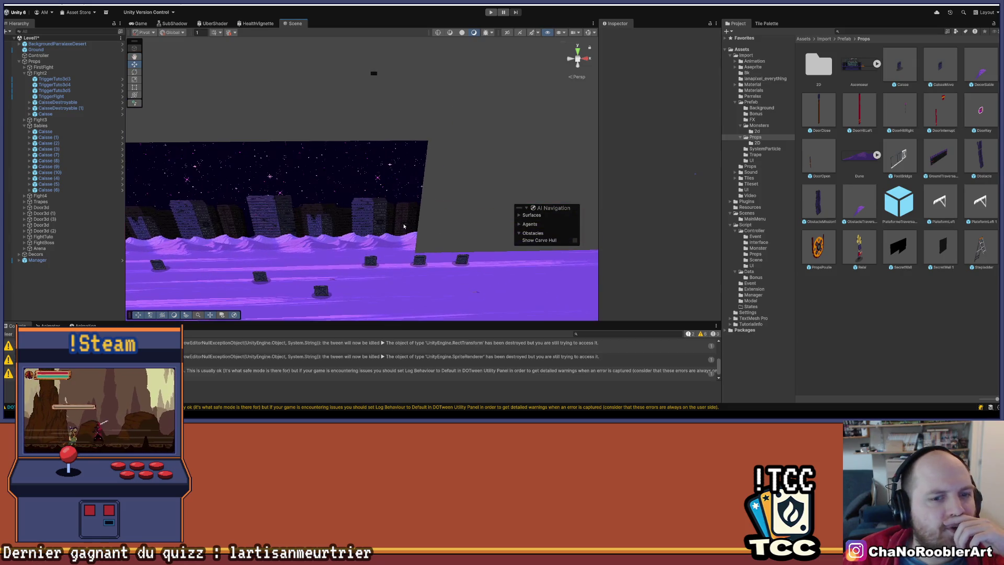
{"action": "mouse_move", "coordinate": [404, 226]}
{"action": "left_mouse_down"}
{"action": "mouse_move", "coordinate": [442, 194]}
{"action": "mouse_move", "coordinate": [309, 191]}
{"action": "mouse_move", "coordinate": [375, 190]}
{"action": "mouse_move", "coordinate": [365, 174]}
{"action": "mouse_move", "coordinate": [383, 164]}
{"action": "mouse_move", "coordinate": [269, 218]}
{"action": "mouse_move", "coordinate": [407, 190]}
{"action": "left_mouse_up"}
{"action": "scroll", "coordinate": [391, 202], "scroll_direction": "up", "scroll_amount": 5}
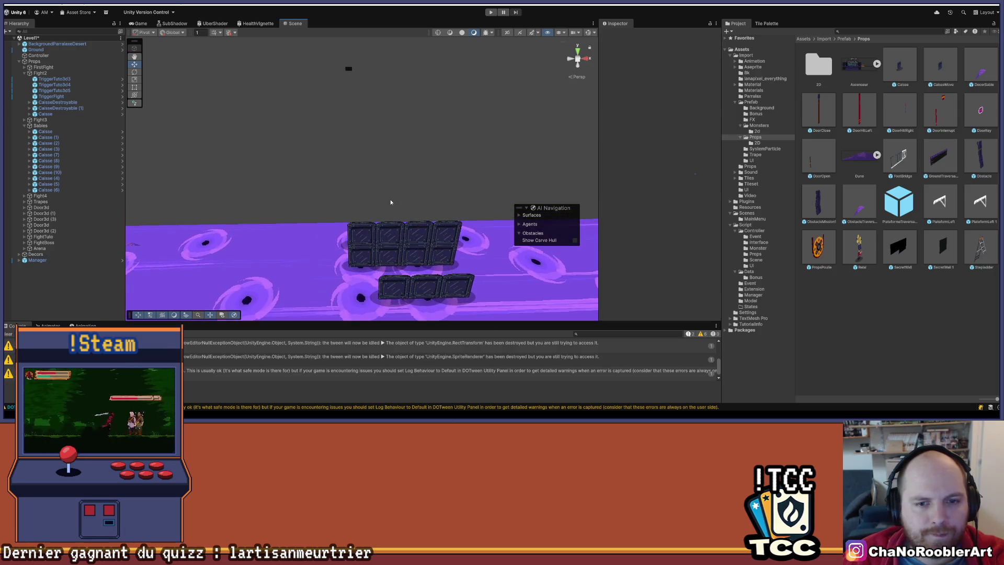
{"action": "left_click_drag", "start_coordinate": [378, 231], "coordinate": [343, 177]}
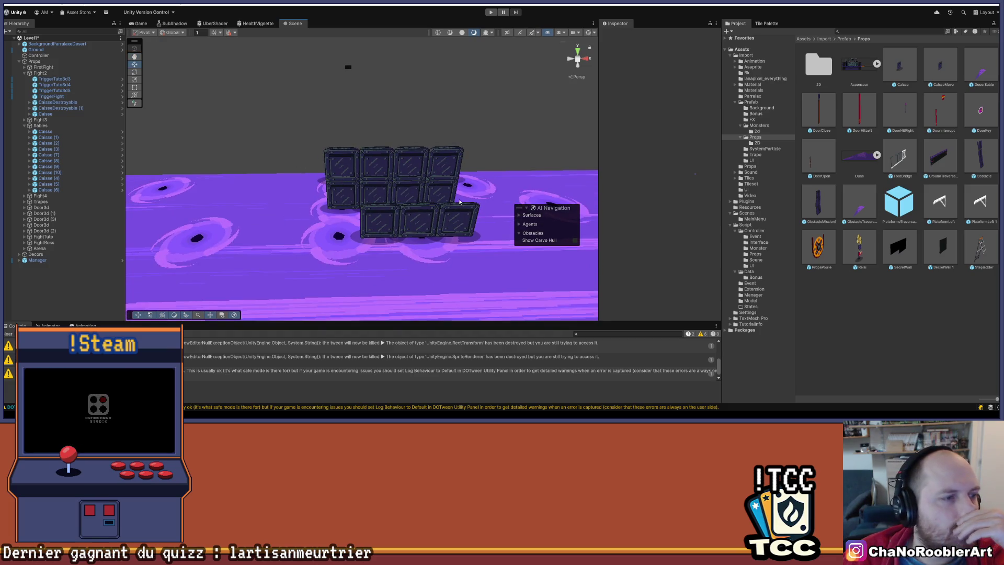
{"action": "left_click_drag", "start_coordinate": [329, 218], "coordinate": [350, 201]}
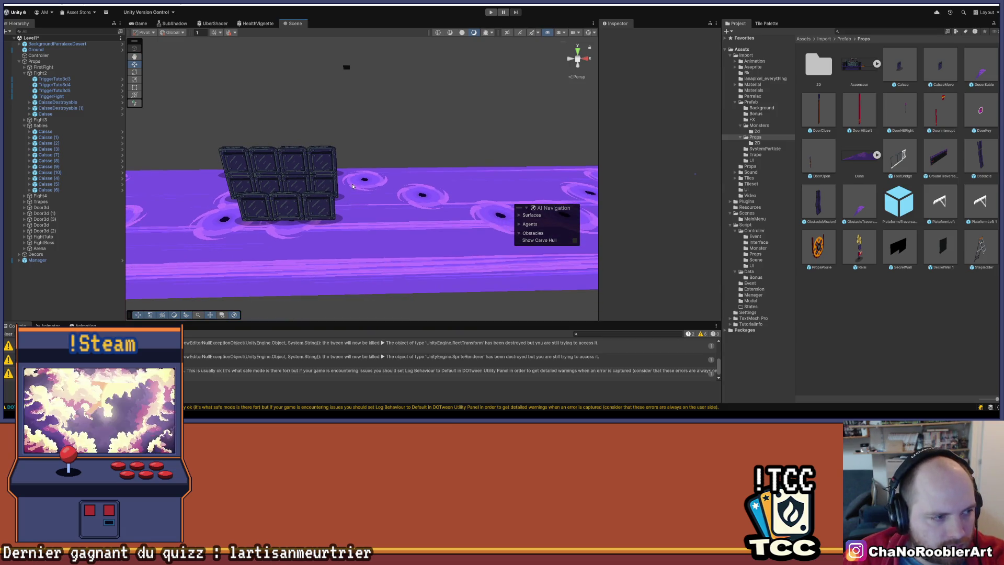
{"action": "left_click_drag", "start_coordinate": [292, 260], "coordinate": [388, 270]}
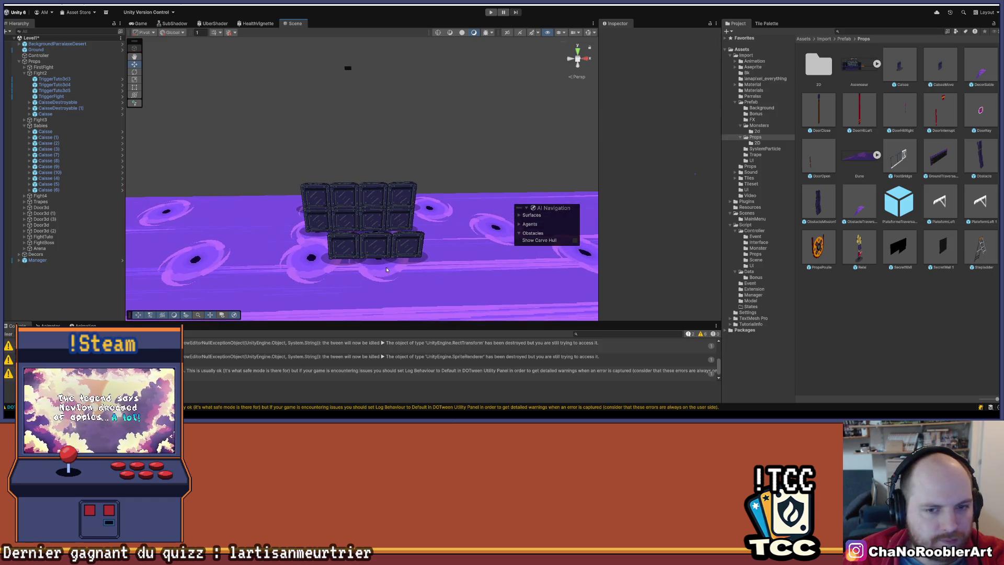
{"action": "left_click_drag", "start_coordinate": [459, 271], "coordinate": [415, 267]}
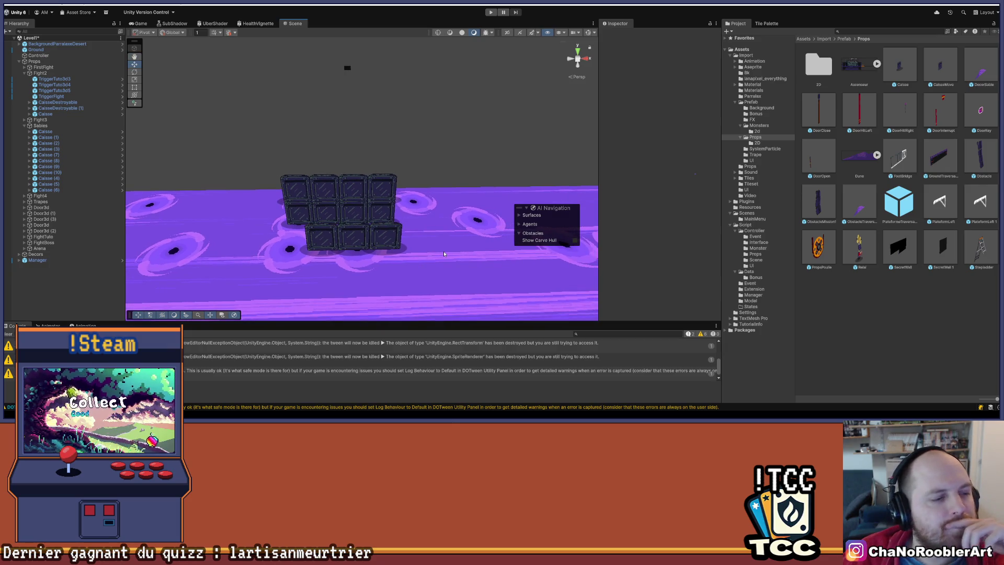
{"action": "left_click_drag", "start_coordinate": [433, 245], "coordinate": [386, 231]}
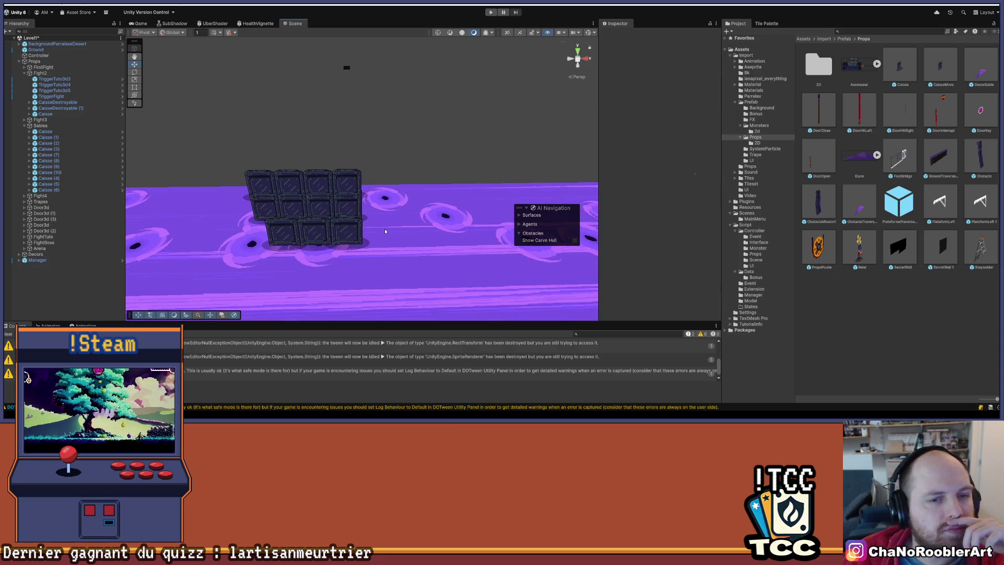
{"action": "left_click_drag", "start_coordinate": [366, 176], "coordinate": [383, 212]}
{"action": "mouse_move", "coordinate": [475, 199]}
{"action": "left_mouse_down"}
{"action": "mouse_move", "coordinate": [444, 163]}
{"action": "mouse_move", "coordinate": [445, 127]}
{"action": "left_mouse_up"}
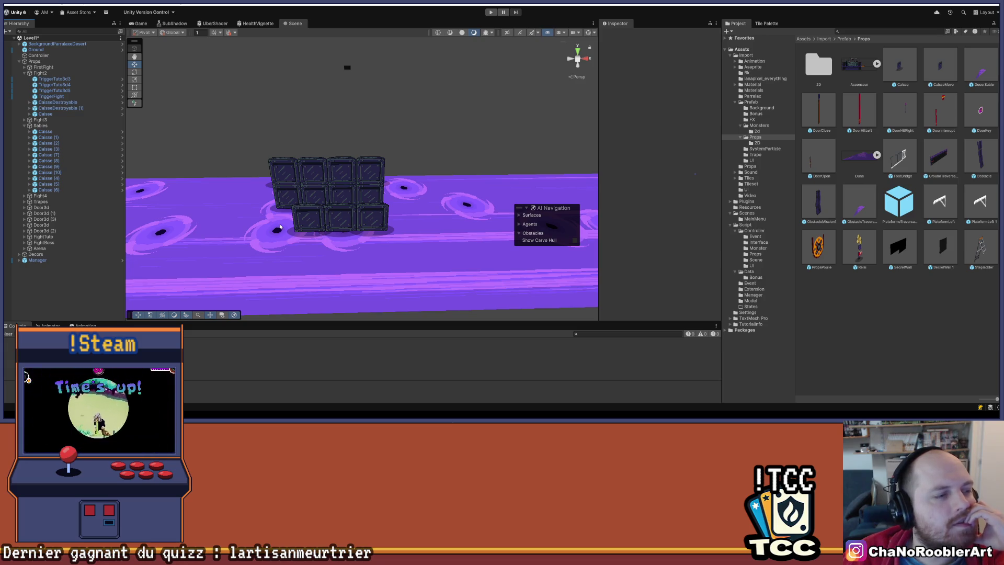
{"action": "scroll", "coordinate": [280, 227], "scroll_direction": "up", "scroll_amount": 5}
{"action": "left_click", "coordinate": [340, 194]}
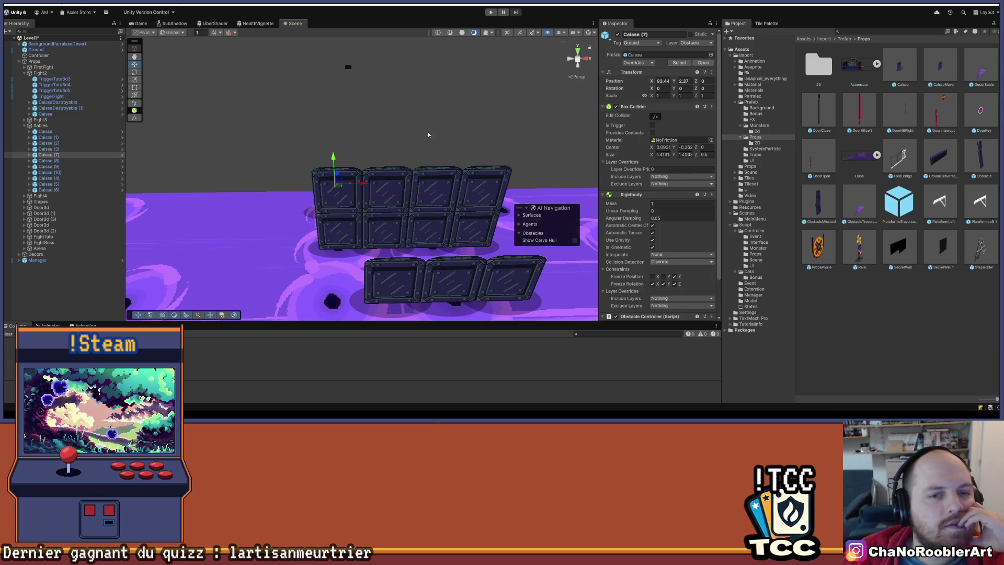
{"action": "scroll", "coordinate": [352, 159], "scroll_direction": "down", "scroll_amount": 2}
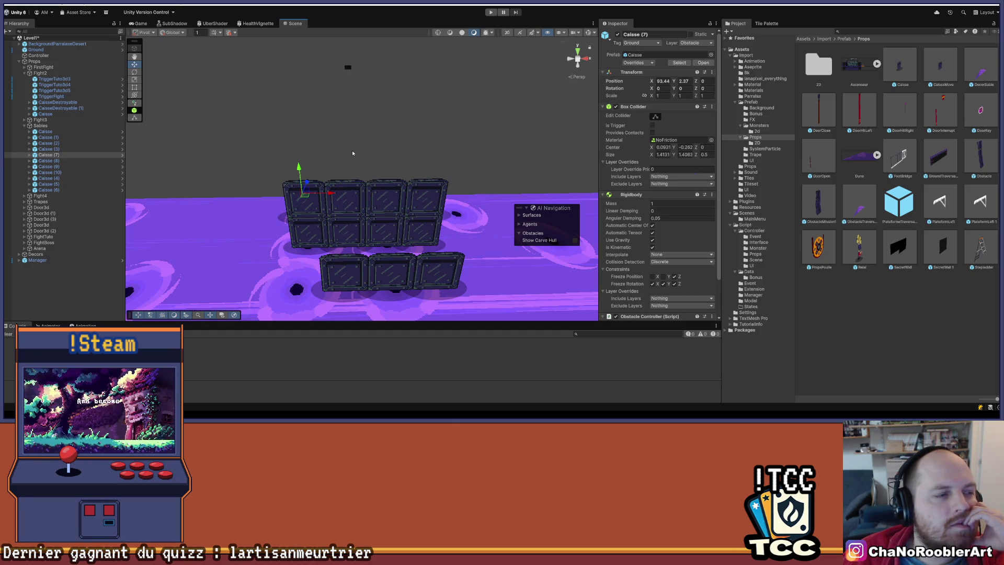
{"action": "mouse_move", "coordinate": [353, 153]}
{"action": "left_mouse_down"}
{"action": "mouse_move", "coordinate": [345, 57]}
{"action": "mouse_move", "coordinate": [296, 286]}
{"action": "mouse_move", "coordinate": [367, 214]}
{"action": "mouse_move", "coordinate": [433, 168]}
{"action": "mouse_move", "coordinate": [403, 157]}
{"action": "mouse_move", "coordinate": [460, 230]}
{"action": "mouse_move", "coordinate": [387, 209]}
{"action": "mouse_move", "coordinate": [337, 134]}
{"action": "mouse_move", "coordinate": [340, 37]}
{"action": "mouse_move", "coordinate": [351, 191]}
{"action": "left_mouse_up"}
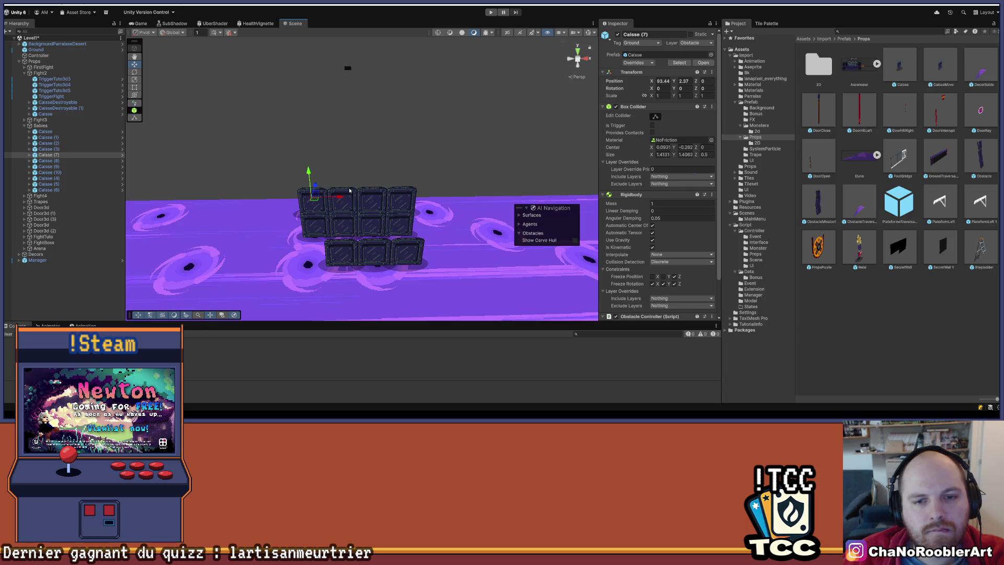
{"action": "mouse_move", "coordinate": [413, 257]}
{"action": "left_mouse_down"}
{"action": "mouse_move", "coordinate": [403, 104]}
{"action": "mouse_move", "coordinate": [390, 224]}
{"action": "mouse_move", "coordinate": [398, 262]}
{"action": "mouse_move", "coordinate": [437, 229]}
{"action": "mouse_move", "coordinate": [404, 236]}
{"action": "left_mouse_up"}
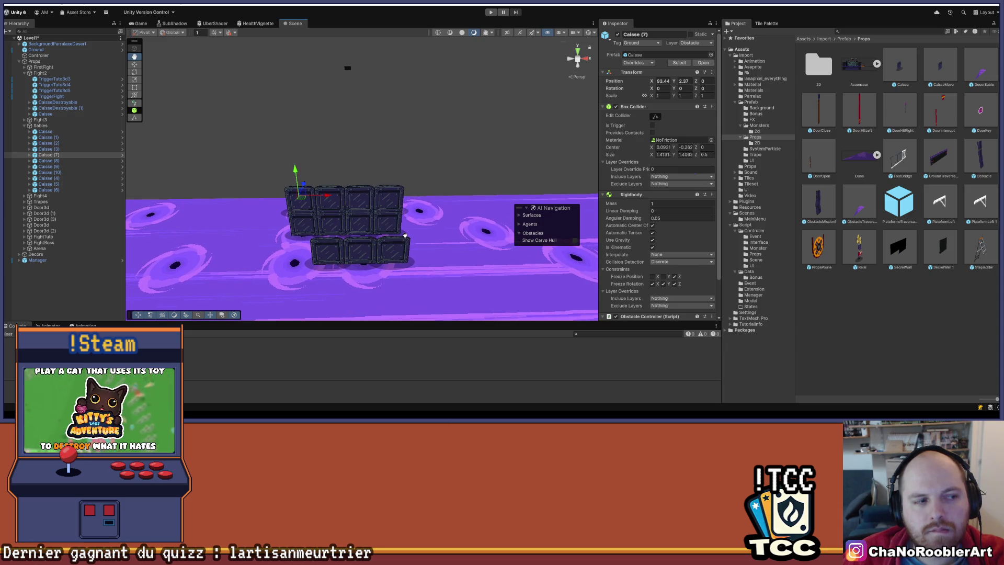
{"action": "mouse_move", "coordinate": [405, 235]}
{"action": "left_mouse_down"}
{"action": "mouse_move", "coordinate": [424, 290]}
{"action": "mouse_move", "coordinate": [480, 274]}
{"action": "mouse_move", "coordinate": [471, 250]}
{"action": "mouse_move", "coordinate": [442, 311]}
{"action": "mouse_move", "coordinate": [444, 219]}
{"action": "mouse_move", "coordinate": [370, 212]}
{"action": "left_mouse_up"}
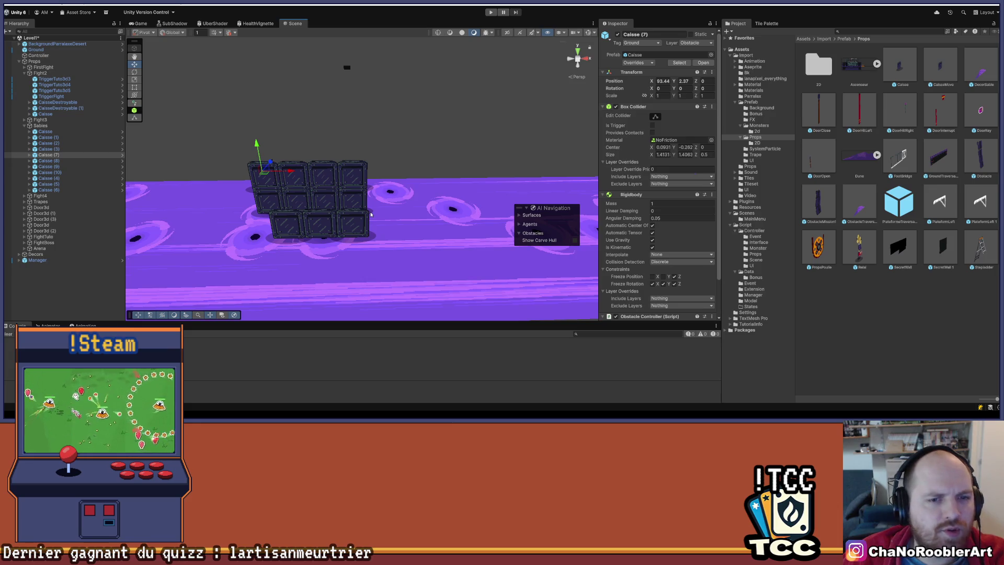
{"action": "mouse_move", "coordinate": [366, 215]}
{"action": "left_mouse_down"}
{"action": "mouse_move", "coordinate": [271, 257]}
{"action": "mouse_move", "coordinate": [302, 176]}
{"action": "mouse_move", "coordinate": [419, 162]}
{"action": "mouse_move", "coordinate": [284, 248]}
{"action": "mouse_move", "coordinate": [295, 251]}
{"action": "left_mouse_up"}
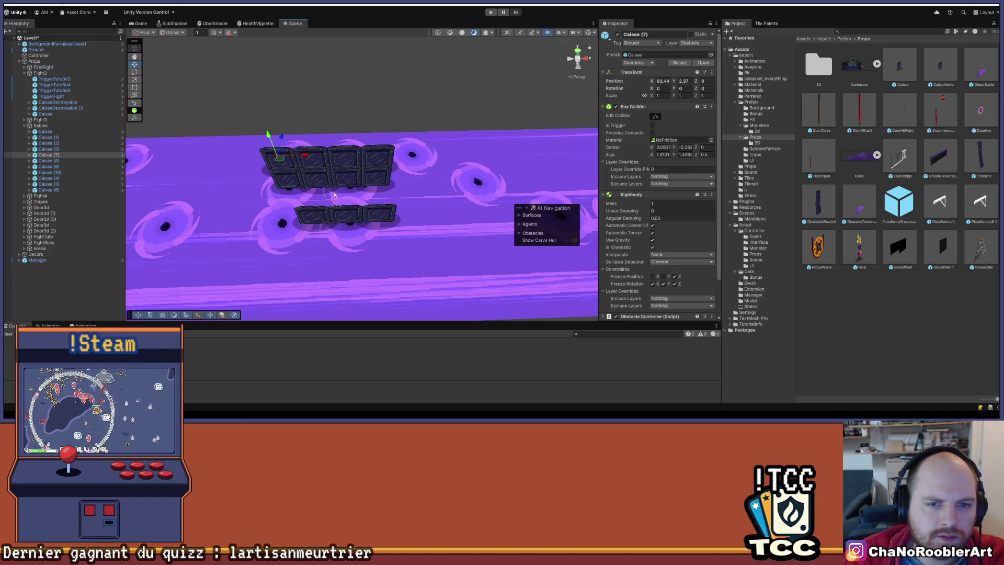
{"action": "mouse_move", "coordinate": [399, 176]}
{"action": "left_mouse_down"}
{"action": "mouse_move", "coordinate": [351, 233]}
{"action": "mouse_move", "coordinate": [334, 235]}
{"action": "left_mouse_up"}
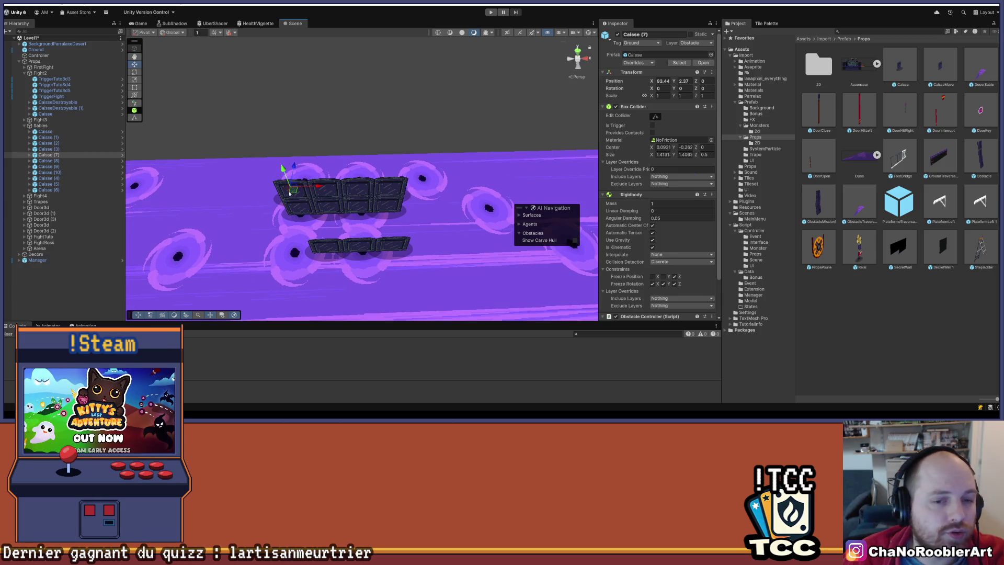
{"action": "left_click_drag", "start_coordinate": [325, 226], "coordinate": [291, 192]}
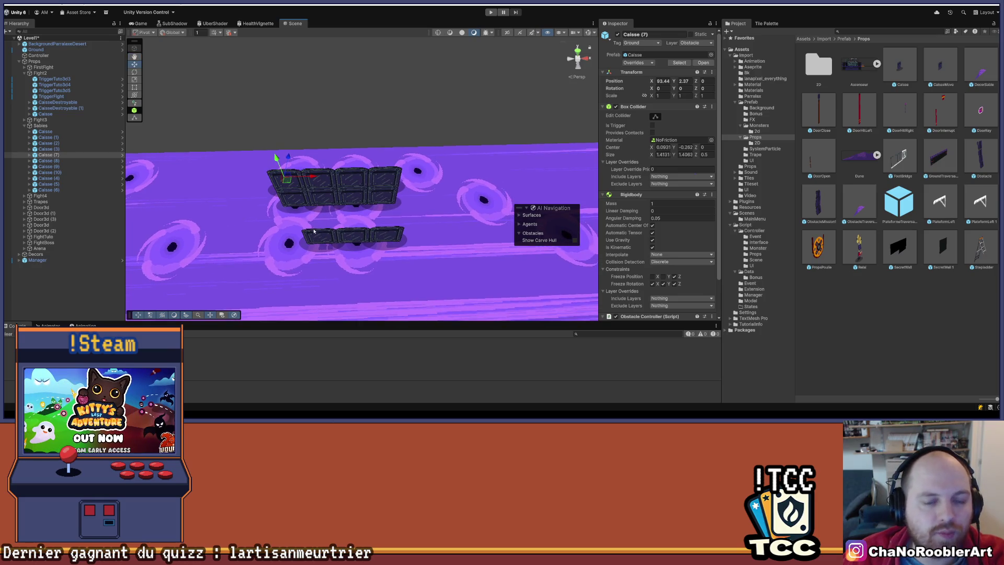
{"action": "left_click_drag", "start_coordinate": [314, 231], "coordinate": [317, 254]}
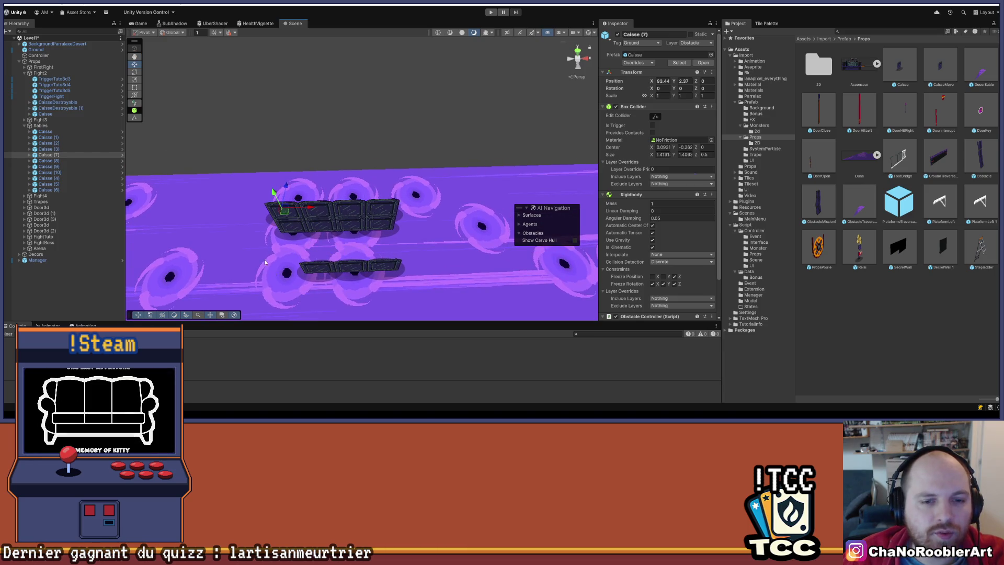
{"action": "left_click_drag", "start_coordinate": [310, 241], "coordinate": [263, 186]}
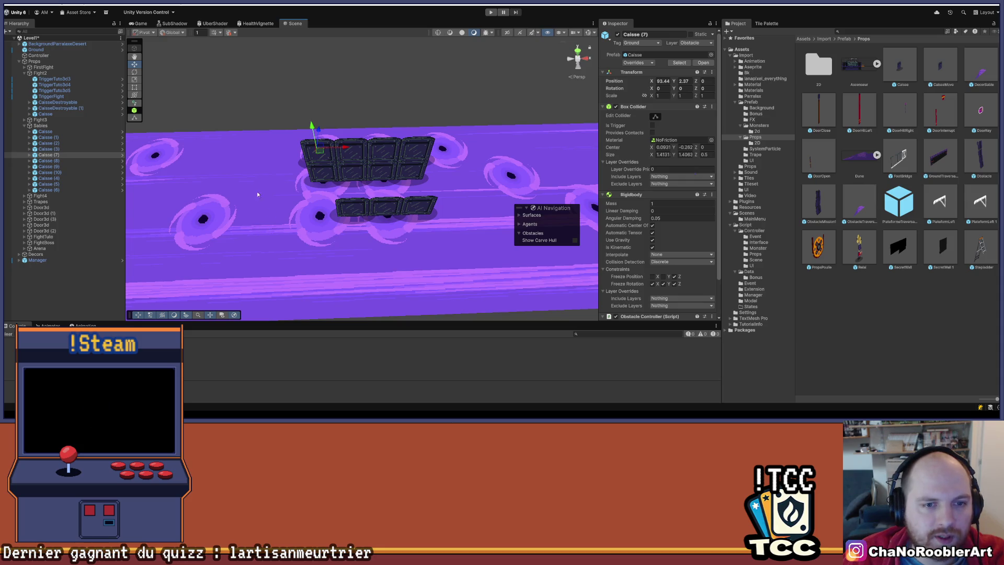
{"action": "left_click_drag", "start_coordinate": [266, 151], "coordinate": [264, 185]}
{"action": "left_click_drag", "start_coordinate": [341, 177], "coordinate": [291, 210]}
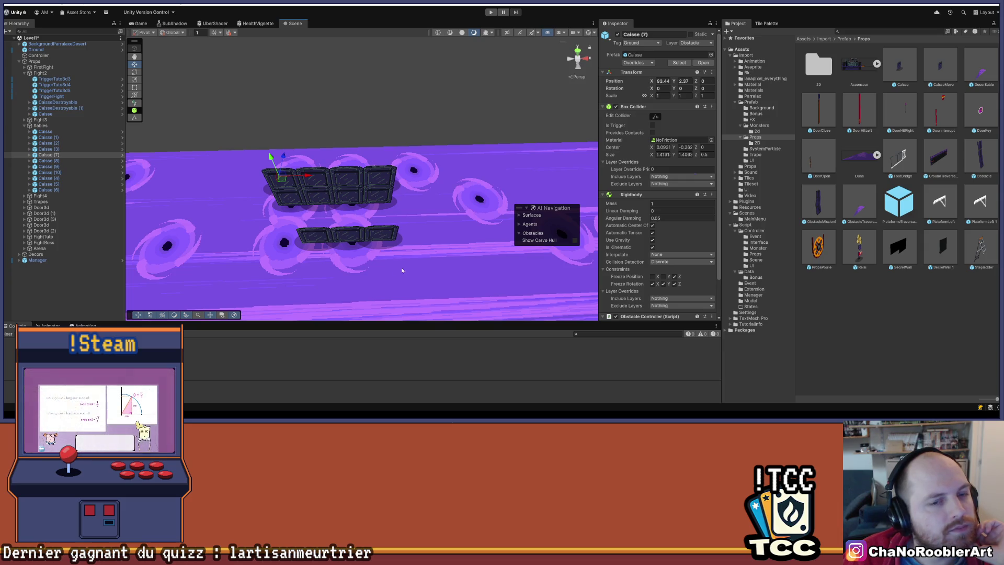
{"action": "left_click_drag", "start_coordinate": [401, 277], "coordinate": [423, 191]}
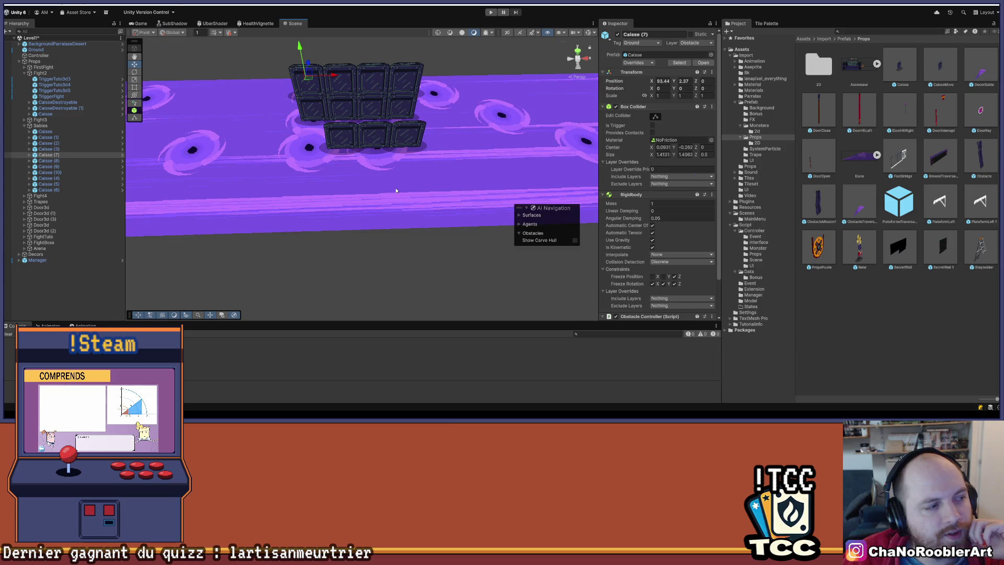
{"action": "left_click_drag", "start_coordinate": [396, 190], "coordinate": [344, 128]}
{"action": "mouse_move", "coordinate": [379, 64]}
{"action": "left_mouse_down"}
{"action": "mouse_move", "coordinate": [375, 148]}
{"action": "mouse_move", "coordinate": [361, 138]}
{"action": "mouse_move", "coordinate": [276, 178]}
{"action": "mouse_move", "coordinate": [409, 142]}
{"action": "mouse_move", "coordinate": [401, 163]}
{"action": "left_mouse_up"}
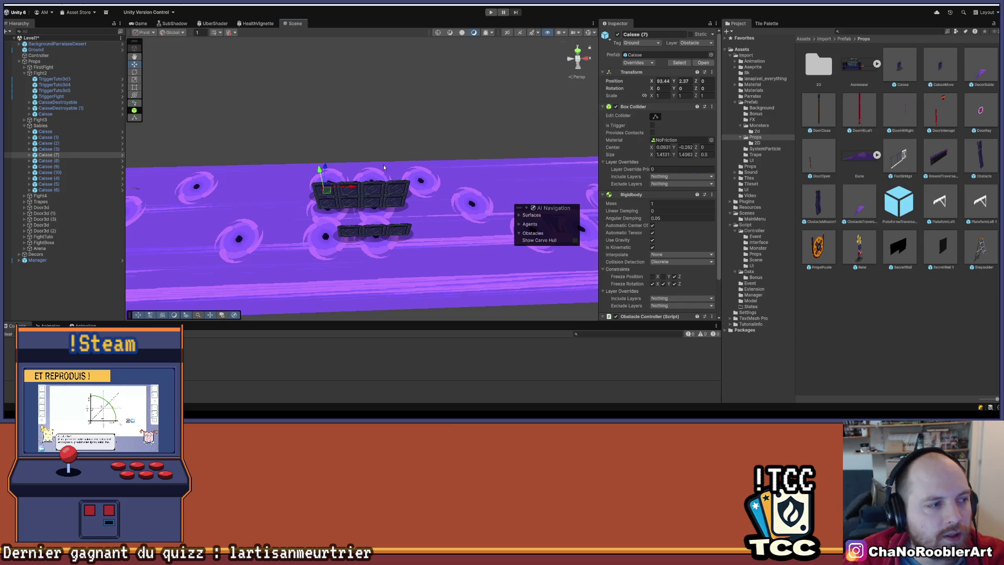
{"action": "mouse_move", "coordinate": [384, 168]}
{"action": "left_mouse_down"}
{"action": "mouse_move", "coordinate": [352, 78]}
{"action": "mouse_move", "coordinate": [278, 211]}
{"action": "left_mouse_up"}
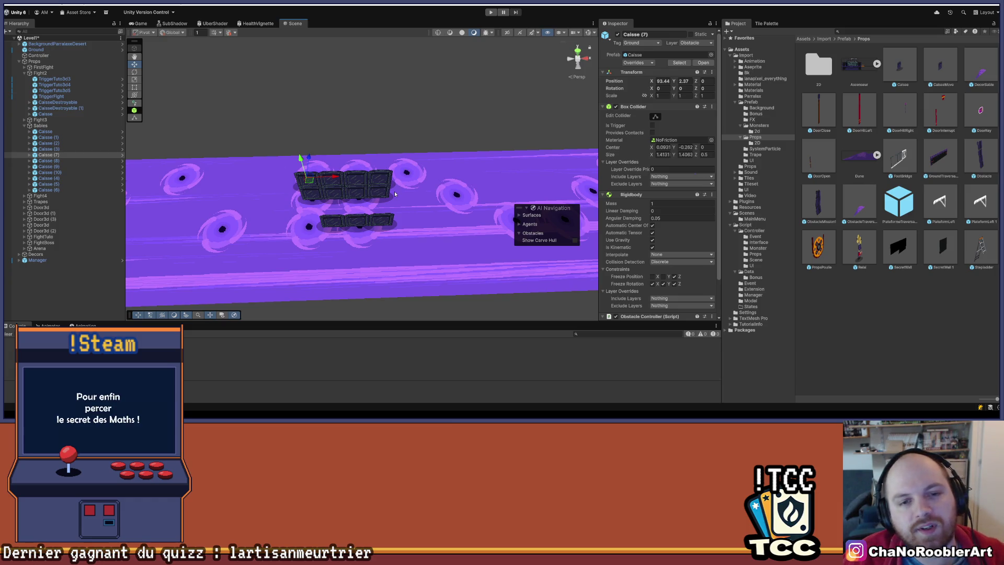
{"action": "left_click_drag", "start_coordinate": [388, 210], "coordinate": [412, 139]}
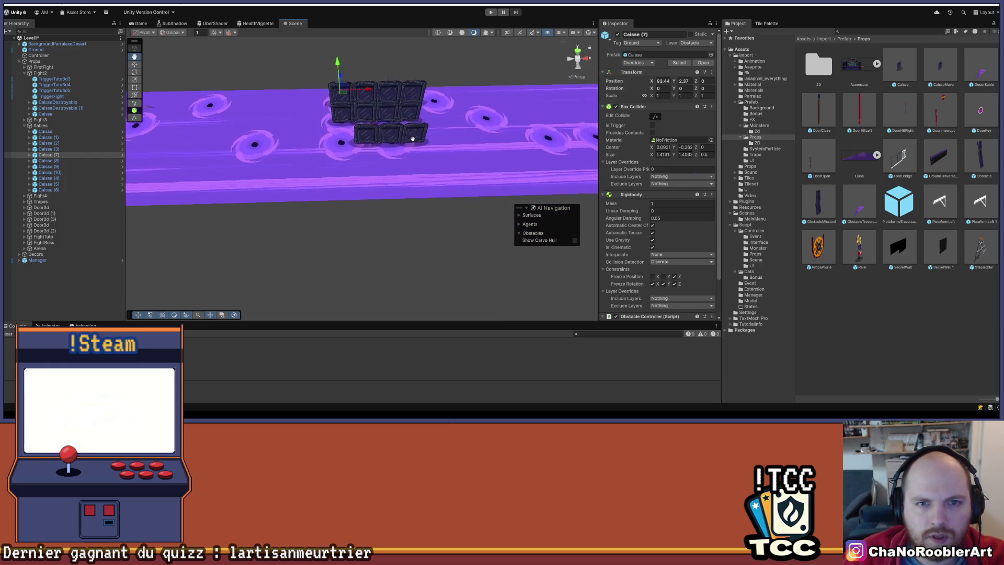
{"action": "scroll", "coordinate": [264, 175], "scroll_direction": "up", "scroll_amount": 5}
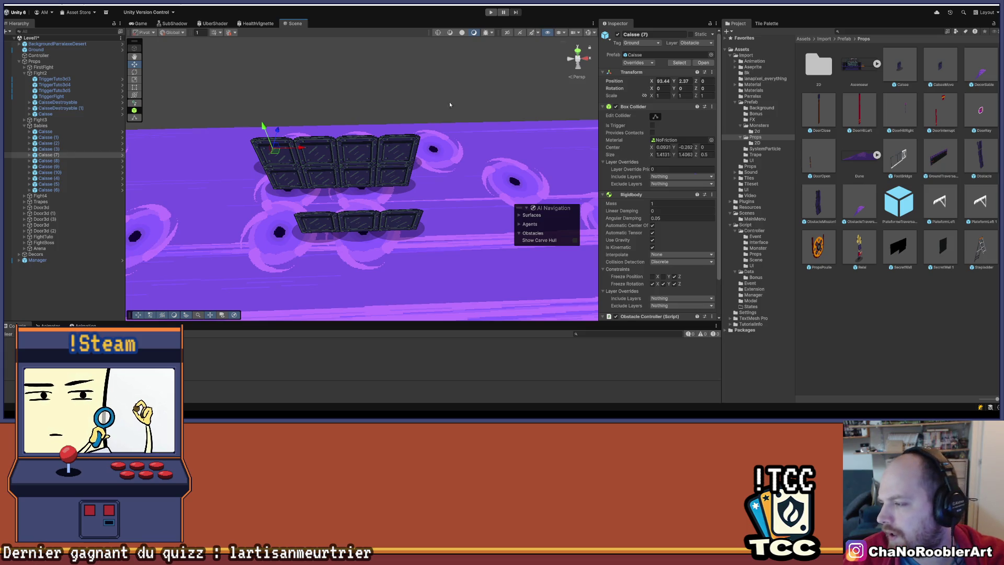
{"action": "mouse_move", "coordinate": [371, 118]}
{"action": "left_mouse_down"}
{"action": "mouse_move", "coordinate": [407, 201]}
{"action": "mouse_move", "coordinate": [383, 88]}
{"action": "mouse_move", "coordinate": [380, 133]}
{"action": "mouse_move", "coordinate": [405, 229]}
{"action": "left_mouse_up"}
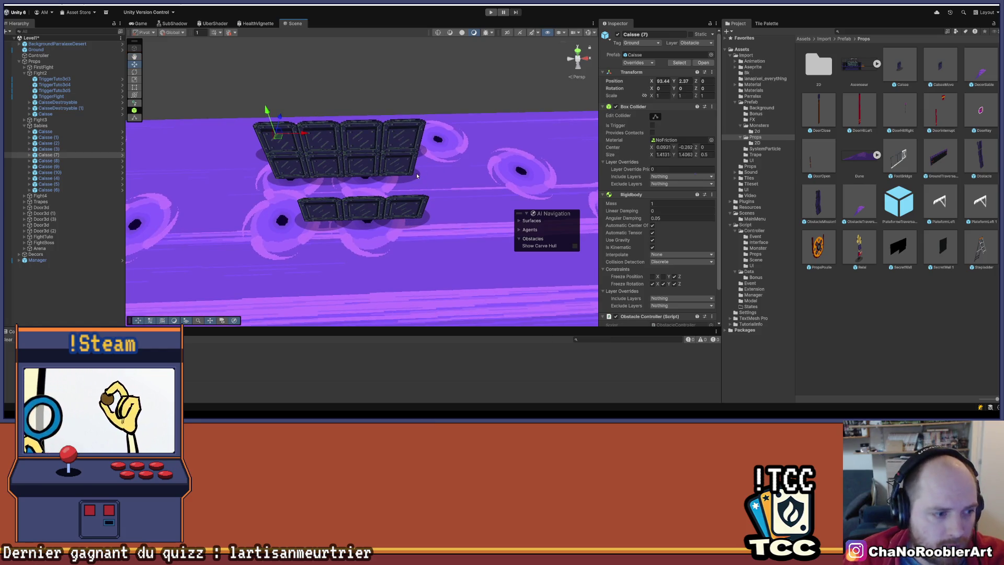
{"action": "mouse_move", "coordinate": [417, 176]}
{"action": "left_mouse_down"}
{"action": "mouse_move", "coordinate": [406, 197]}
{"action": "mouse_move", "coordinate": [429, 189]}
{"action": "mouse_move", "coordinate": [471, 126]}
{"action": "mouse_move", "coordinate": [483, 170]}
{"action": "mouse_move", "coordinate": [429, 124]}
{"action": "left_mouse_up"}
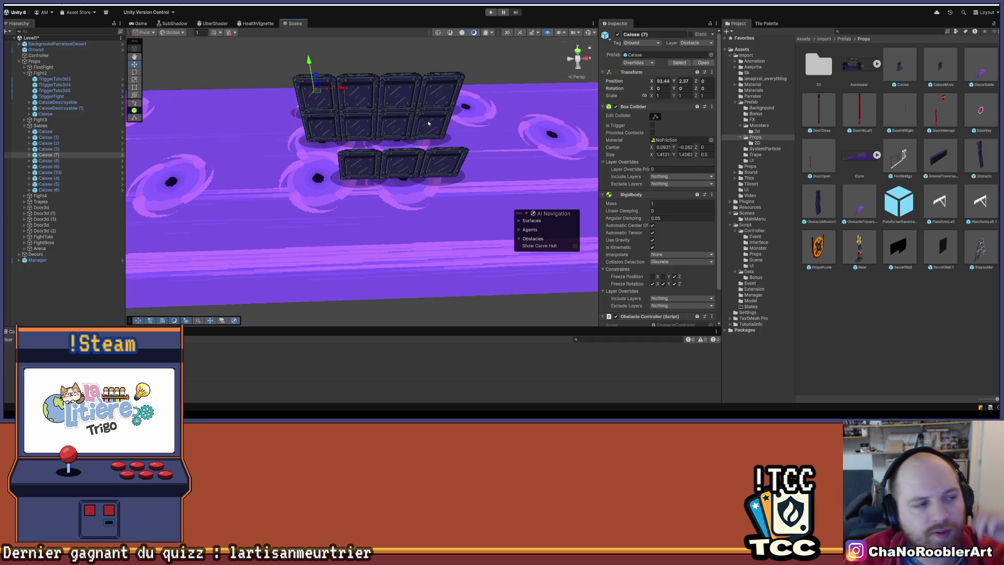
{"action": "scroll", "coordinate": [413, 156], "scroll_direction": "down", "scroll_amount": 5}
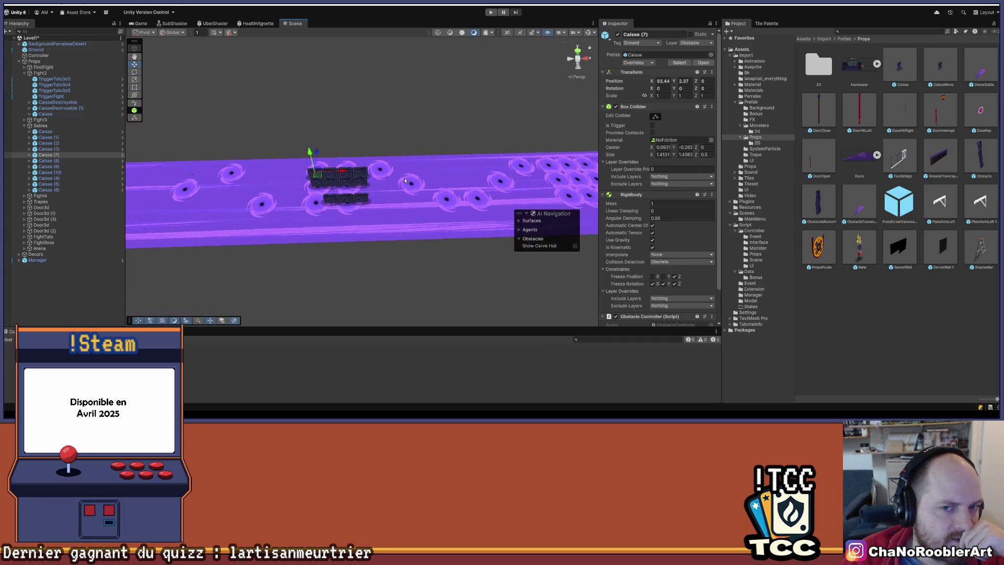
{"action": "left_click_drag", "start_coordinate": [405, 181], "coordinate": [412, 97]}
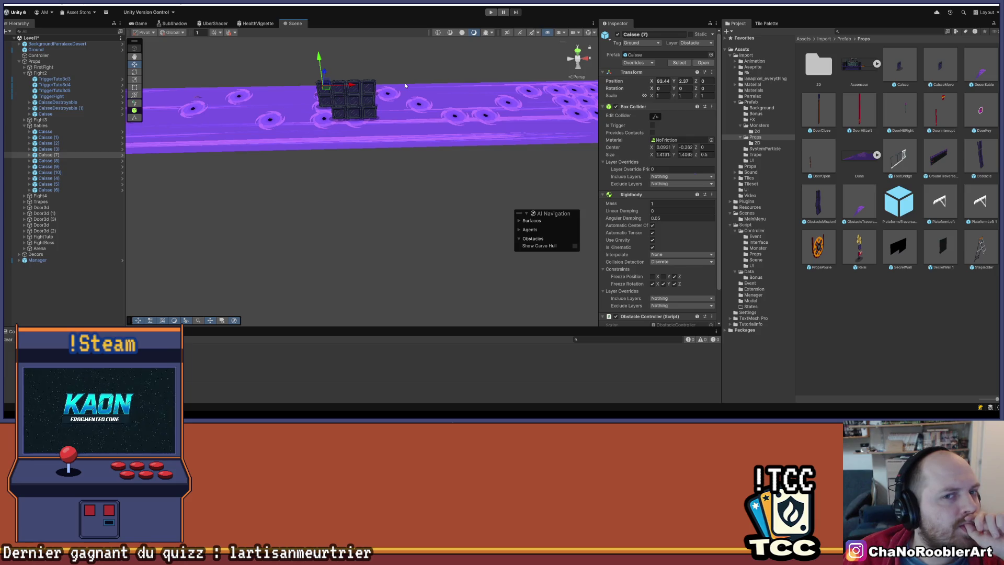
{"action": "left_click_drag", "start_coordinate": [405, 85], "coordinate": [413, 137]}
{"action": "scroll", "coordinate": [414, 138], "scroll_direction": "up", "scroll_amount": 5}
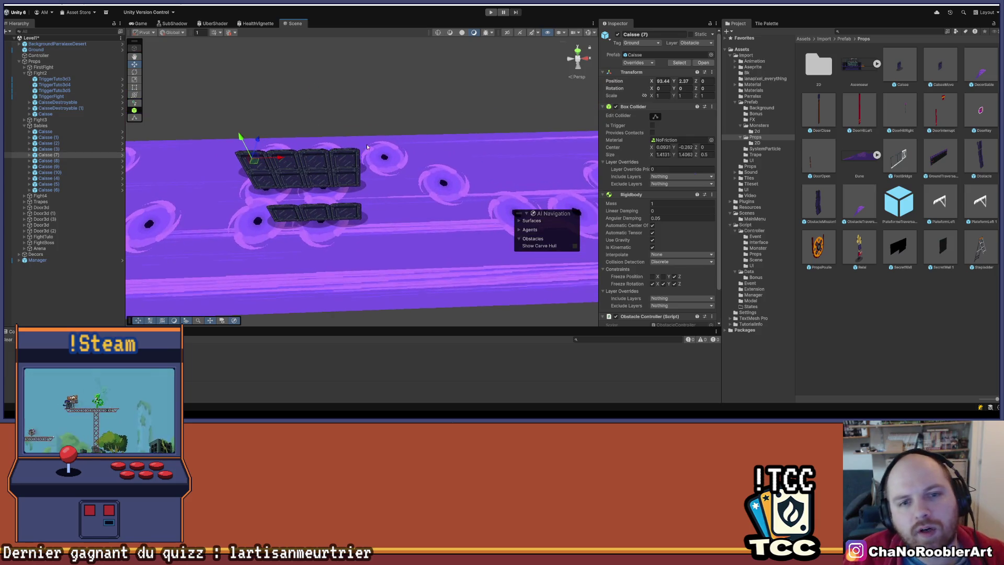
{"action": "scroll", "coordinate": [414, 138], "scroll_direction": "down", "scroll_amount": 5}
{"action": "mouse_move", "coordinate": [416, 135]}
{"action": "left_mouse_down"}
{"action": "mouse_move", "coordinate": [427, 114]}
{"action": "mouse_move", "coordinate": [370, 161]}
{"action": "mouse_move", "coordinate": [366, 258]}
{"action": "mouse_move", "coordinate": [376, 31]}
{"action": "left_mouse_up"}
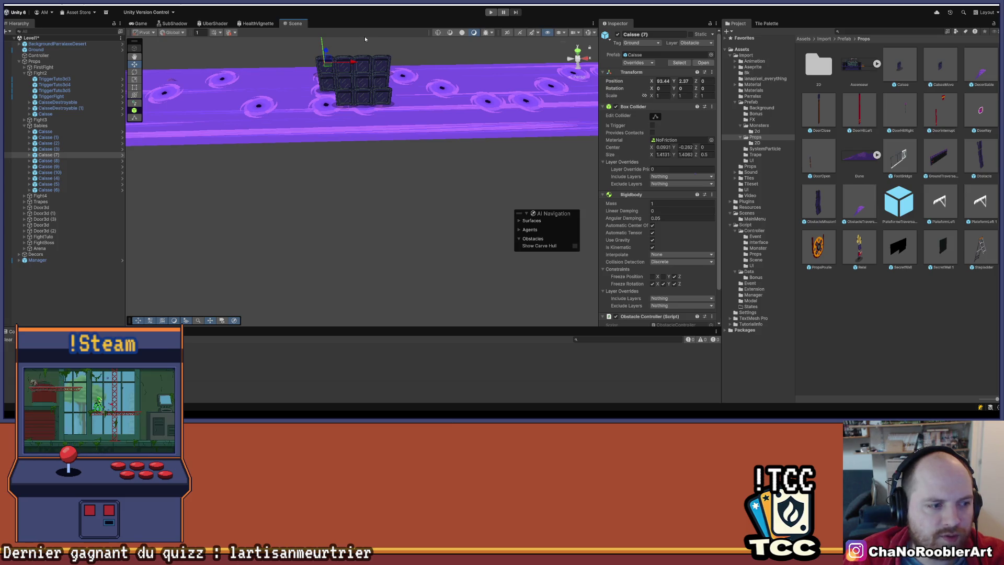
{"action": "scroll", "coordinate": [365, 36], "scroll_direction": "up", "scroll_amount": 5}
{"action": "mouse_move", "coordinate": [387, 40]}
{"action": "left_mouse_down"}
{"action": "mouse_move", "coordinate": [362, 157]}
{"action": "mouse_move", "coordinate": [341, 188]}
{"action": "left_mouse_up"}
{"action": "left_click", "coordinate": [45, 131]}
Select Caisse through Caisse (10) and drag the stack back across the ground.
{"action": "left_click", "coordinate": [50, 137], "text": "shift"}
{"action": "left_click", "coordinate": [54, 143], "text": "shift"}
{"action": "left_click", "coordinate": [52, 149], "text": "shift"}
{"action": "left_click", "coordinate": [52, 155], "text": "shift"}
{"action": "left_click", "coordinate": [52, 161], "text": "shift"}
{"action": "left_click", "coordinate": [50, 172], "text": "shift"}
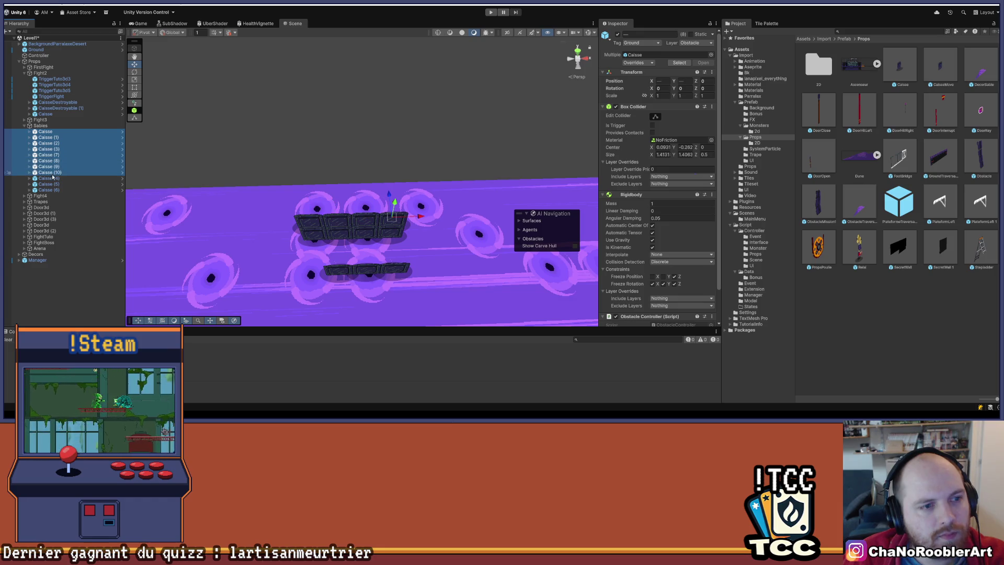
{"action": "left_click_drag", "start_coordinate": [388, 195], "coordinate": [387, 160]}
Set the selected crates' Position Z to 2, then deselect and zoom out.
{"action": "left_click", "coordinate": [709, 78]}
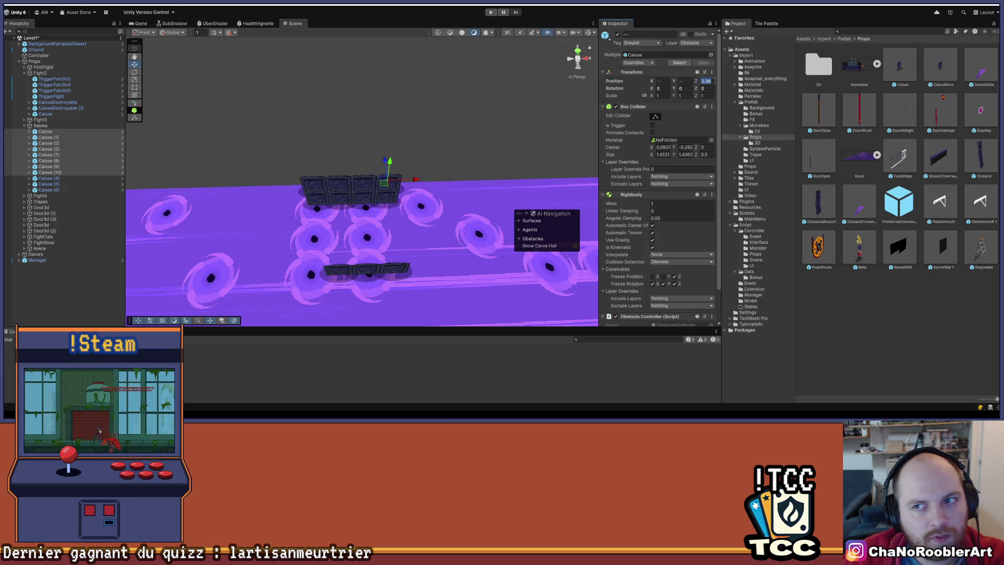
{"action": "type", "text": "2"}
{"action": "key", "text": "Return"}
{"action": "left_click", "coordinate": [289, 267]}
{"action": "mouse_move", "coordinate": [288, 267]}
{"action": "left_mouse_down"}
{"action": "mouse_move", "coordinate": [272, 126]}
{"action": "mouse_move", "coordinate": [309, 101]}
{"action": "mouse_move", "coordinate": [291, 114]}
{"action": "left_mouse_up"}
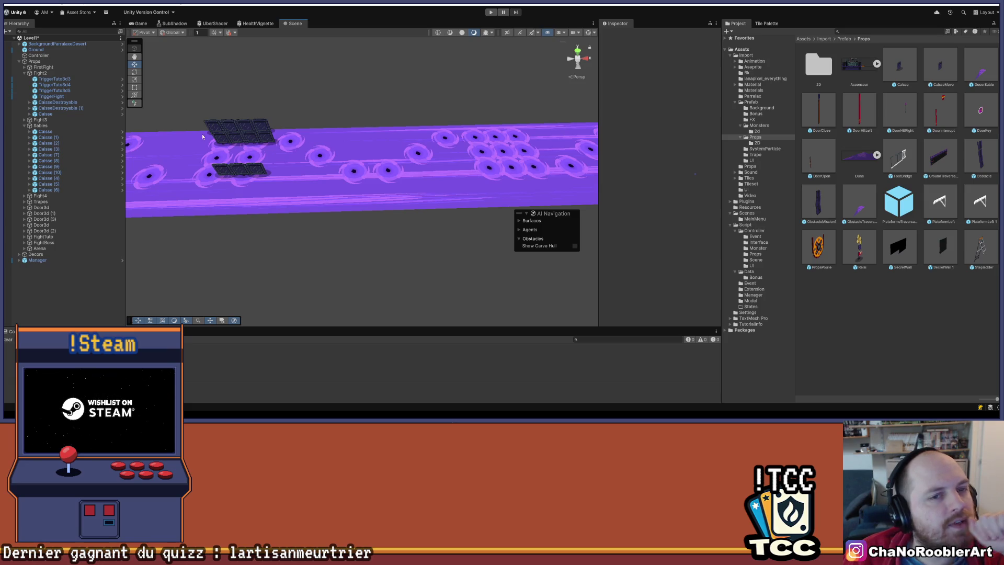
{"action": "mouse_move", "coordinate": [265, 154]}
{"action": "left_mouse_down"}
{"action": "mouse_move", "coordinate": [215, 177]}
{"action": "mouse_move", "coordinate": [384, 172]}
{"action": "mouse_move", "coordinate": [377, 126]}
{"action": "mouse_move", "coordinate": [356, 108]}
{"action": "mouse_move", "coordinate": [299, 126]}
{"action": "mouse_move", "coordinate": [335, 167]}
{"action": "mouse_move", "coordinate": [349, 91]}
{"action": "left_mouse_up"}
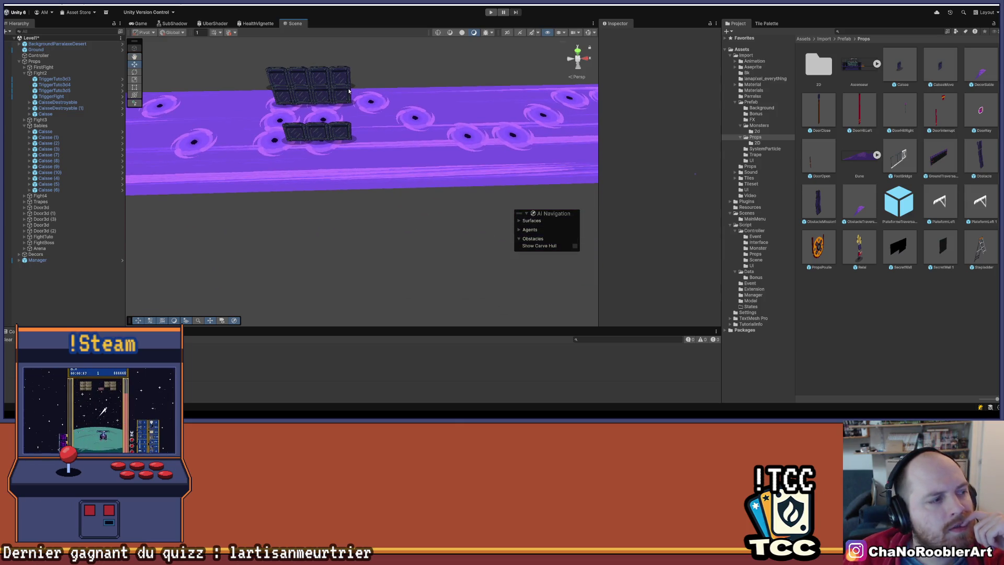
{"action": "left_click_drag", "start_coordinate": [349, 92], "coordinate": [348, 200]}
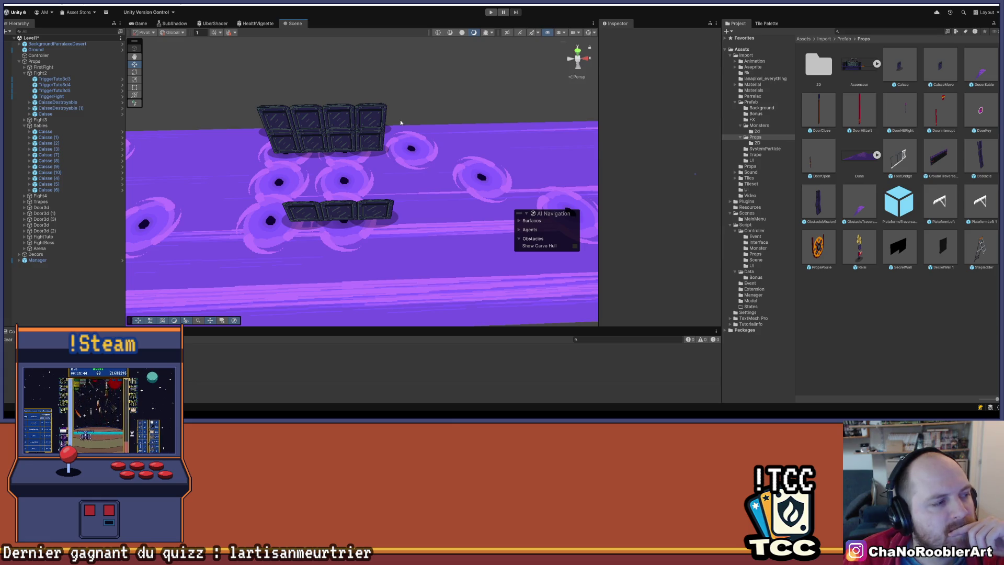
{"action": "left_click_drag", "start_coordinate": [395, 122], "coordinate": [331, 135]}
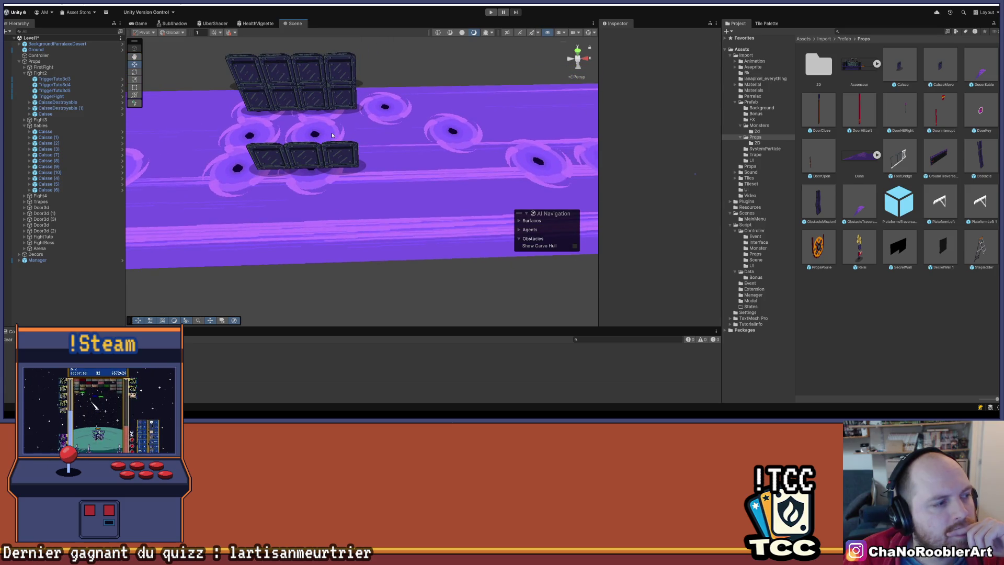
{"action": "mouse_move", "coordinate": [332, 135]}
{"action": "left_mouse_down"}
{"action": "mouse_move", "coordinate": [331, 154]}
{"action": "mouse_move", "coordinate": [275, 151]}
{"action": "mouse_move", "coordinate": [335, 154]}
{"action": "mouse_move", "coordinate": [286, 183]}
{"action": "left_mouse_up"}
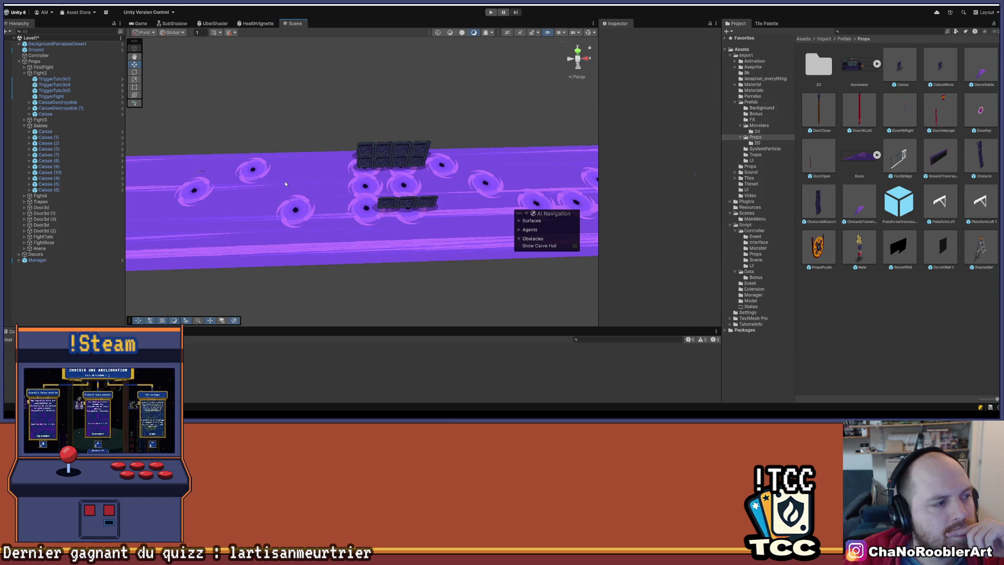
{"action": "mouse_move", "coordinate": [286, 184]}
{"action": "left_mouse_down"}
{"action": "mouse_move", "coordinate": [272, 175]}
{"action": "mouse_move", "coordinate": [281, 180]}
{"action": "left_mouse_up"}
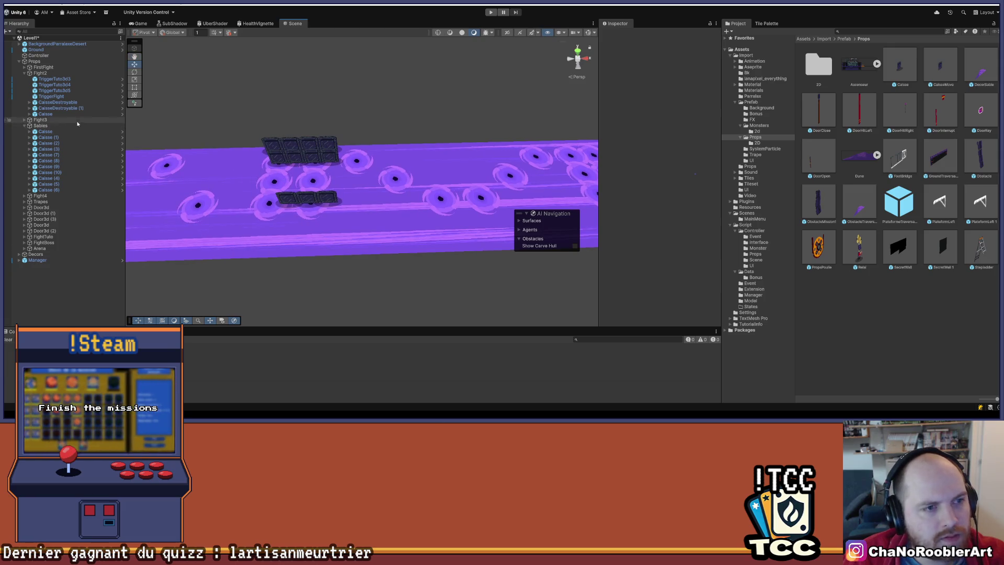
{"action": "left_click", "coordinate": [53, 131]}
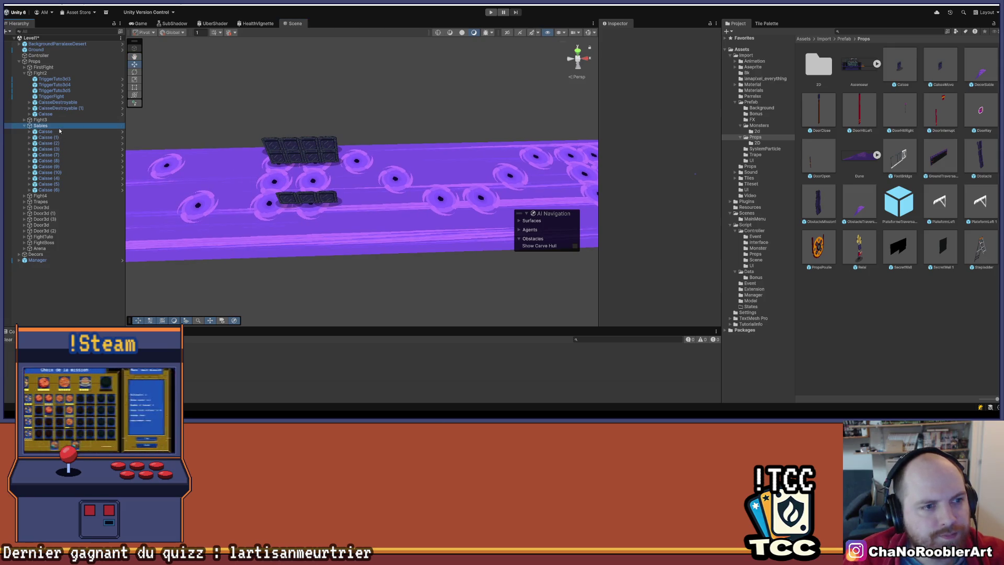
Slide Caisse to Caisse (6) right, then duplicate one crate and drag the copy left.
{"action": "left_click", "coordinate": [56, 189], "text": "shift"}
{"action": "mouse_move", "coordinate": [354, 198]}
{"action": "left_mouse_down"}
{"action": "mouse_move", "coordinate": [506, 200]}
{"action": "mouse_move", "coordinate": [495, 199]}
{"action": "left_mouse_up"}
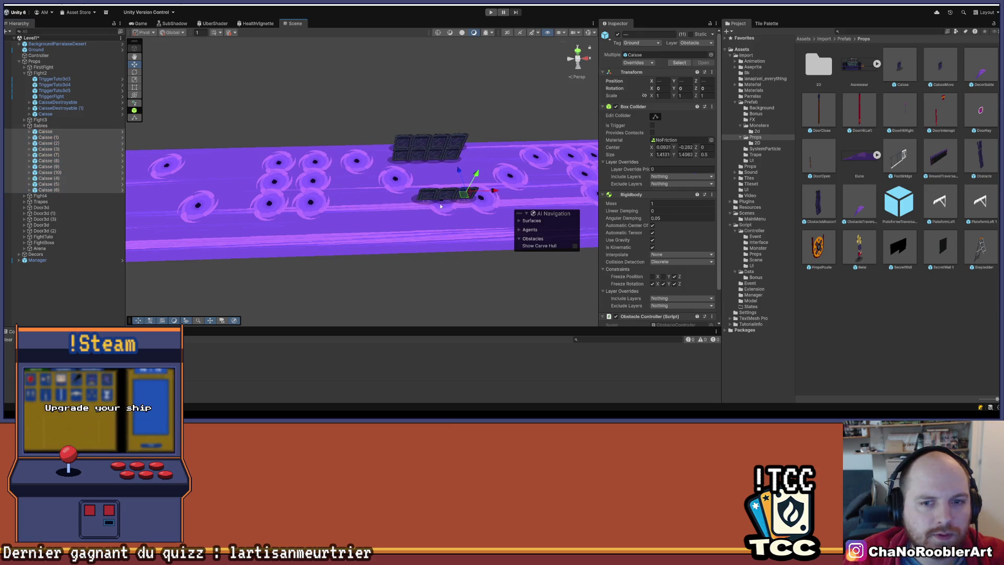
{"action": "left_click", "coordinate": [445, 195]}
{"action": "key", "text": "ctrl+d"}
{"action": "mouse_move", "coordinate": [428, 180]}
{"action": "left_mouse_down"}
{"action": "mouse_move", "coordinate": [421, 157]}
{"action": "mouse_move", "coordinate": [267, 179]}
{"action": "left_mouse_up"}
Give the new crate Caisse (11) Position Z 0 and X 91.
{"action": "left_click", "coordinate": [350, 177]}
{"action": "left_click", "coordinate": [422, 175]}
{"action": "left_click", "coordinate": [707, 81]}
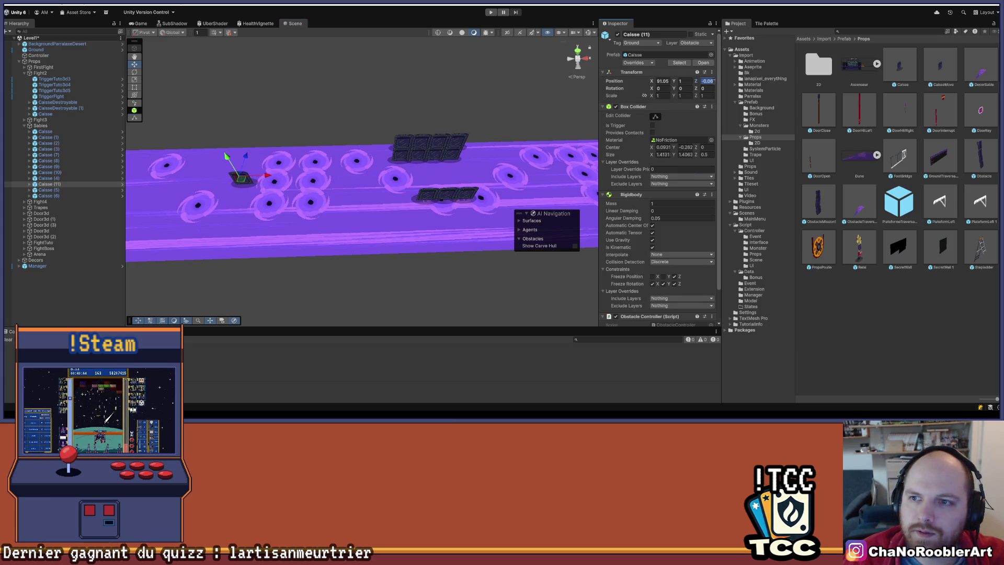
{"action": "type", "text": "0"}
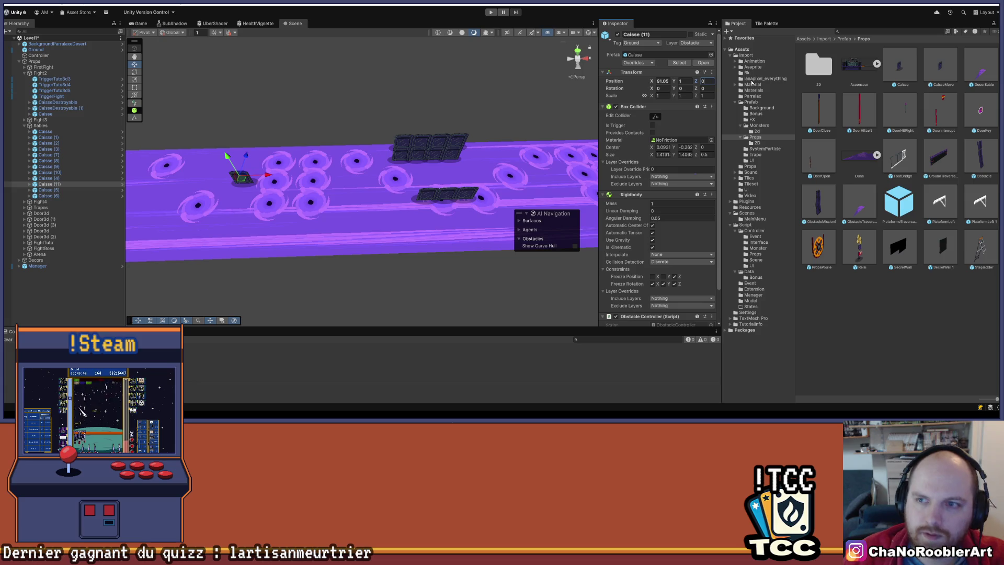
{"action": "left_click", "coordinate": [669, 81]}
{"action": "left_click", "coordinate": [670, 81]}
{"action": "key", "text": "BackSpace"}
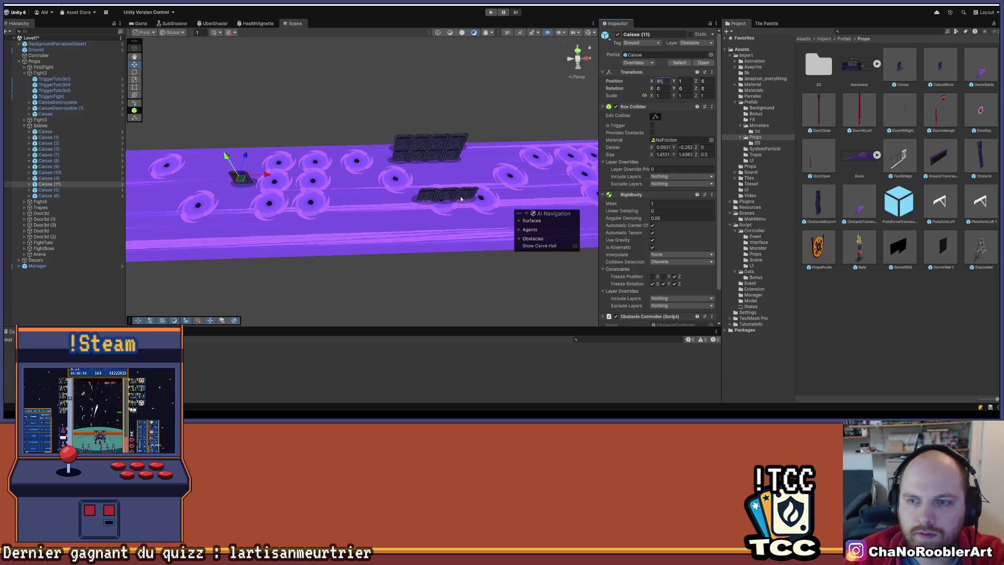
{"action": "left_click", "coordinate": [53, 306]}
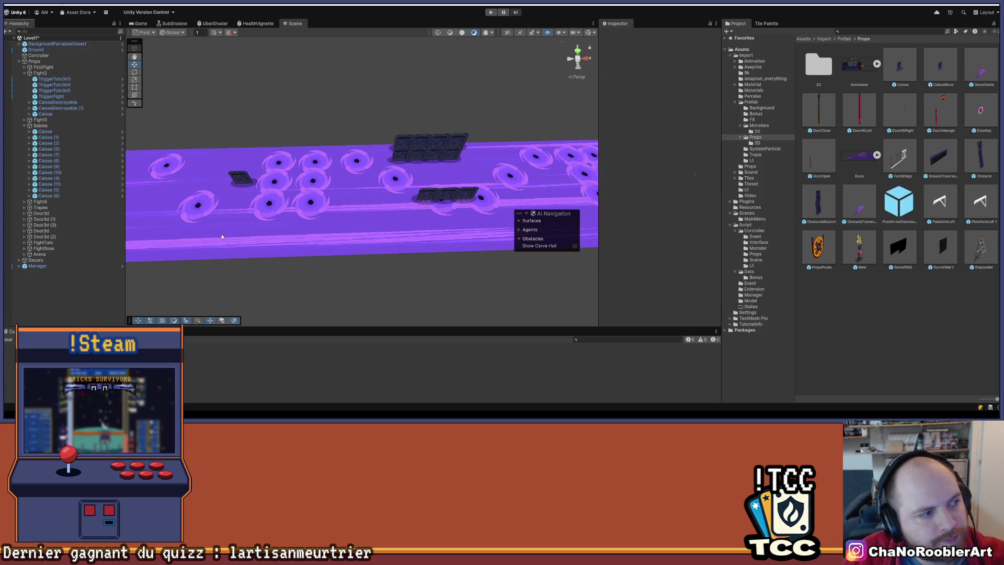
{"action": "left_click_drag", "start_coordinate": [450, 157], "coordinate": [343, 151]}
{"action": "mouse_move", "coordinate": [415, 149]}
{"action": "left_mouse_down"}
{"action": "mouse_move", "coordinate": [375, 153]}
{"action": "mouse_move", "coordinate": [411, 150]}
{"action": "left_mouse_up"}
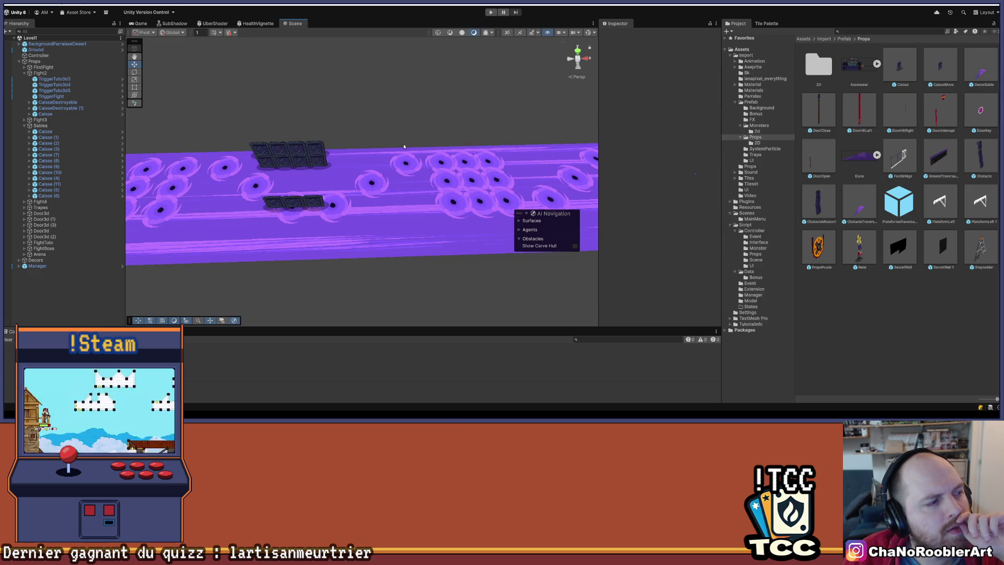
{"action": "left_click_drag", "start_coordinate": [257, 163], "coordinate": [467, 164]}
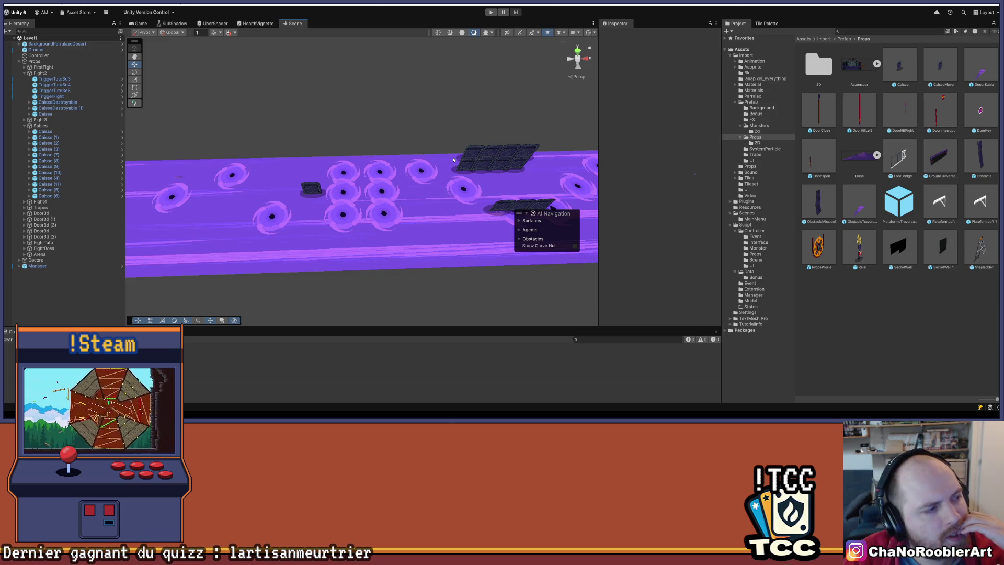
{"action": "left_click", "coordinate": [313, 188]}
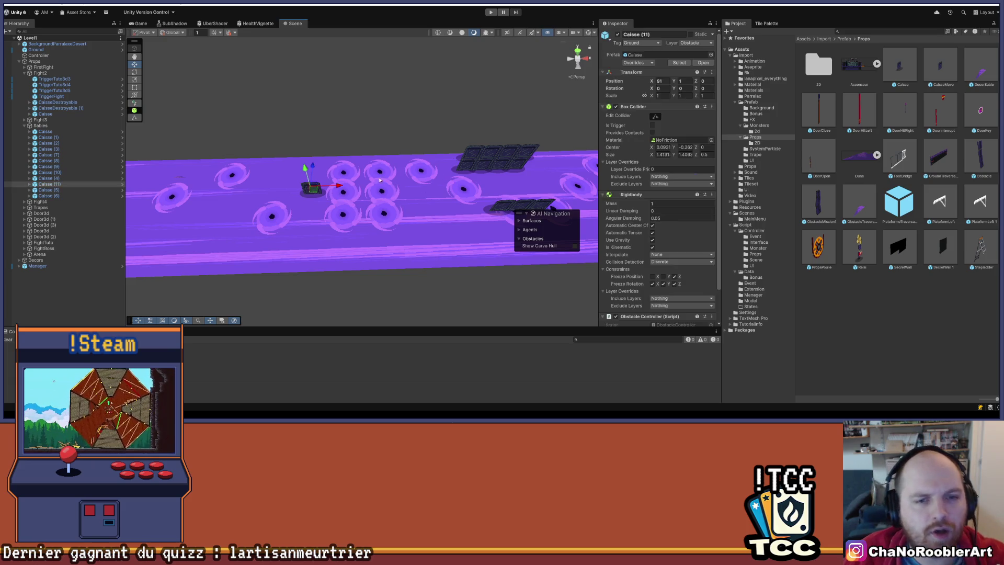
{"action": "left_click", "coordinate": [496, 156]}
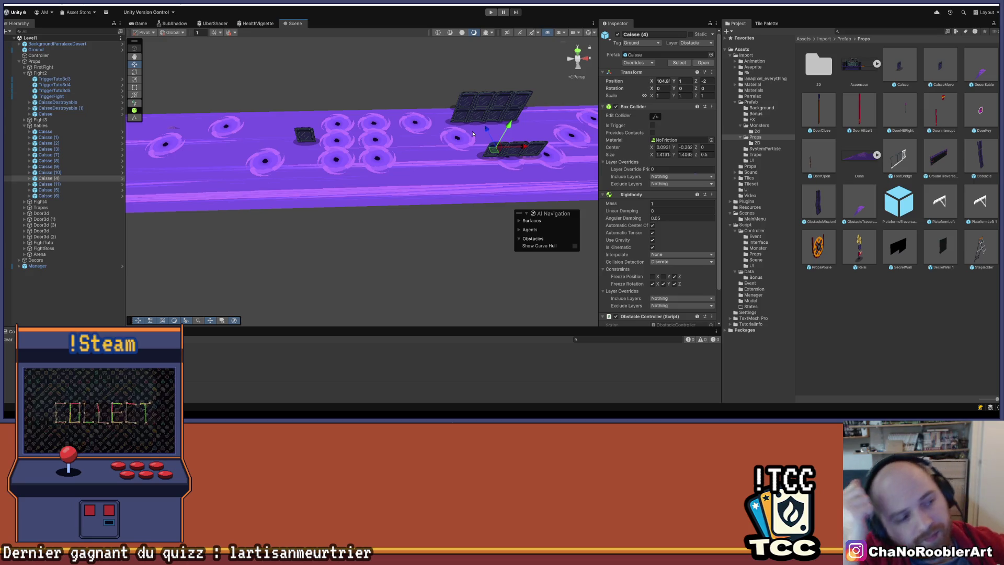
{"action": "double_click", "coordinate": [54, 185]}
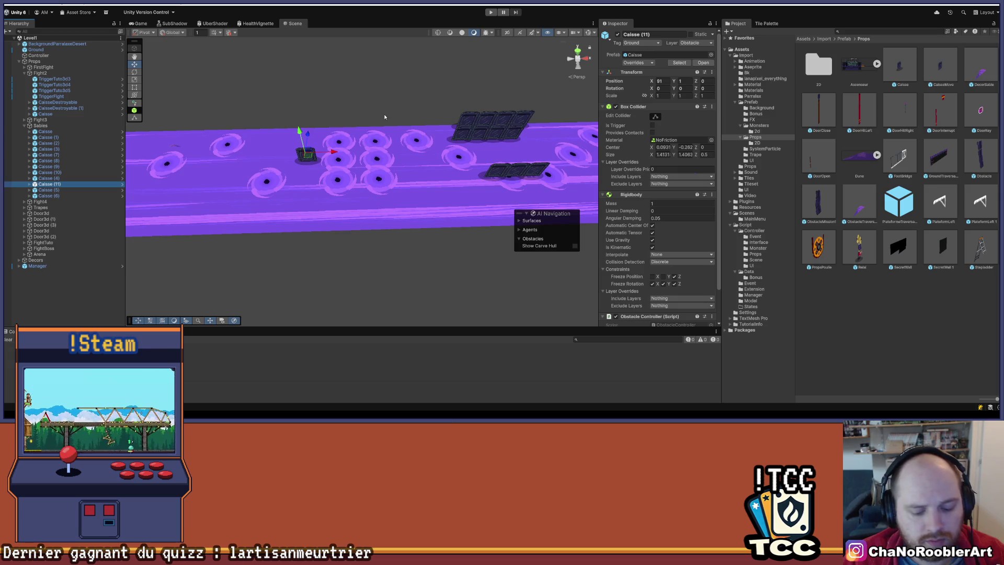
{"action": "key", "text": "shift+c"}
{"action": "left_click", "coordinate": [45, 185]}
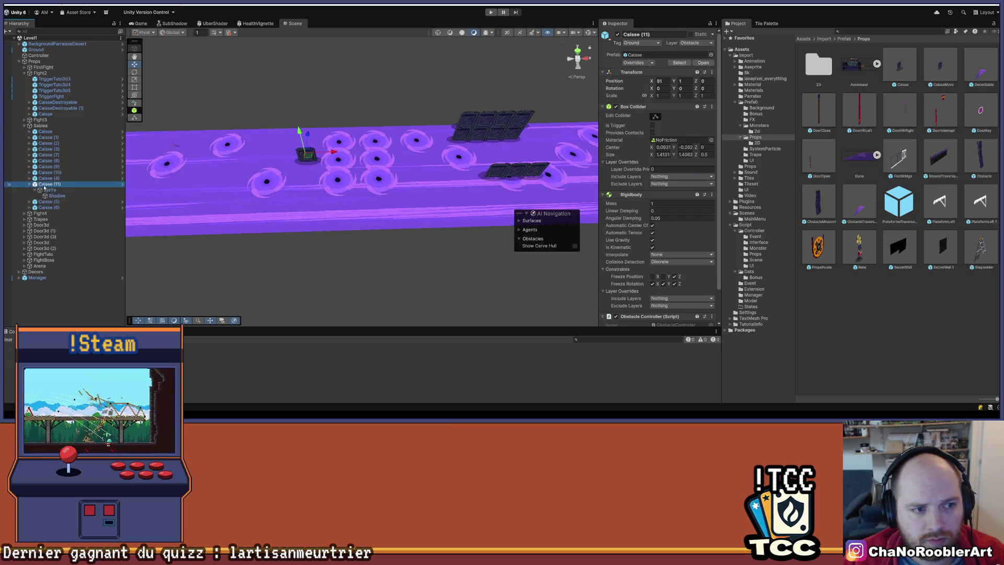
{"action": "left_click", "coordinate": [30, 185]}
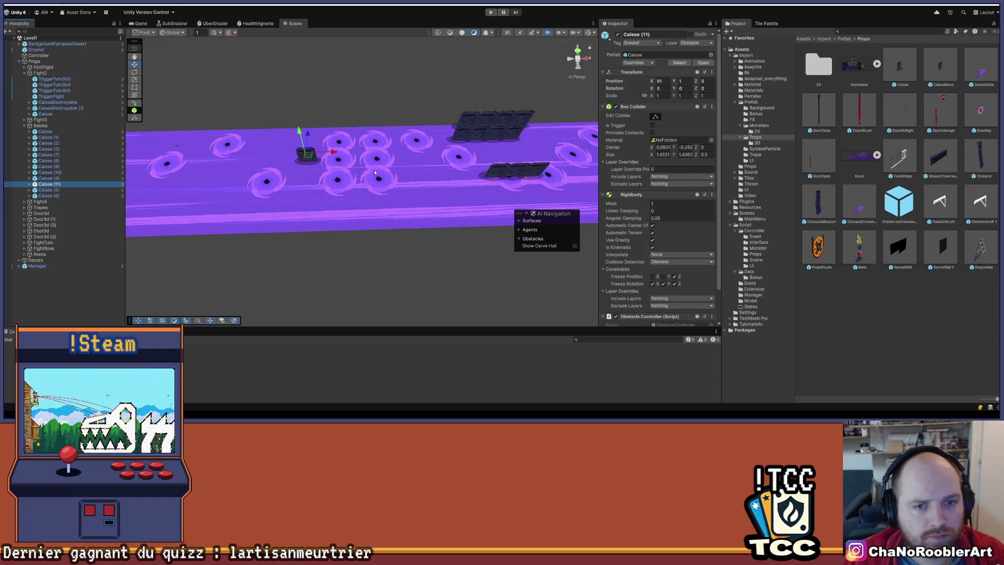
{"action": "left_click_drag", "start_coordinate": [469, 159], "coordinate": [315, 156]}
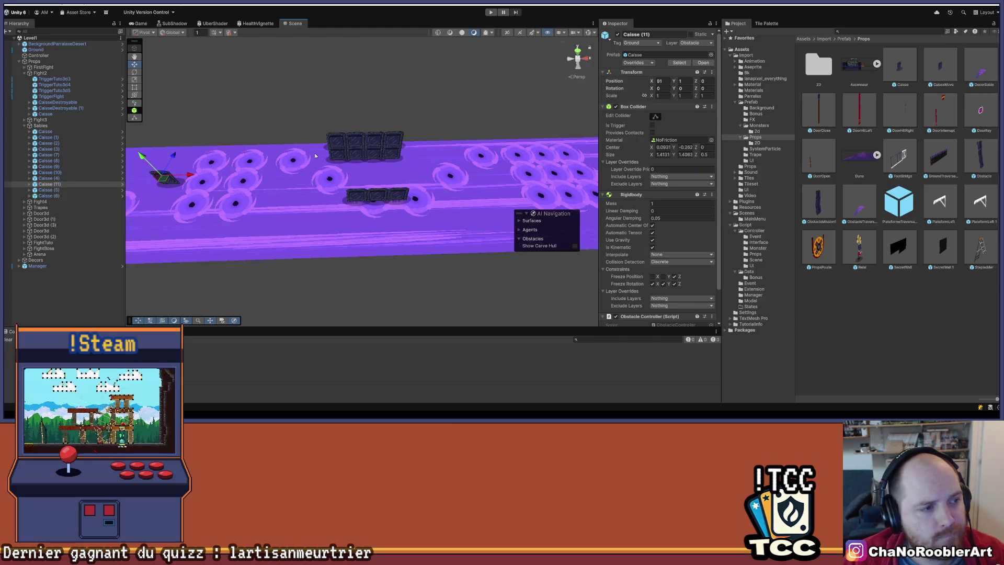
{"action": "mouse_move", "coordinate": [453, 117]}
{"action": "left_mouse_down"}
{"action": "mouse_move", "coordinate": [377, 76]}
{"action": "mouse_move", "coordinate": [253, 112]}
{"action": "mouse_move", "coordinate": [174, 108]}
{"action": "mouse_move", "coordinate": [419, 130]}
{"action": "mouse_move", "coordinate": [445, 93]}
{"action": "left_mouse_up"}
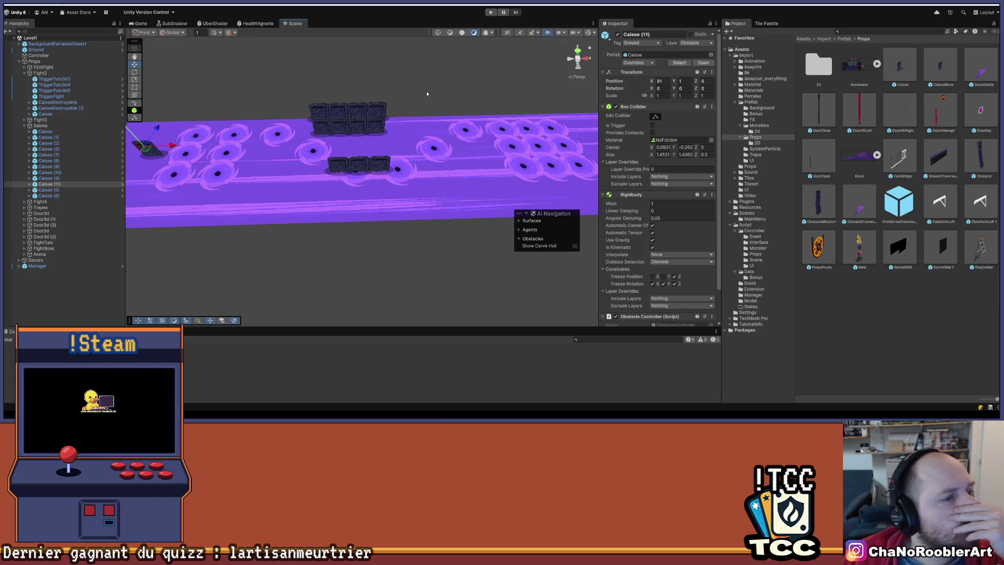
{"action": "left_click_drag", "start_coordinate": [427, 94], "coordinate": [325, 171]}
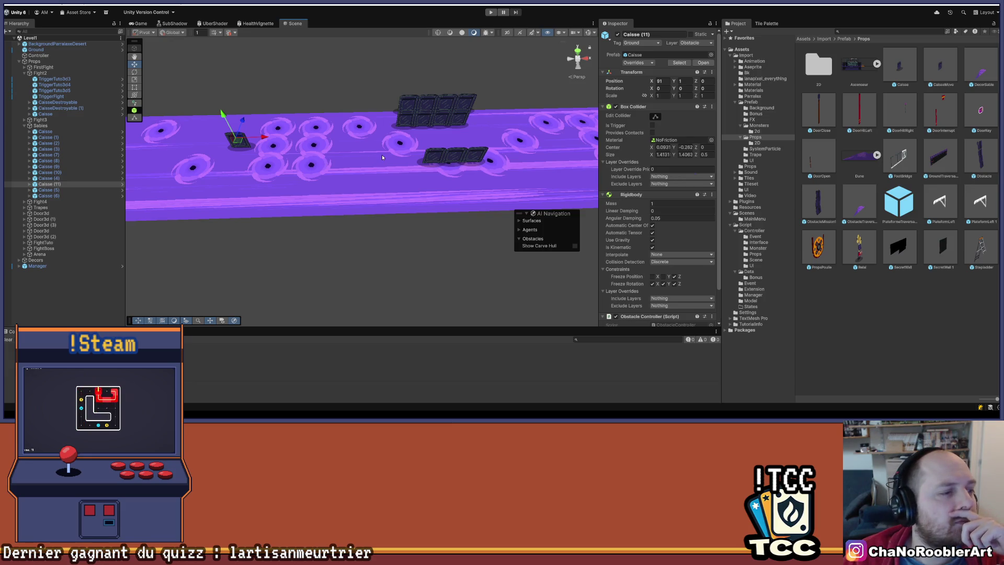
{"action": "left_click_drag", "start_coordinate": [381, 157], "coordinate": [433, 140]}
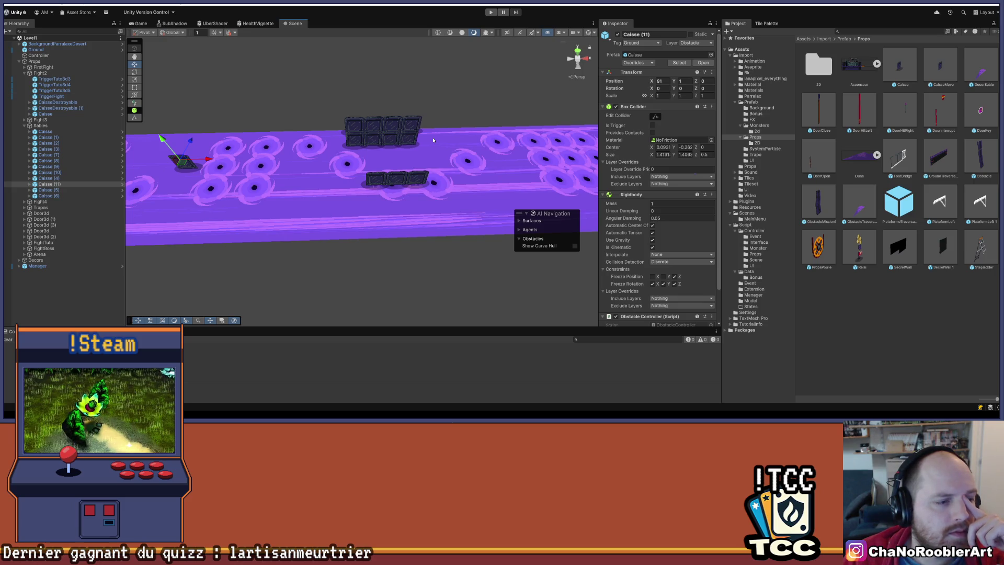
{"action": "left_click_drag", "start_coordinate": [218, 146], "coordinate": [307, 122]}
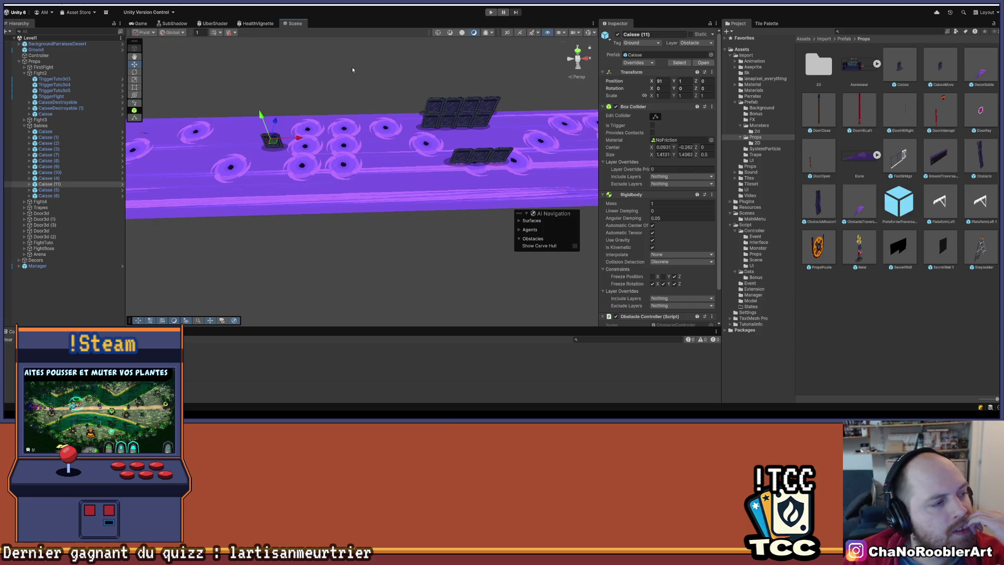
{"action": "mouse_move", "coordinate": [353, 67]}
{"action": "left_mouse_down"}
{"action": "mouse_move", "coordinate": [285, 113]}
{"action": "mouse_move", "coordinate": [369, 134]}
{"action": "mouse_move", "coordinate": [434, 117]}
{"action": "left_mouse_up"}
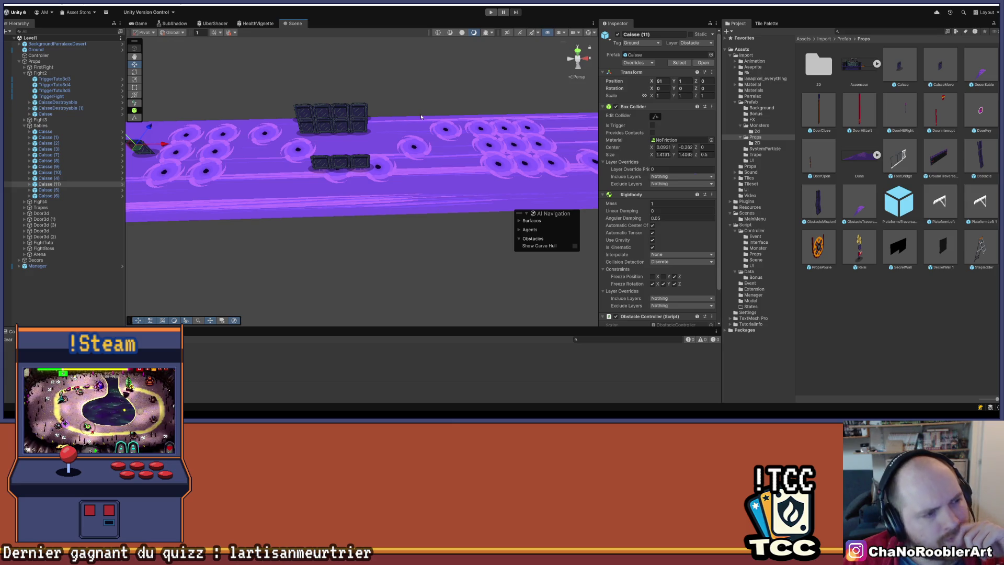
{"action": "mouse_move", "coordinate": [341, 121]}
{"action": "left_mouse_down"}
{"action": "mouse_move", "coordinate": [400, 145]}
{"action": "mouse_move", "coordinate": [306, 136]}
{"action": "left_mouse_up"}
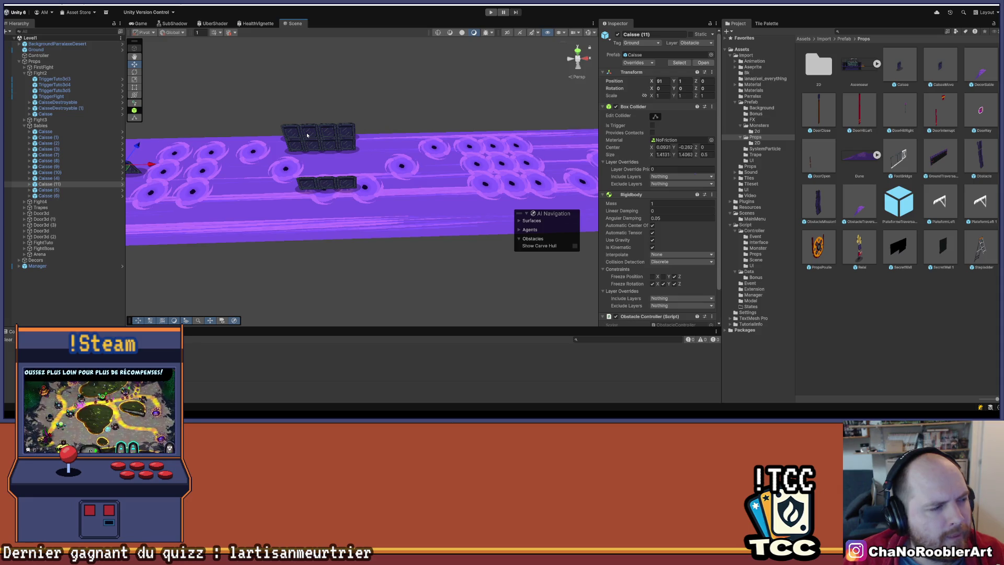
{"action": "left_click_drag", "start_coordinate": [395, 158], "coordinate": [464, 172]}
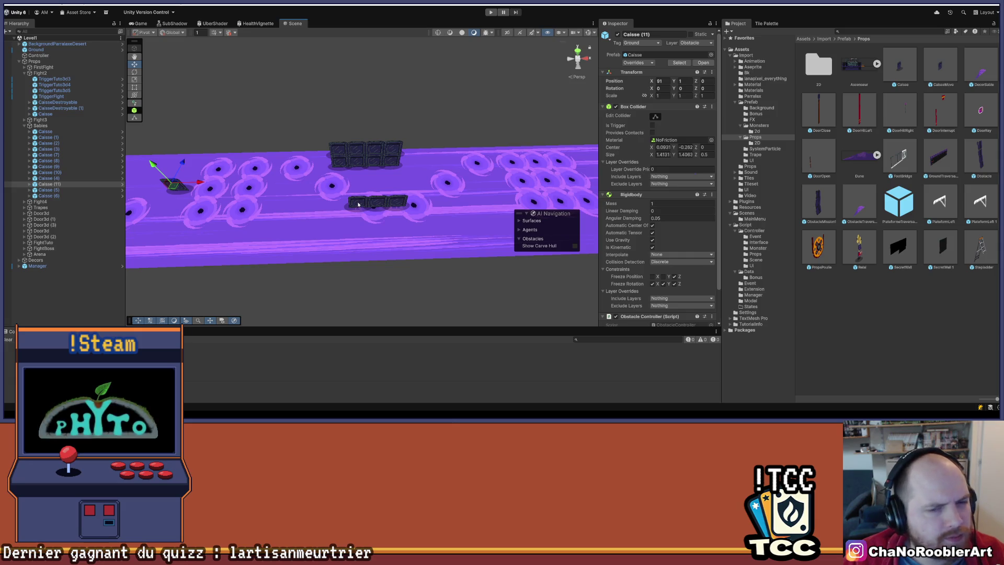
{"action": "left_click_drag", "start_coordinate": [359, 204], "coordinate": [376, 107]}
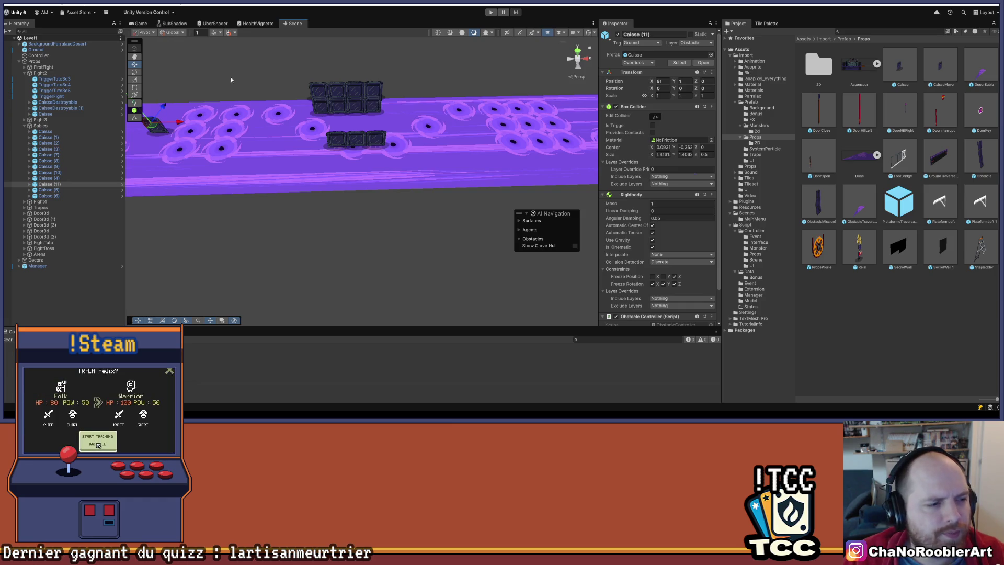
{"action": "left_click_drag", "start_coordinate": [272, 121], "coordinate": [313, 158]}
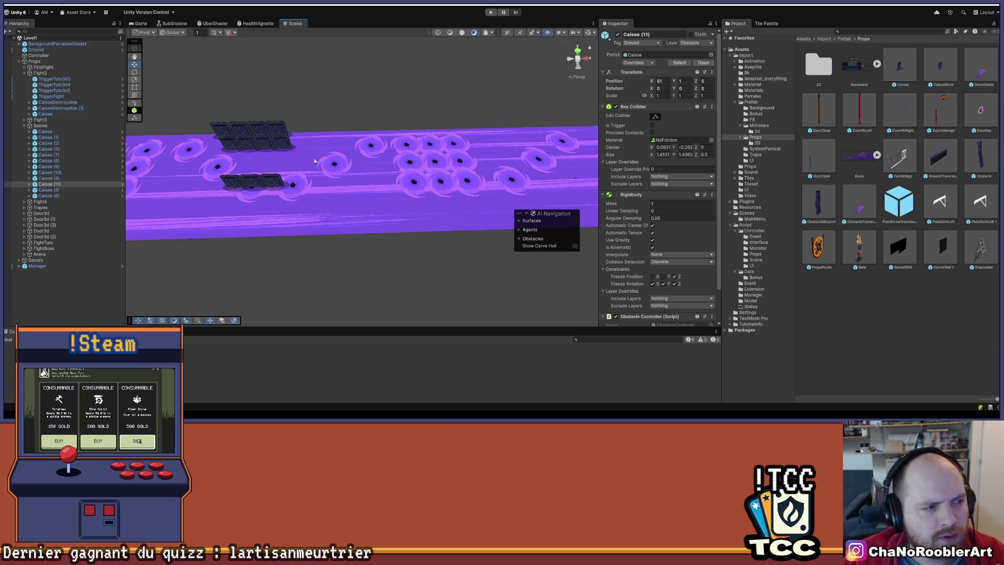
{"action": "scroll", "coordinate": [343, 136], "scroll_direction": "down", "scroll_amount": 3}
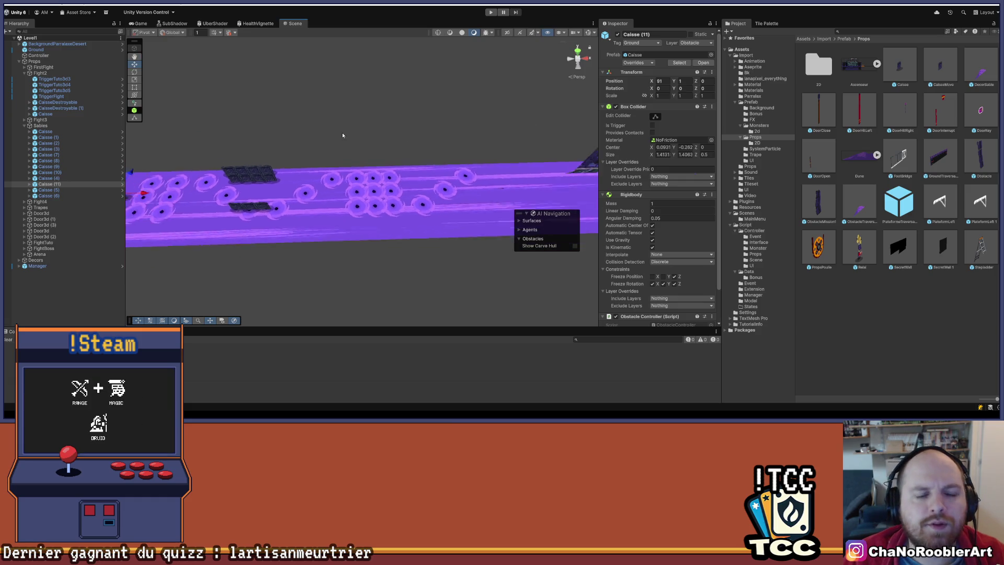
{"action": "left_click_drag", "start_coordinate": [343, 136], "coordinate": [406, 122]}
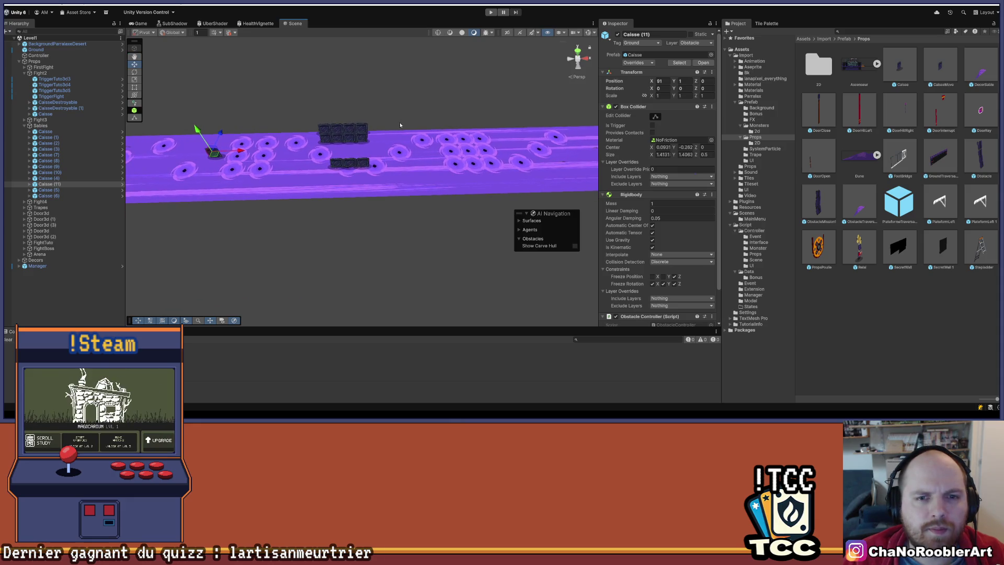
{"action": "left_click", "coordinate": [362, 163]}
{"action": "key", "text": "f"}
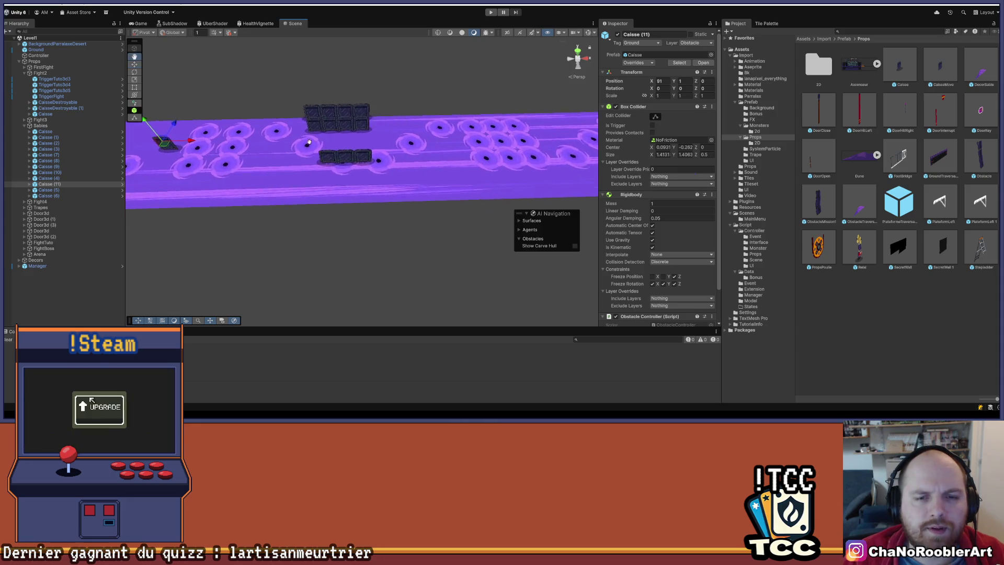
Duplicate a crate twice and drag the copies right along the ground.
{"action": "key", "text": "ctrl+d"}
{"action": "mouse_move", "coordinate": [333, 174]}
{"action": "left_mouse_down"}
{"action": "mouse_move", "coordinate": [337, 162]}
{"action": "mouse_move", "coordinate": [504, 162]}
{"action": "mouse_move", "coordinate": [476, 162]}
{"action": "left_mouse_up"}
{"action": "left_click_drag", "start_coordinate": [426, 196], "coordinate": [310, 199]}
{"action": "key", "text": "ctrl+d"}
{"action": "mouse_move", "coordinate": [369, 161]}
{"action": "left_mouse_down"}
{"action": "mouse_move", "coordinate": [400, 149]}
{"action": "mouse_move", "coordinate": [391, 125]}
{"action": "left_mouse_up"}
Duplicate Caisse (12) into Caisse (14), move it forward, and view the placed crates.
{"action": "left_click", "coordinate": [331, 158]}
{"action": "key", "text": "ctrl+d"}
{"action": "left_click_drag", "start_coordinate": [333, 142], "coordinate": [333, 161]}
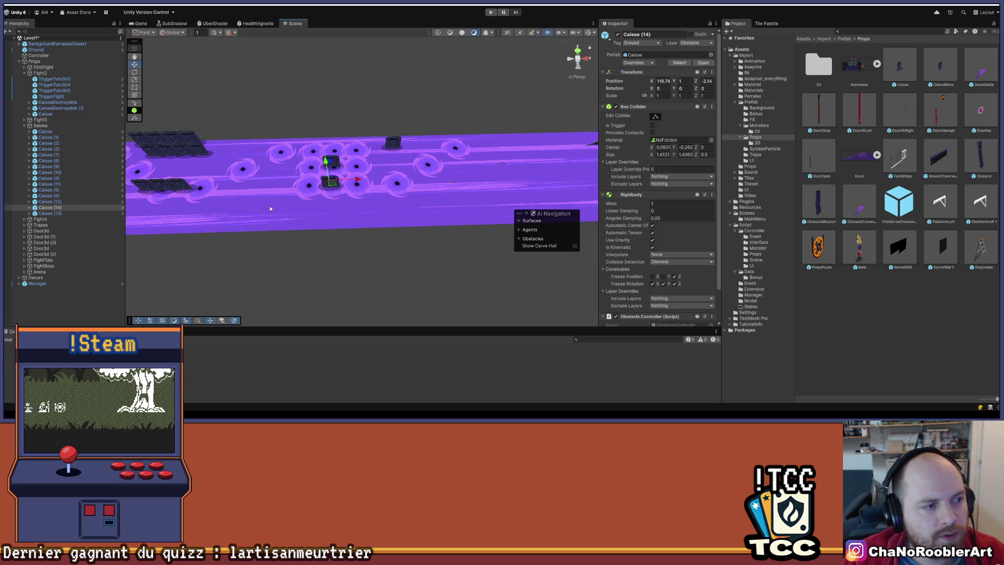
{"action": "mouse_move", "coordinate": [270, 209]}
{"action": "left_mouse_down"}
{"action": "mouse_move", "coordinate": [432, 220]}
{"action": "mouse_move", "coordinate": [365, 224]}
{"action": "left_mouse_up"}
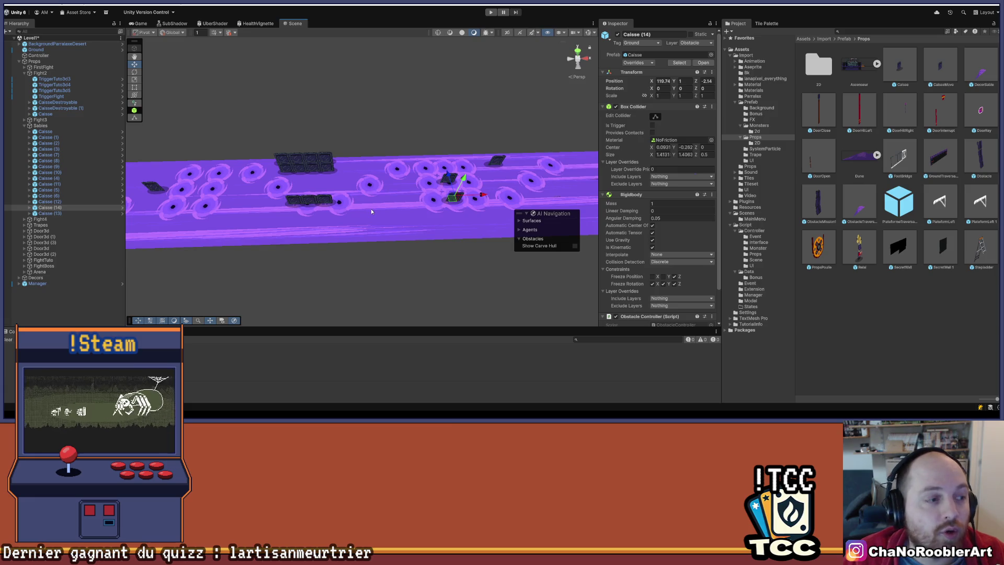
{"action": "left_click_drag", "start_coordinate": [463, 223], "coordinate": [416, 248]}
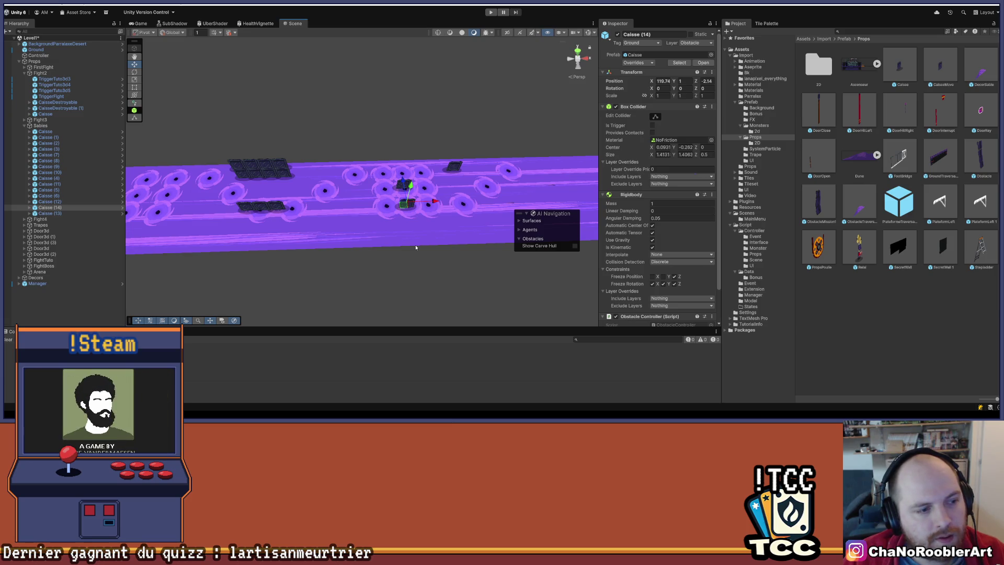
{"action": "scroll", "coordinate": [419, 241], "scroll_direction": "up", "scroll_amount": 6}
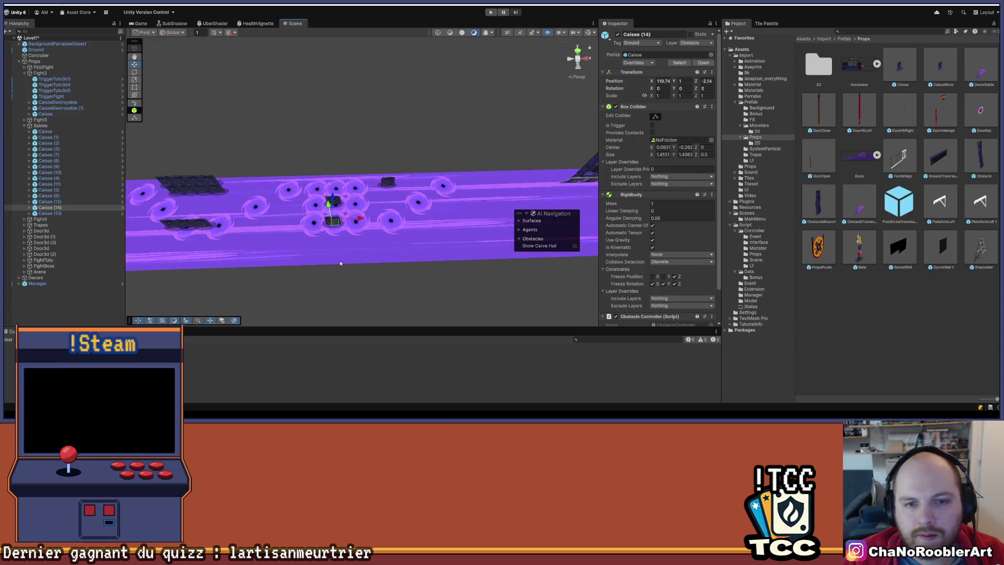
{"action": "mouse_move", "coordinate": [407, 209]}
{"action": "left_mouse_down"}
{"action": "mouse_move", "coordinate": [401, 200]}
{"action": "mouse_move", "coordinate": [413, 222]}
{"action": "mouse_move", "coordinate": [453, 235]}
{"action": "left_mouse_up"}
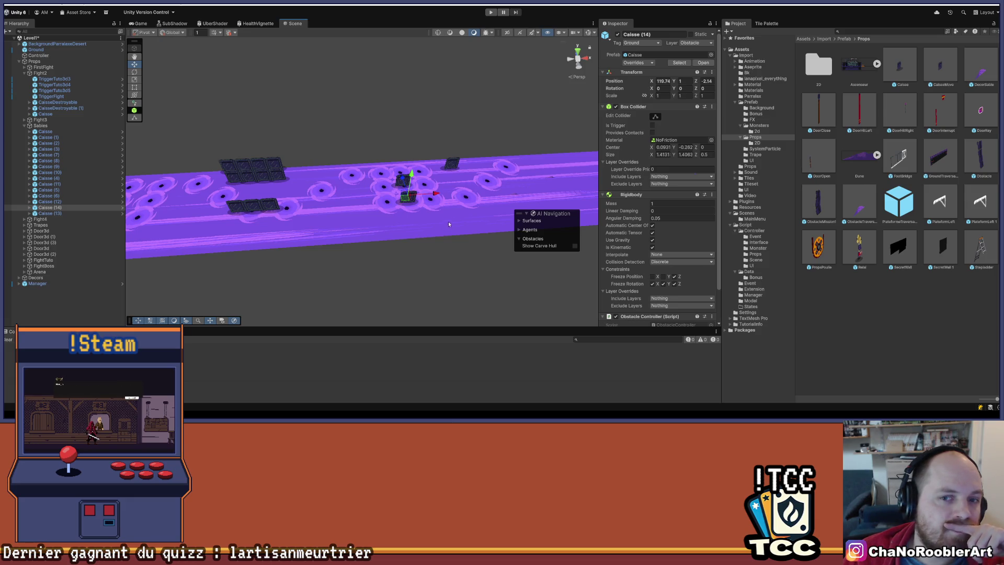
{"action": "mouse_move", "coordinate": [334, 201]}
{"action": "left_mouse_down"}
{"action": "mouse_move", "coordinate": [262, 205]}
{"action": "mouse_move", "coordinate": [328, 247]}
{"action": "mouse_move", "coordinate": [380, 175]}
{"action": "left_mouse_up"}
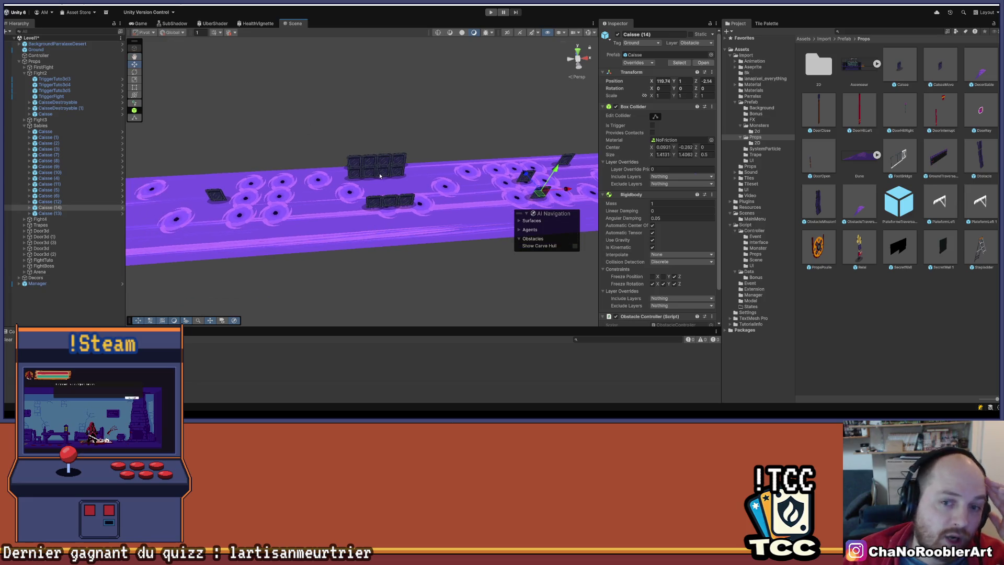
{"action": "left_click_drag", "start_coordinate": [222, 221], "coordinate": [332, 212]}
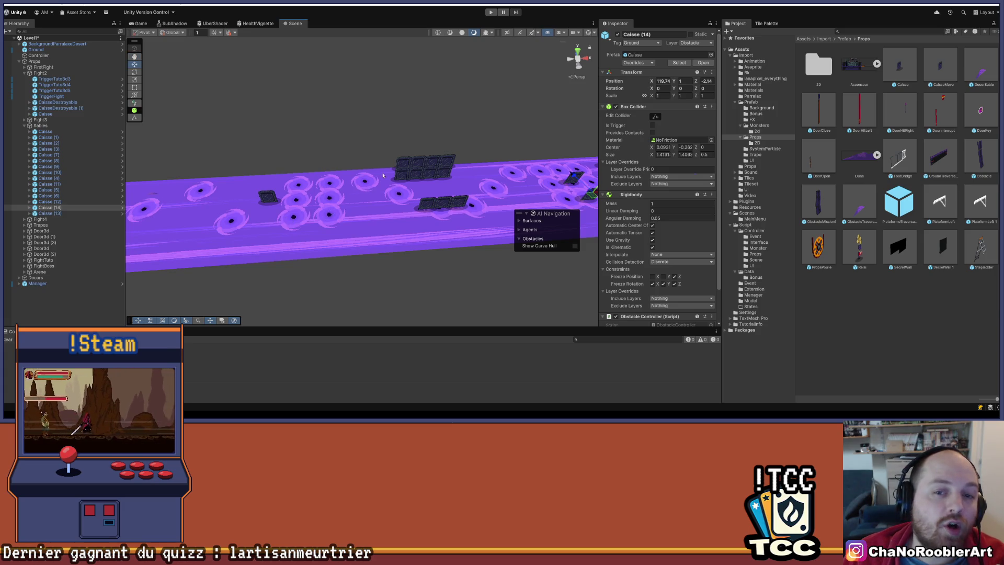
{"action": "left_click_drag", "start_coordinate": [576, 197], "coordinate": [437, 196]}
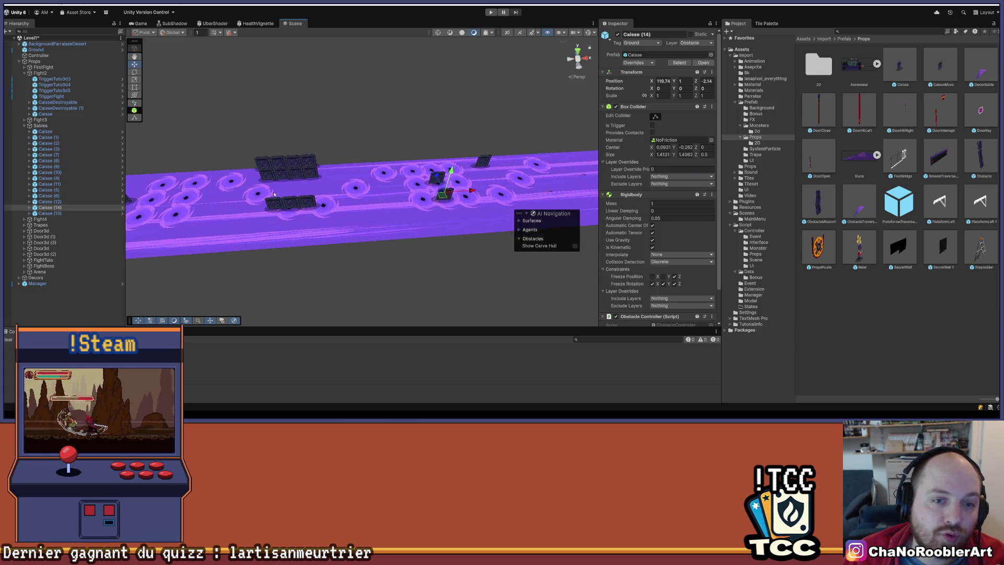
{"action": "key", "text": "Left"}
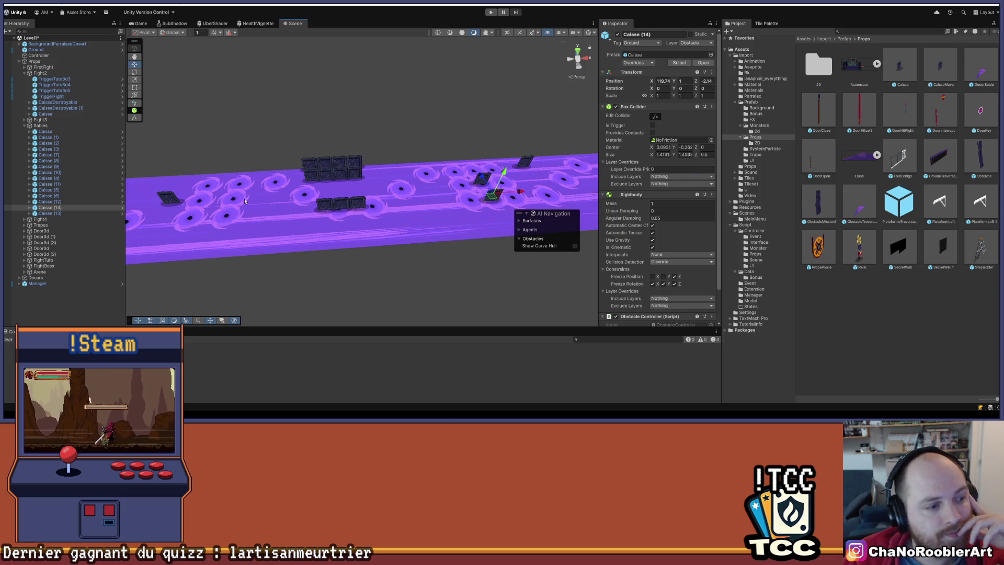
{"action": "mouse_move", "coordinate": [392, 136]}
{"action": "left_mouse_down"}
{"action": "mouse_move", "coordinate": [359, 175]}
{"action": "mouse_move", "coordinate": [367, 155]}
{"action": "mouse_move", "coordinate": [391, 163]}
{"action": "left_mouse_up"}
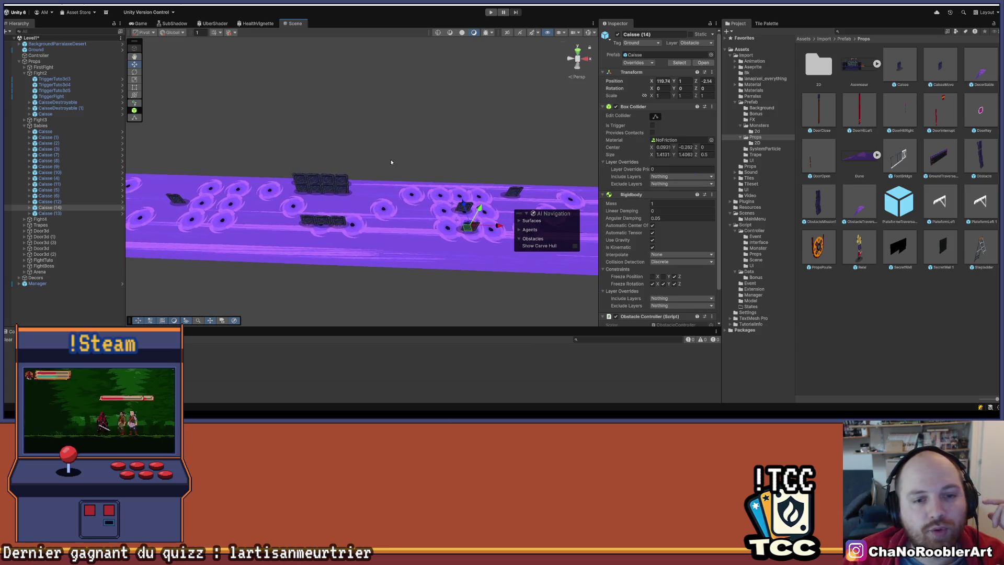
{"action": "scroll", "coordinate": [418, 170], "scroll_direction": "up", "scroll_amount": 5}
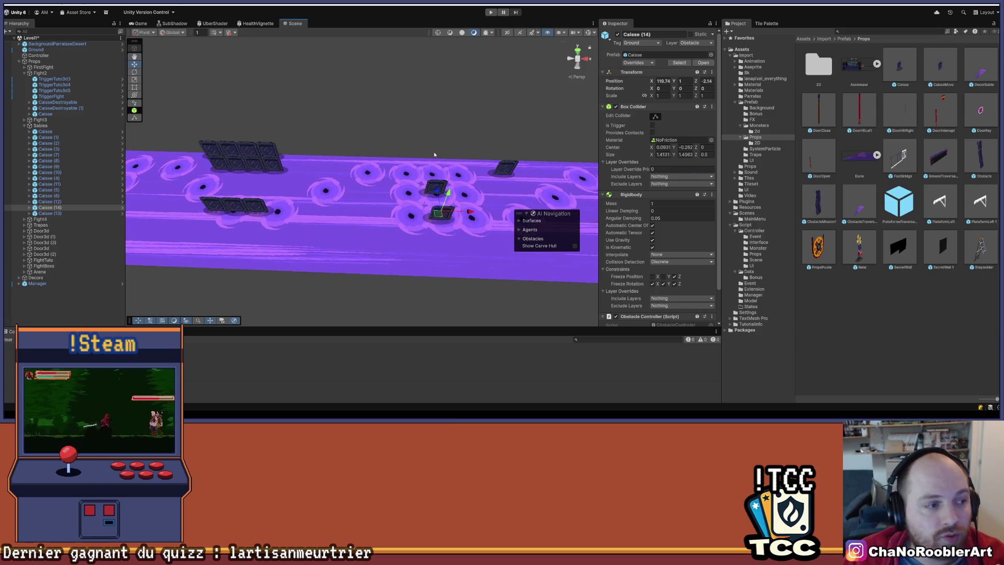
{"action": "mouse_move", "coordinate": [438, 103]}
{"action": "left_mouse_down"}
{"action": "mouse_move", "coordinate": [410, 128]}
{"action": "mouse_move", "coordinate": [370, 117]}
{"action": "mouse_move", "coordinate": [403, 110]}
{"action": "mouse_move", "coordinate": [392, 141]}
{"action": "left_mouse_up"}
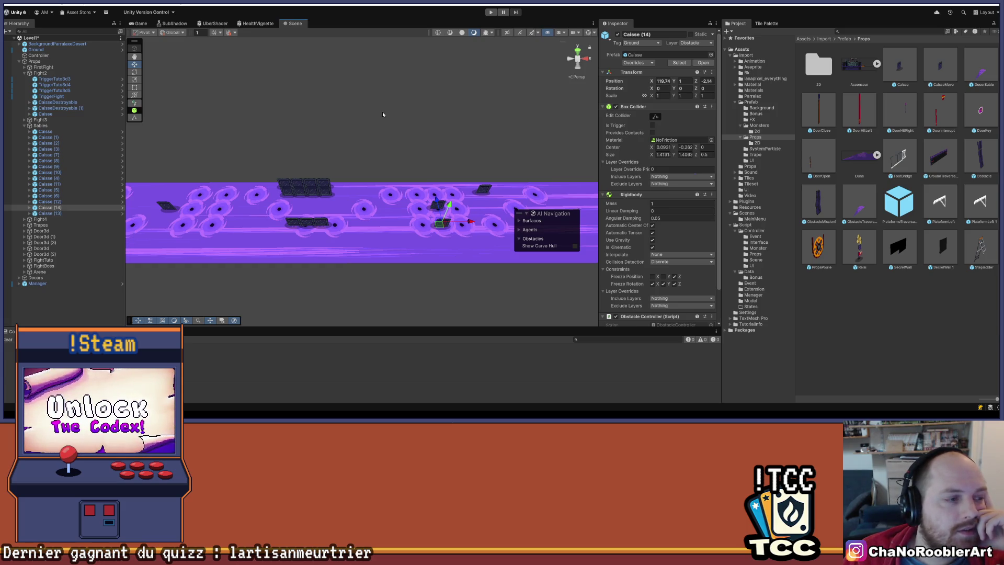
{"action": "scroll", "coordinate": [382, 111], "scroll_direction": "down", "scroll_amount": 5}
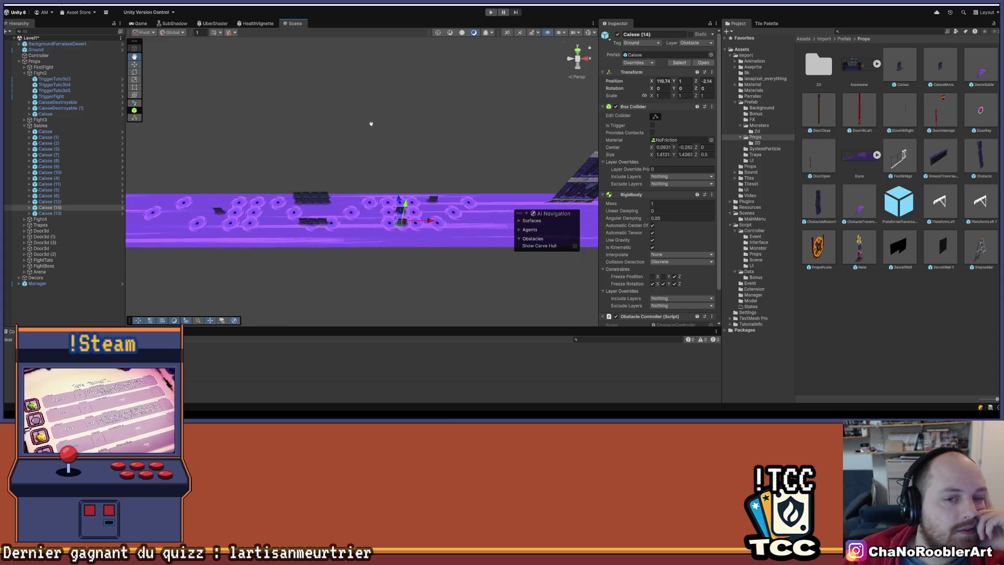
{"action": "key", "text": "w"}
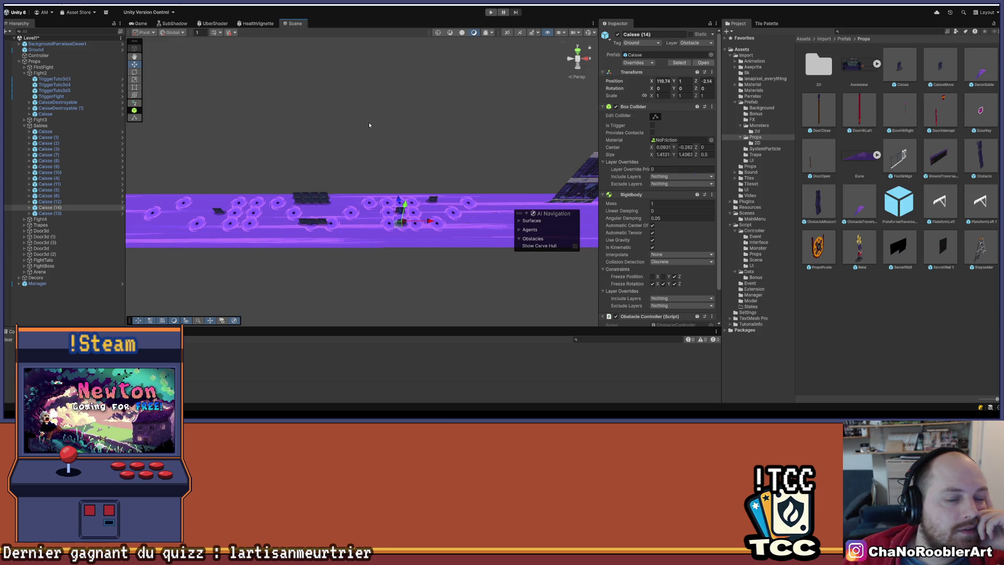
{"action": "scroll", "coordinate": [369, 125], "scroll_direction": "up", "scroll_amount": 2}
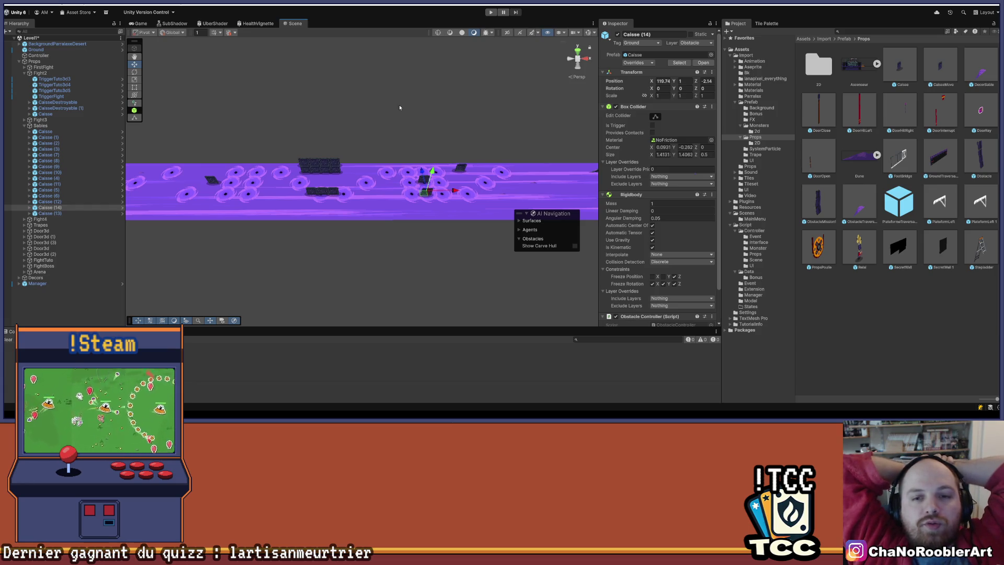
{"action": "mouse_move", "coordinate": [205, 193]}
{"action": "left_mouse_down"}
{"action": "mouse_move", "coordinate": [336, 176]}
{"action": "mouse_move", "coordinate": [420, 152]}
{"action": "mouse_move", "coordinate": [425, 134]}
{"action": "left_mouse_up"}
{"action": "left_click_drag", "start_coordinate": [499, 181], "coordinate": [199, 149]}
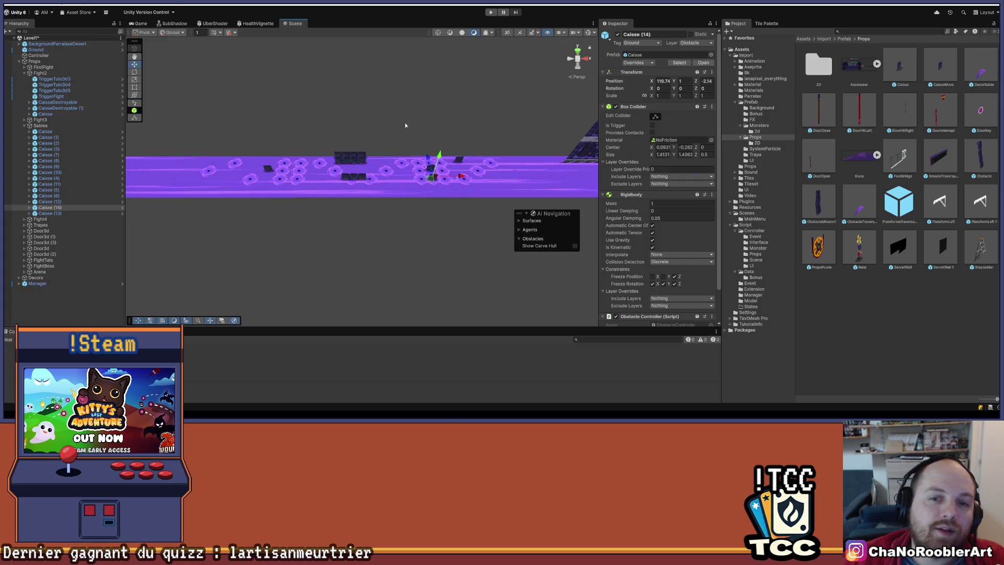
{"action": "scroll", "coordinate": [405, 125], "scroll_direction": "up", "scroll_amount": 6}
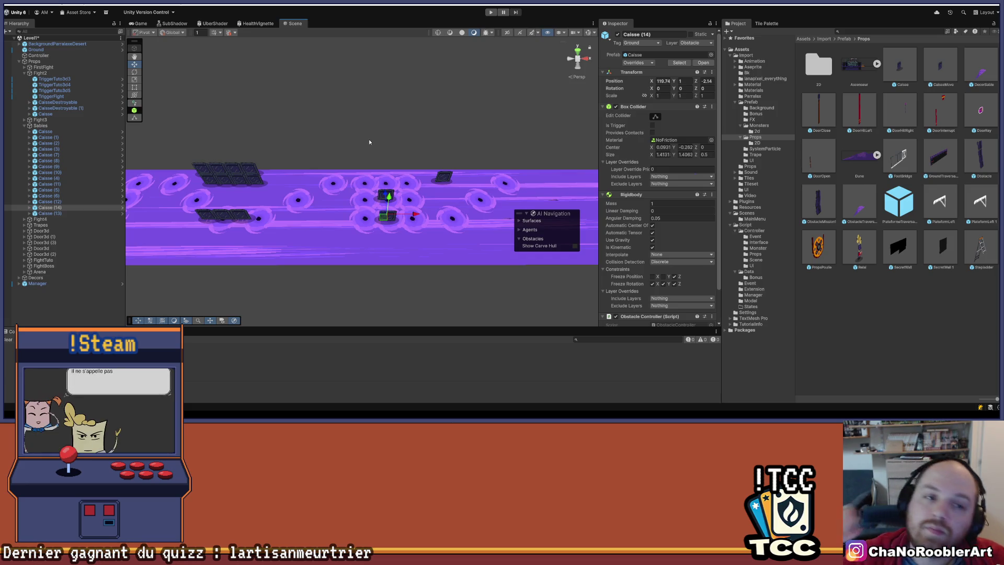
{"action": "key", "text": "Left"}
{"action": "key", "text": "Left"}
{"action": "key", "text": "Left"}
{"action": "key", "text": "Down"}
{"action": "key", "text": "Right"}
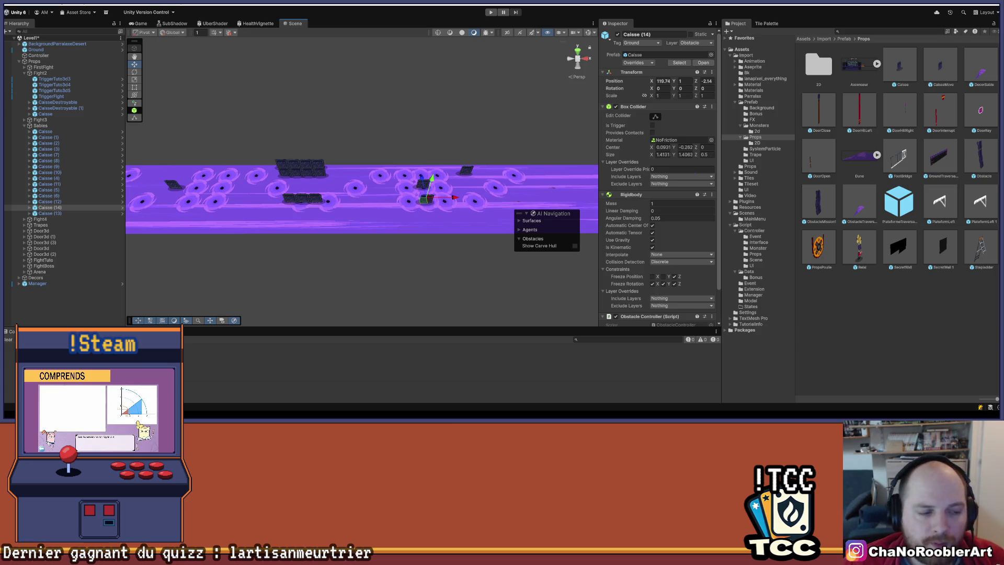
{"action": "key", "text": "f"}
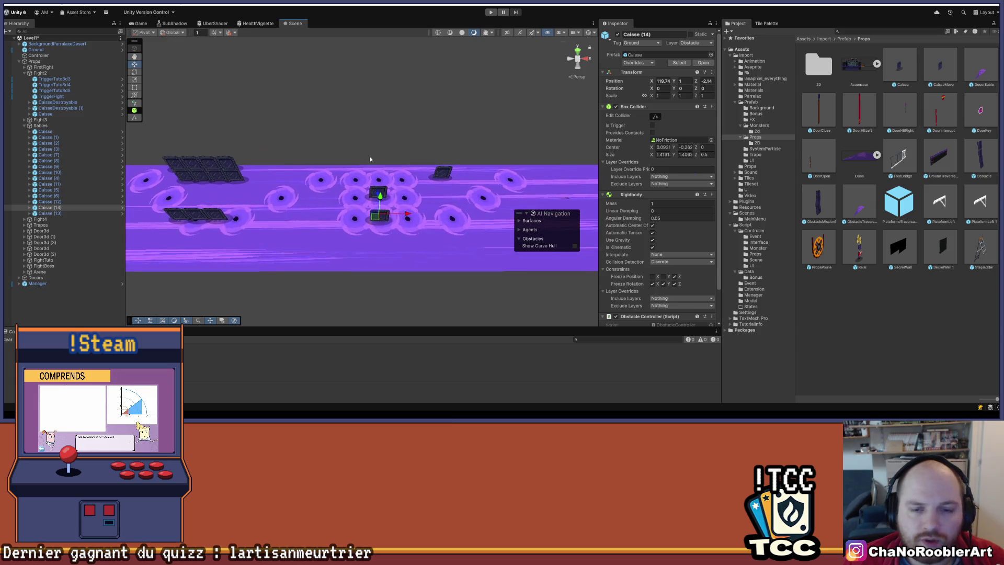
{"action": "scroll", "coordinate": [371, 159], "scroll_direction": "up", "scroll_amount": 5}
{"action": "scroll", "coordinate": [537, 144], "scroll_direction": "down", "scroll_amount": 8}
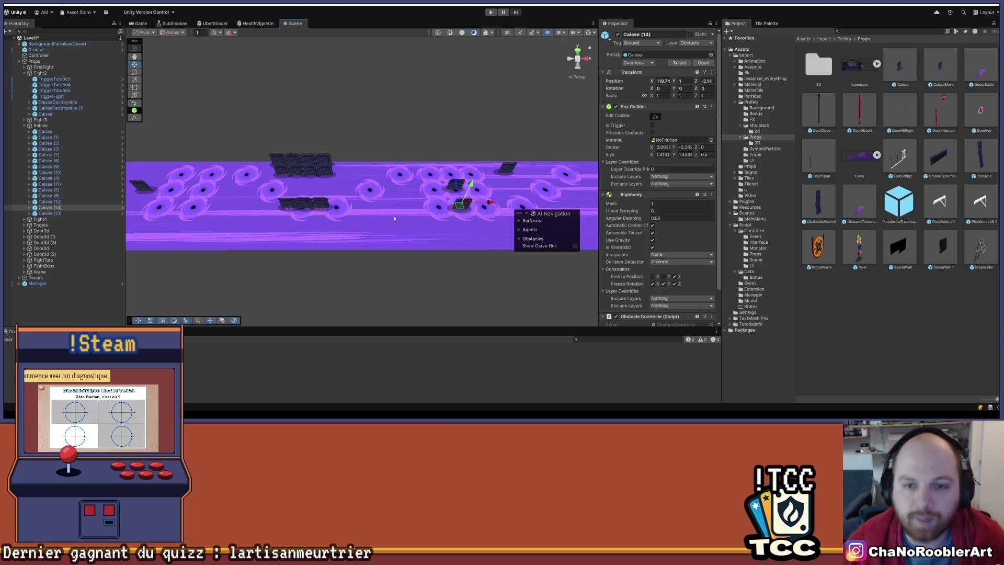
{"action": "scroll", "coordinate": [394, 218], "scroll_direction": "up", "scroll_amount": 5}
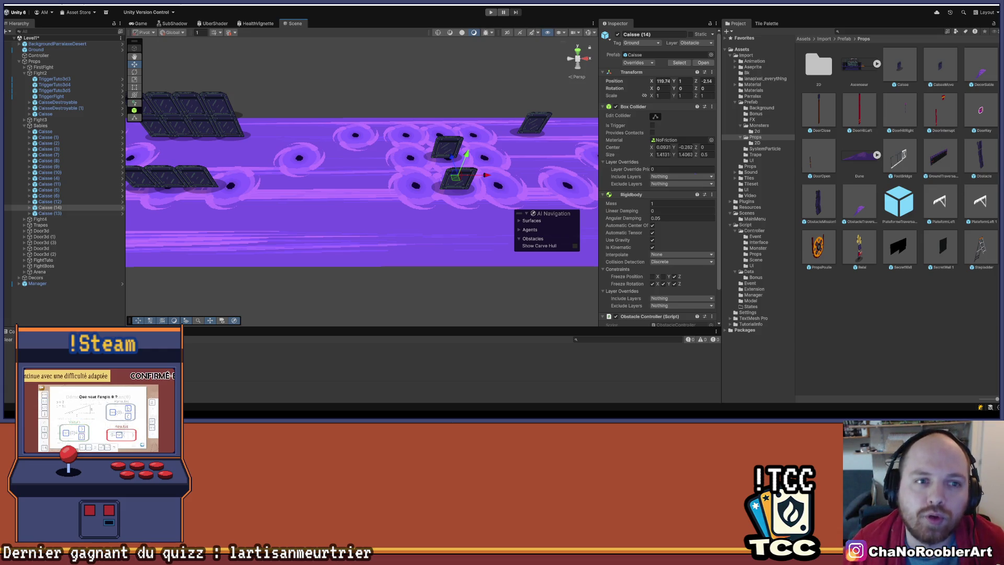
{"action": "mouse_move", "coordinate": [343, 107]}
{"action": "left_mouse_down"}
{"action": "mouse_move", "coordinate": [439, 185]}
{"action": "mouse_move", "coordinate": [423, 170]}
{"action": "mouse_move", "coordinate": [475, 150]}
{"action": "left_mouse_up"}
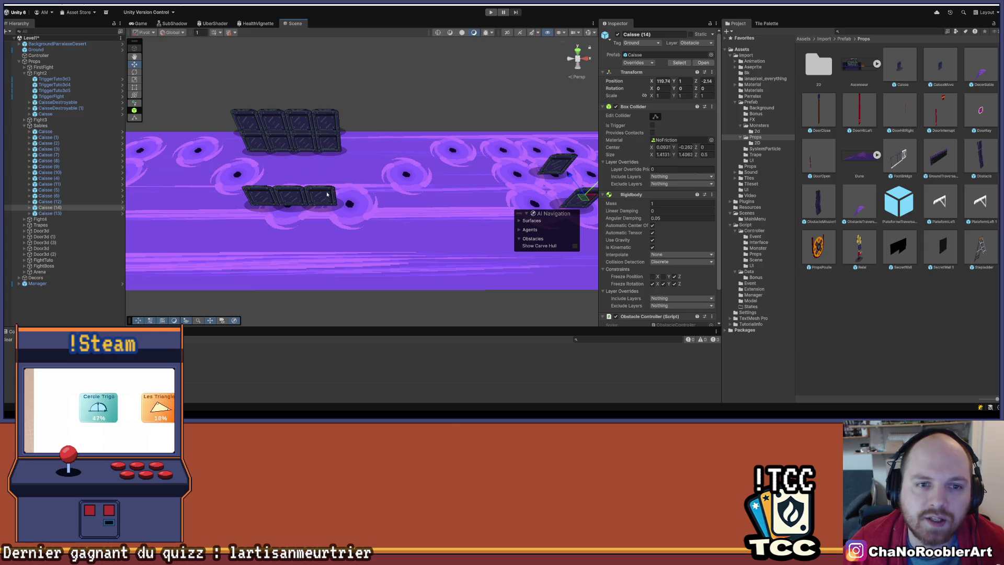
{"action": "key", "text": "f"}
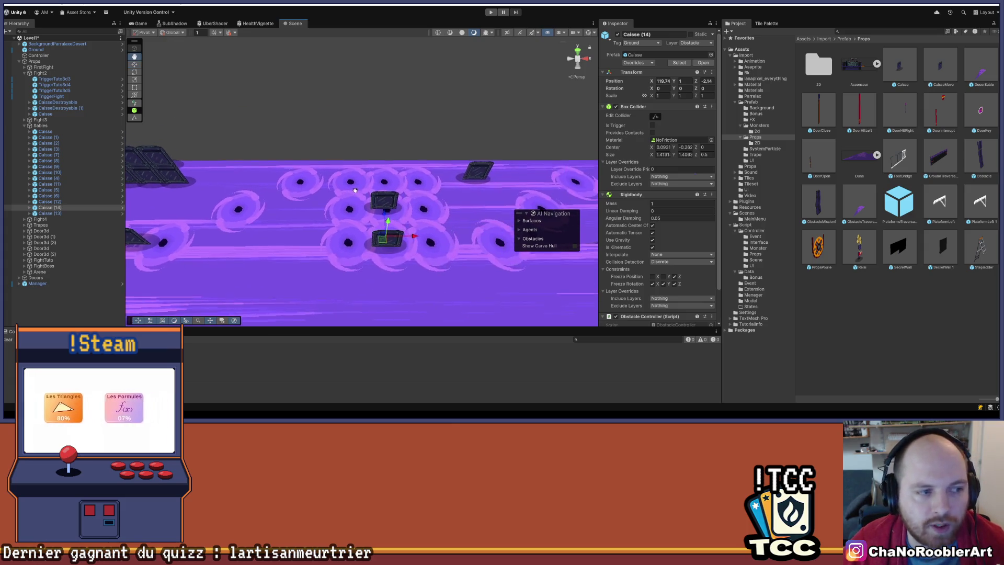
{"action": "scroll", "coordinate": [366, 149], "scroll_direction": "down", "scroll_amount": 5}
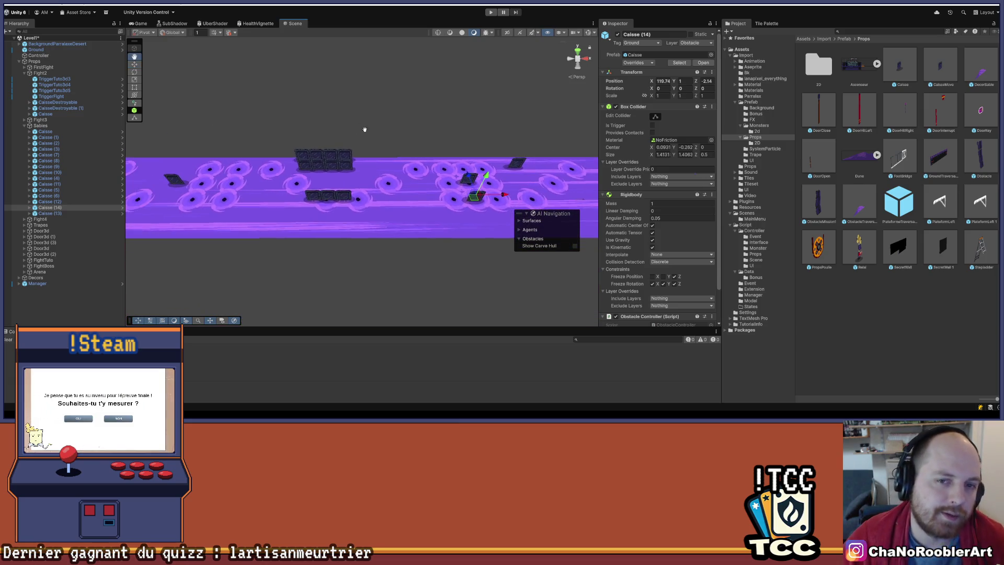
{"action": "scroll", "coordinate": [365, 144], "scroll_direction": "up", "scroll_amount": 1}
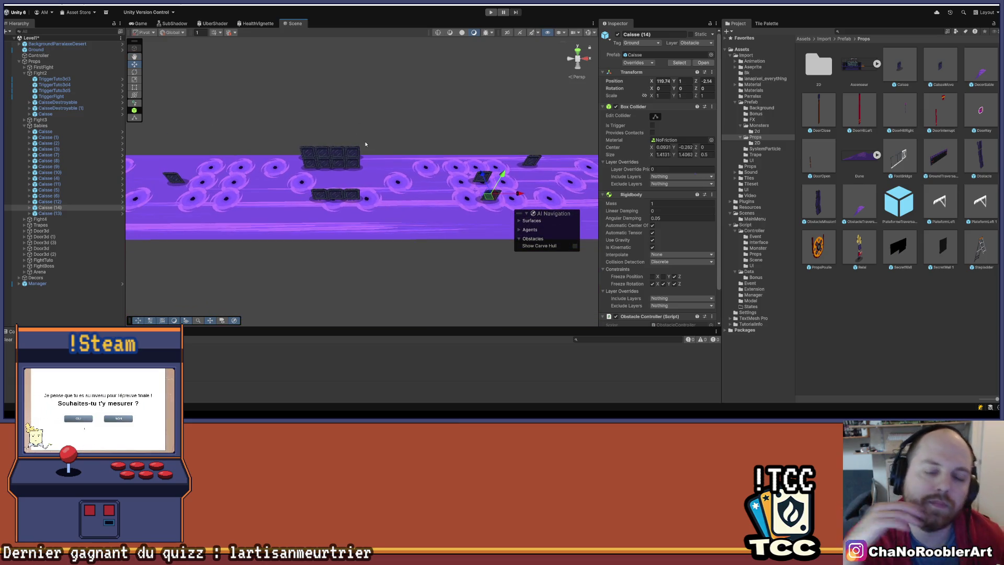
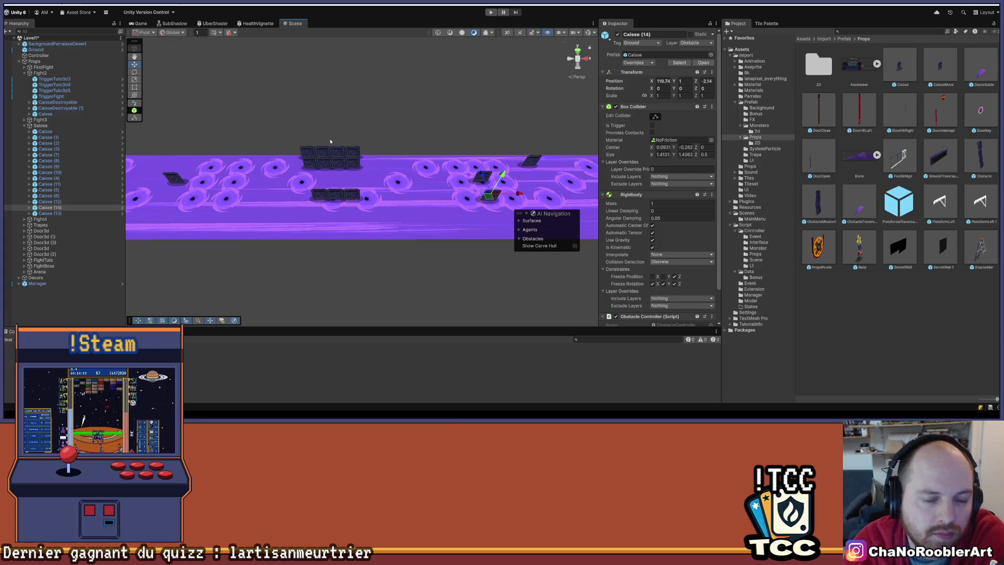
Select three lower crates and drag them up against the upper crate stack.
{"action": "mouse_move", "coordinate": [497, 413]}
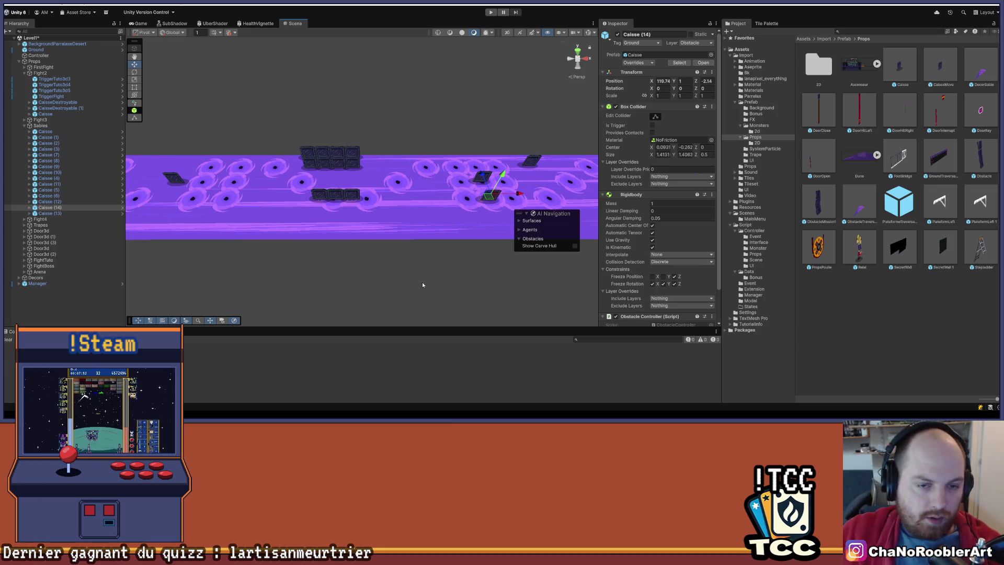
{"action": "left_click", "coordinate": [338, 194]}
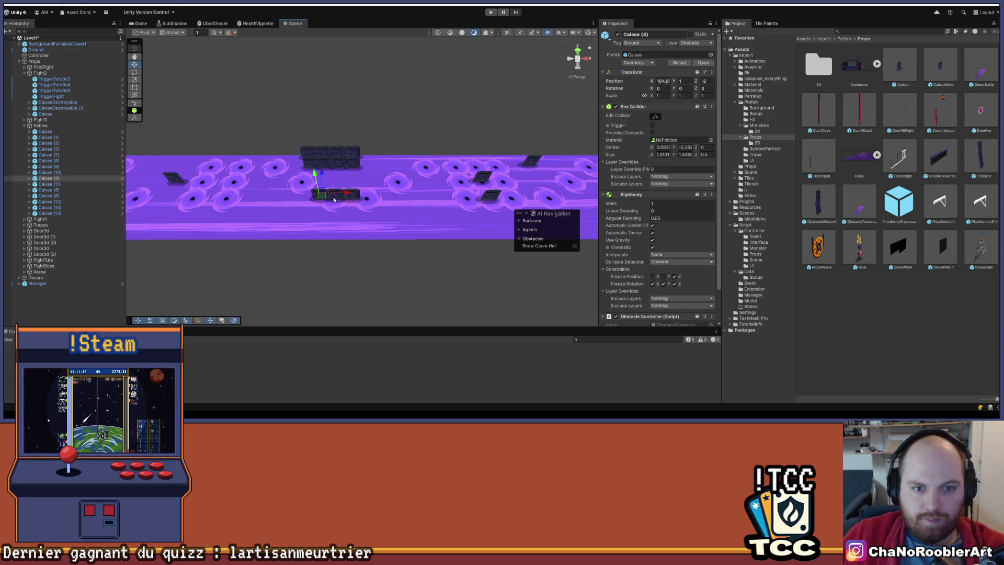
{"action": "scroll", "coordinate": [346, 220], "scroll_direction": "up", "scroll_amount": 5}
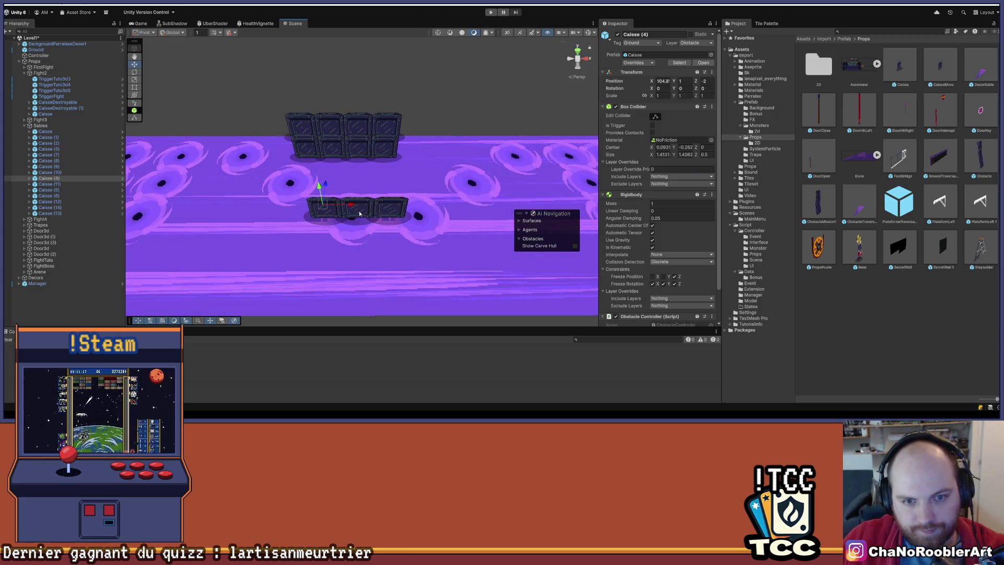
{"action": "left_click", "coordinate": [359, 214], "text": "shift"}
{"action": "left_click", "coordinate": [390, 206], "text": "shift"}
{"action": "scroll", "coordinate": [362, 184], "scroll_direction": "down", "scroll_amount": 1}
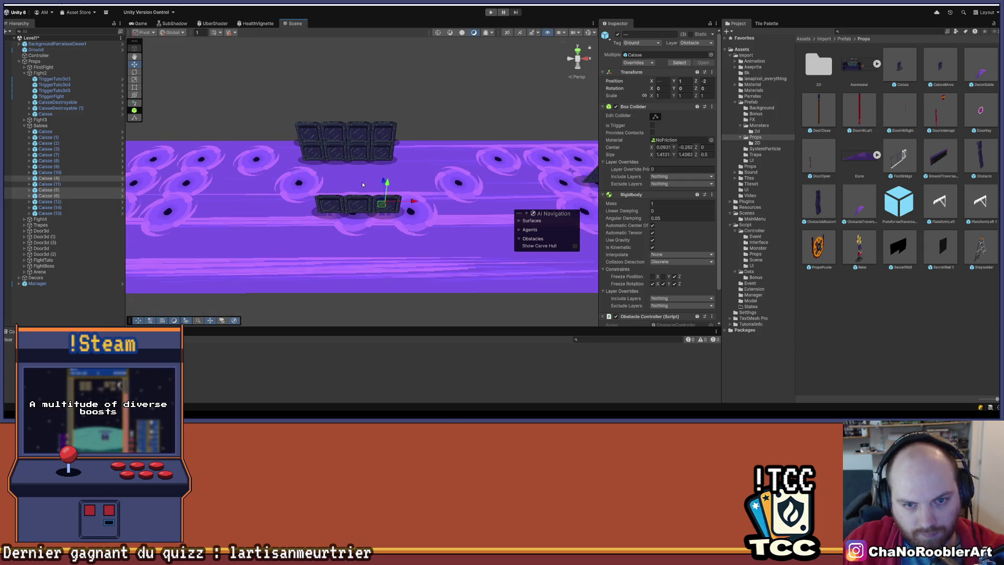
{"action": "left_click_drag", "start_coordinate": [385, 184], "coordinate": [381, 155]}
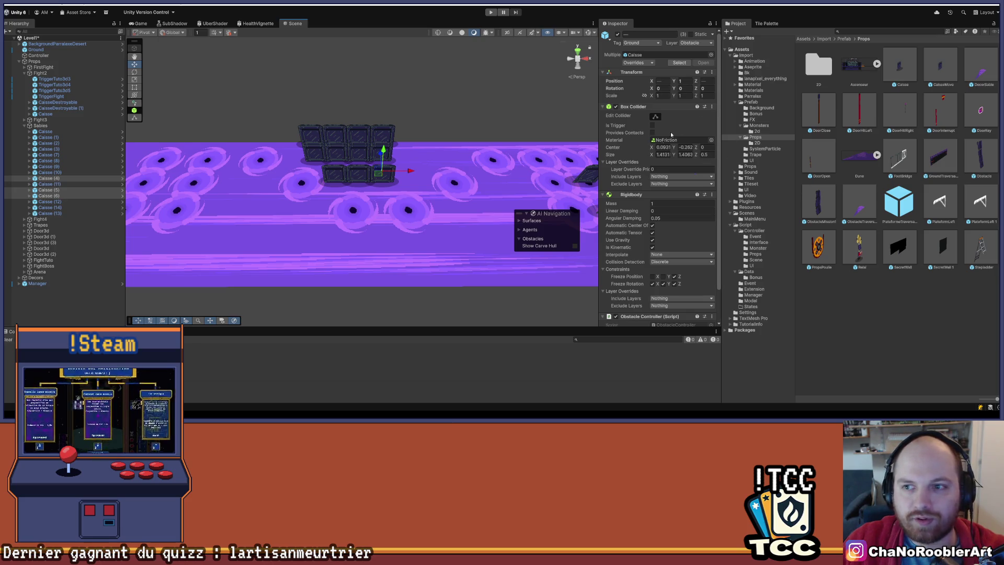
Look over the remaining crates, frame the selection, and select the original Caisse under Sables.
{"action": "scroll", "coordinate": [443, 194], "scroll_direction": "up", "scroll_amount": 1}
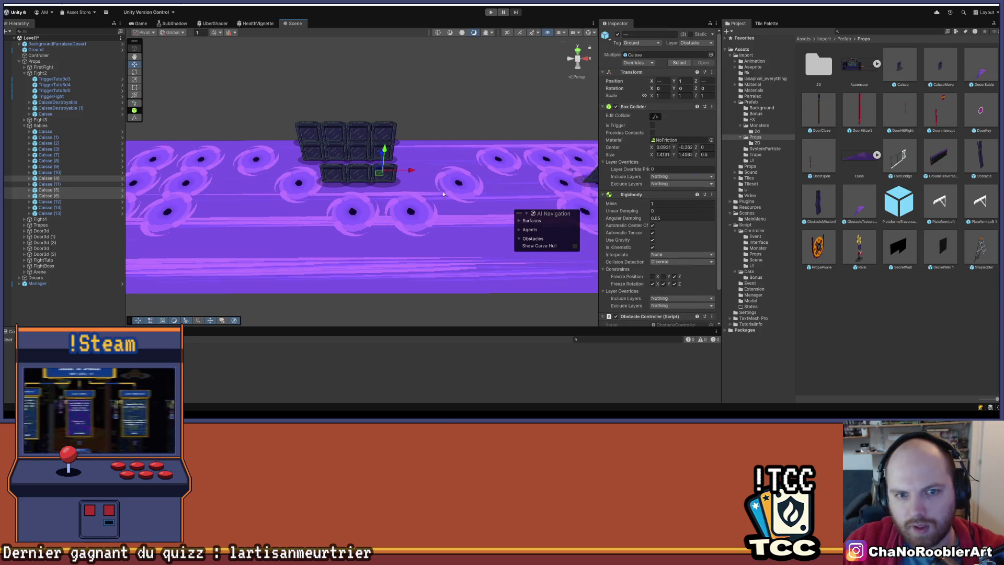
{"action": "scroll", "coordinate": [443, 194], "scroll_direction": "down", "scroll_amount": 2}
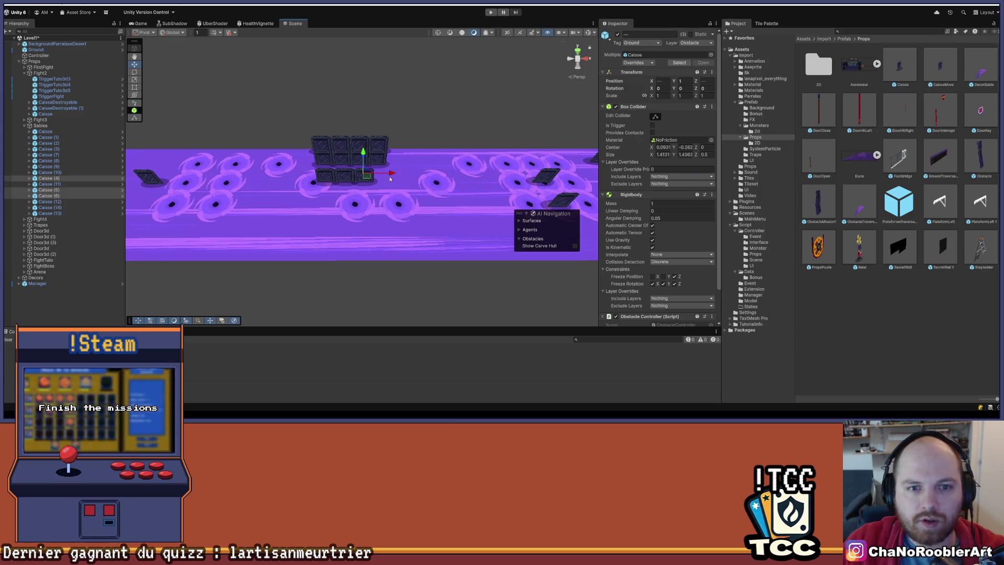
{"action": "scroll", "coordinate": [391, 177], "scroll_direction": "up", "scroll_amount": 1}
{"action": "scroll", "coordinate": [462, 137], "scroll_direction": "up", "scroll_amount": 2}
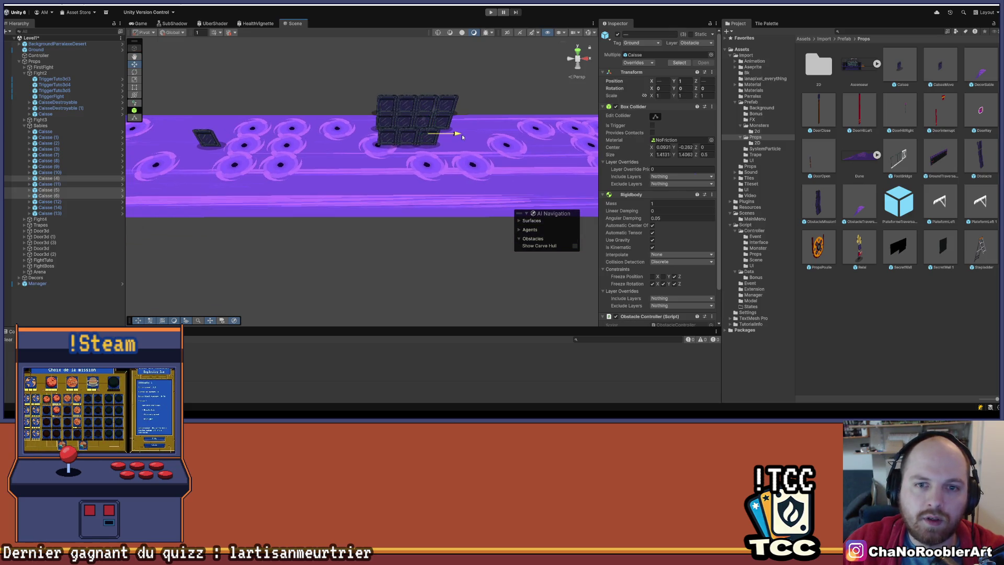
{"action": "left_click", "coordinate": [463, 134]}
{"action": "left_click_drag", "start_coordinate": [472, 169], "coordinate": [380, 174]}
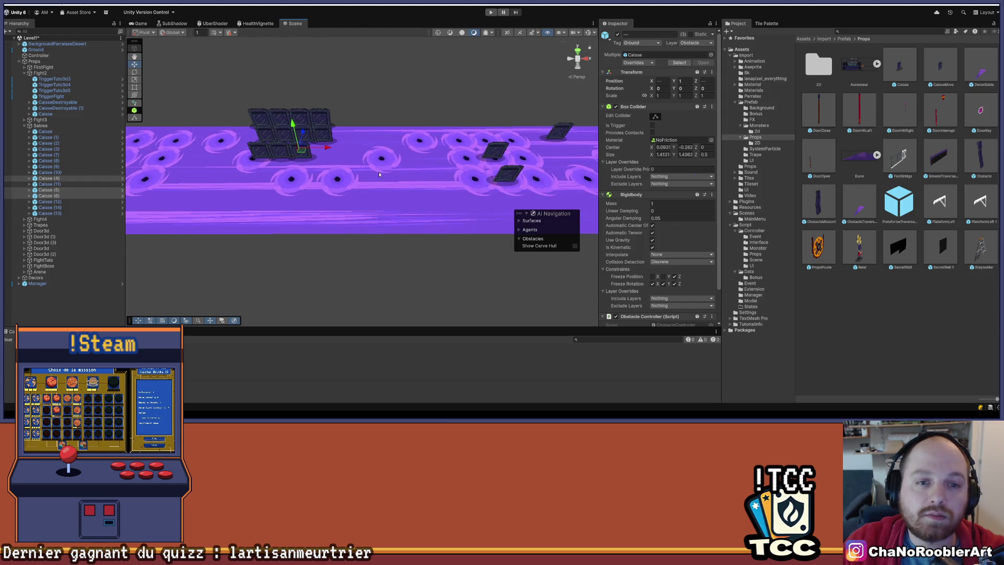
{"action": "mouse_move", "coordinate": [352, 162]}
{"action": "left_mouse_down"}
{"action": "mouse_move", "coordinate": [283, 114]}
{"action": "mouse_move", "coordinate": [413, 87]}
{"action": "mouse_move", "coordinate": [340, 152]}
{"action": "mouse_move", "coordinate": [360, 153]}
{"action": "mouse_move", "coordinate": [409, 117]}
{"action": "left_mouse_up"}
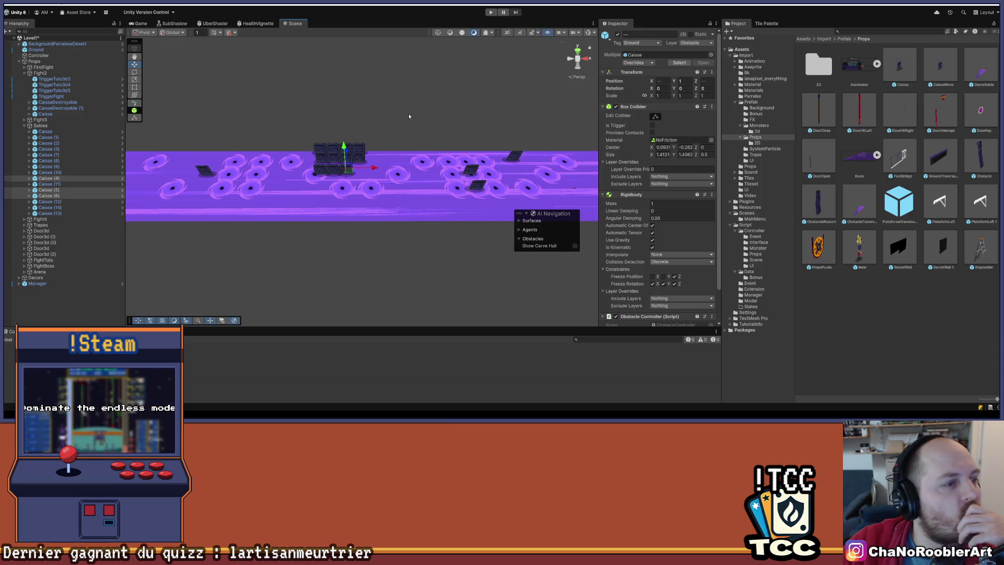
{"action": "mouse_move", "coordinate": [409, 117]}
{"action": "left_mouse_down"}
{"action": "mouse_move", "coordinate": [493, 149]}
{"action": "mouse_move", "coordinate": [330, 157]}
{"action": "mouse_move", "coordinate": [326, 167]}
{"action": "left_mouse_up"}
{"action": "scroll", "coordinate": [326, 166], "scroll_direction": "up", "scroll_amount": 2}
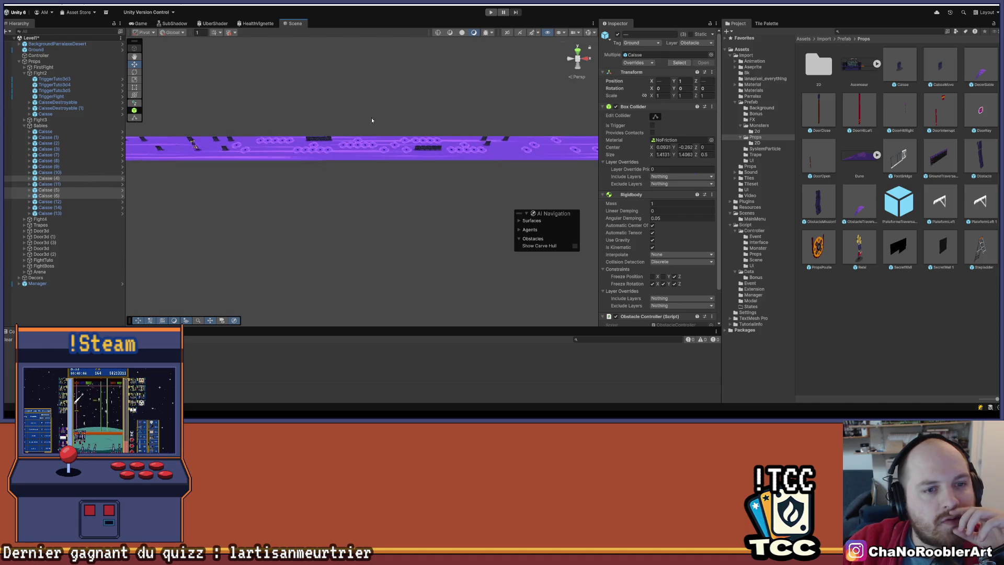
{"action": "key", "text": "f"}
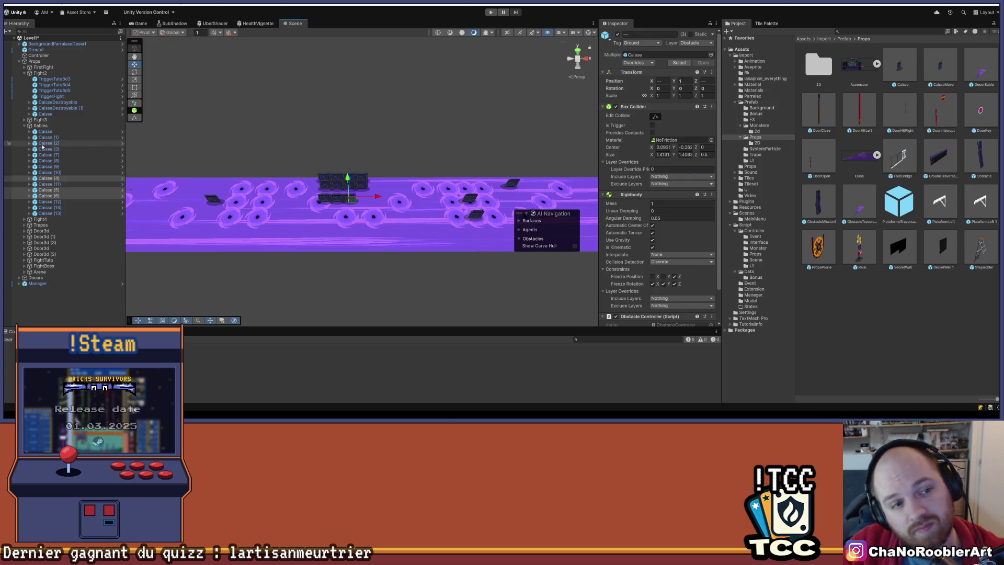
{"action": "left_click", "coordinate": [58, 132]}
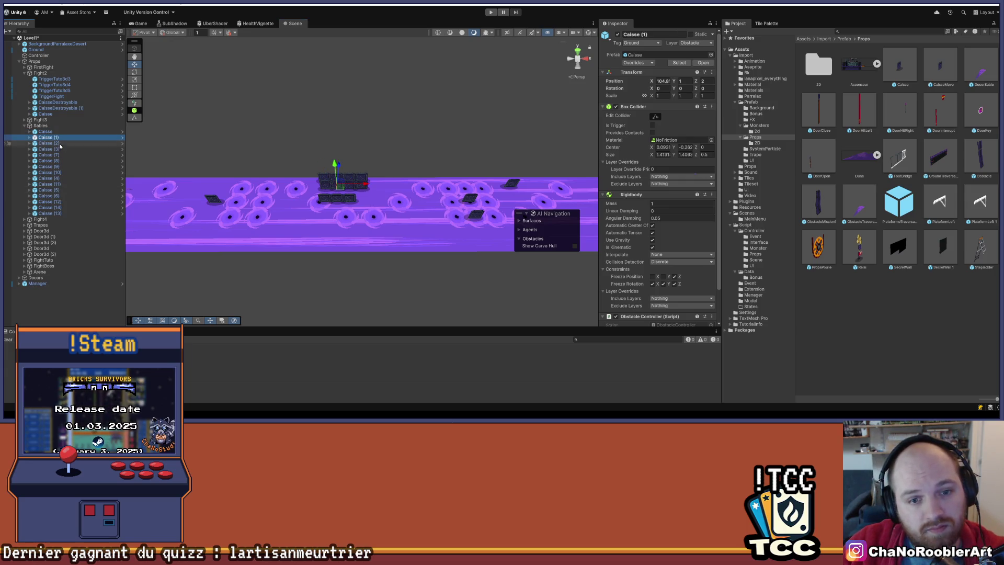
Delete the fourteen numbered crates Caisse (1) through Caisse (14).
{"action": "left_click", "coordinate": [52, 214]}
{"action": "left_click", "coordinate": [53, 208]}
{"action": "left_click", "coordinate": [48, 137]}
{"action": "left_click", "coordinate": [49, 214], "text": "shift"}
{"action": "key", "text": "Delete"}
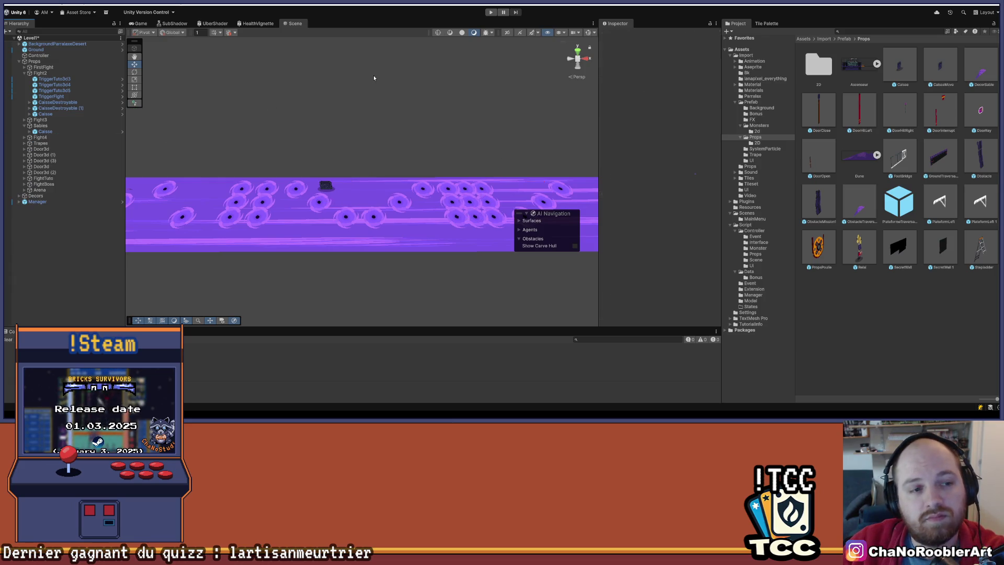
Select the remaining Caisse crate, try moving it left, and undo the move.
{"action": "mouse_move", "coordinate": [334, 96]}
{"action": "left_mouse_down"}
{"action": "mouse_move", "coordinate": [305, 159]}
{"action": "mouse_move", "coordinate": [340, 130]}
{"action": "mouse_move", "coordinate": [357, 150]}
{"action": "mouse_move", "coordinate": [361, 125]}
{"action": "mouse_move", "coordinate": [384, 178]}
{"action": "mouse_move", "coordinate": [359, 126]}
{"action": "mouse_move", "coordinate": [336, 175]}
{"action": "mouse_move", "coordinate": [319, 183]}
{"action": "mouse_move", "coordinate": [372, 153]}
{"action": "left_mouse_up"}
{"action": "scroll", "coordinate": [384, 180], "scroll_direction": "up", "scroll_amount": 3}
{"action": "left_click", "coordinate": [388, 186]}
{"action": "left_click", "coordinate": [45, 132]}
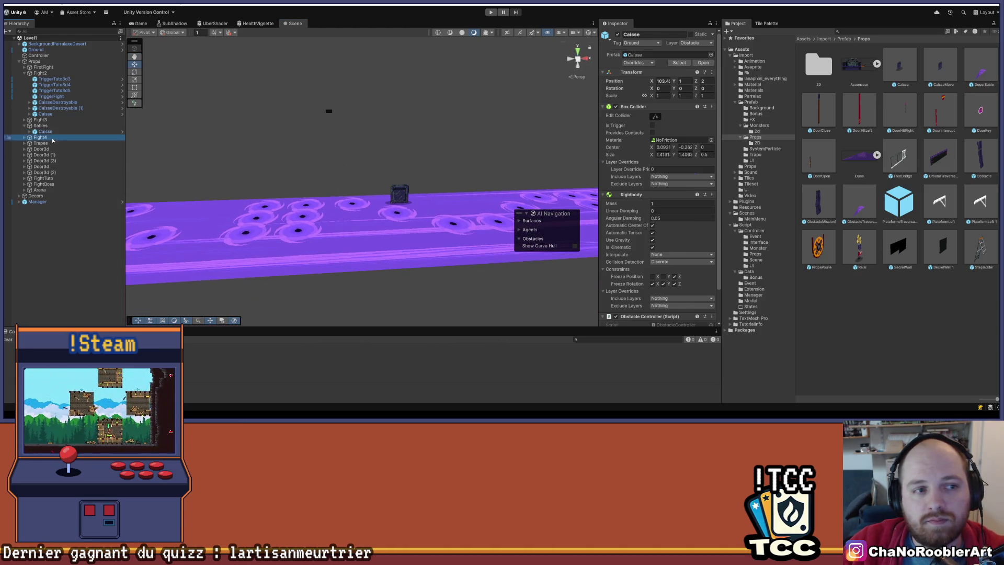
{"action": "left_click_drag", "start_coordinate": [425, 190], "coordinate": [278, 198]}
{"action": "key", "text": "ctrl+z"}
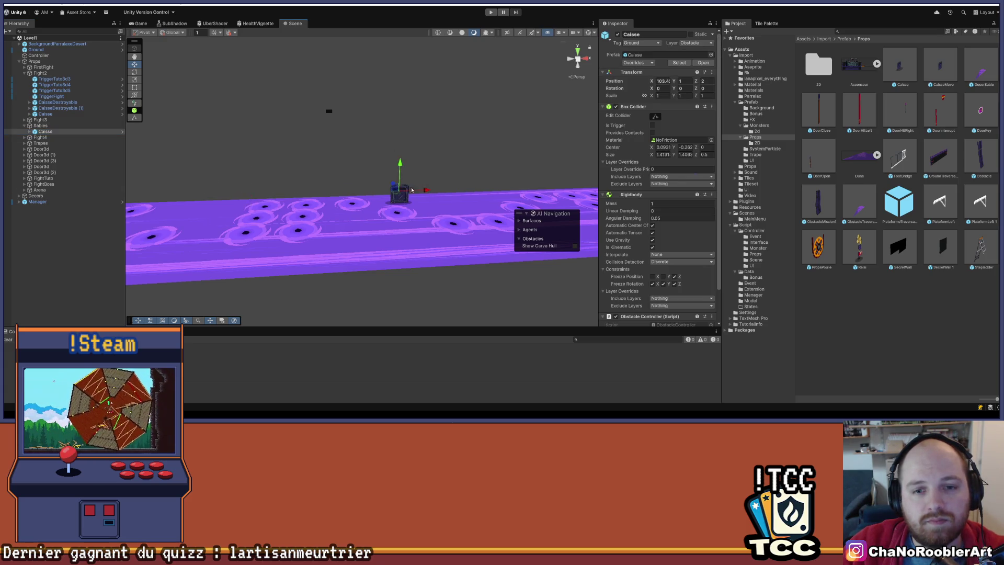
Duplicate the crate, set the copy's Position Z to 0, and slide it left.
{"action": "key", "text": "ctrl+d"}
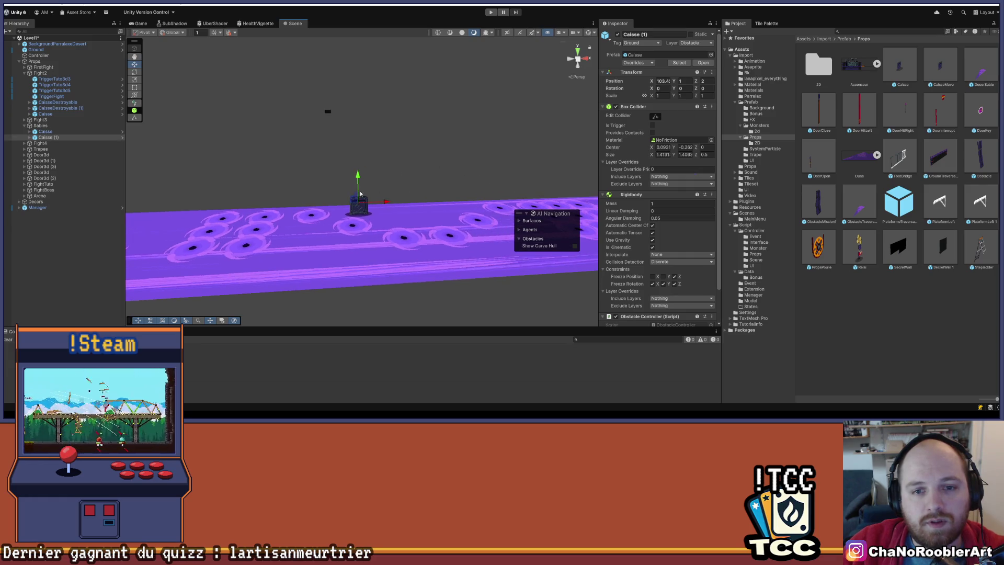
{"action": "left_click_drag", "start_coordinate": [359, 204], "coordinate": [360, 205]}
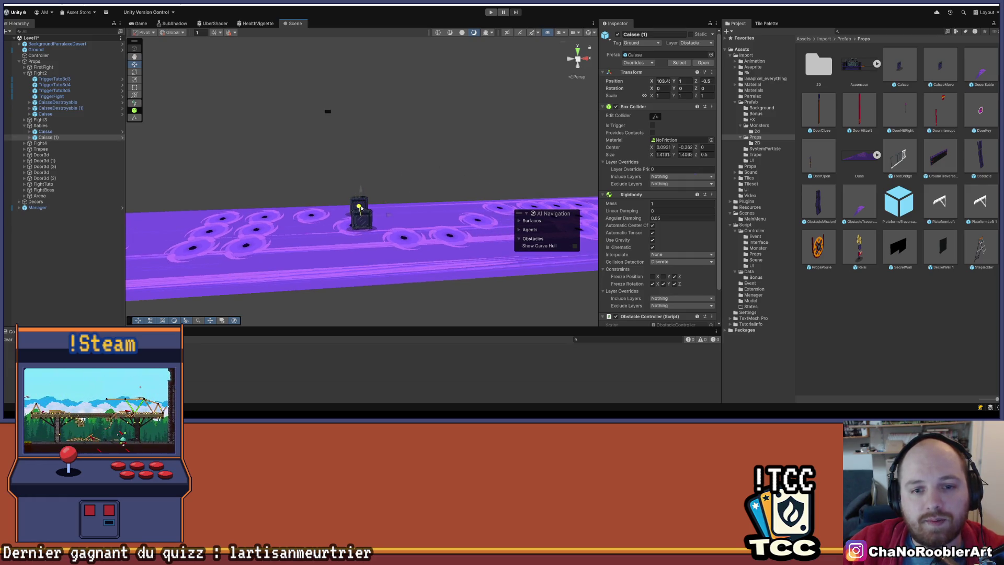
{"action": "left_click", "coordinate": [706, 81]}
{"action": "type", "text": "0"}
{"action": "left_click_drag", "start_coordinate": [387, 207], "coordinate": [196, 211]}
{"action": "key", "text": "f"}
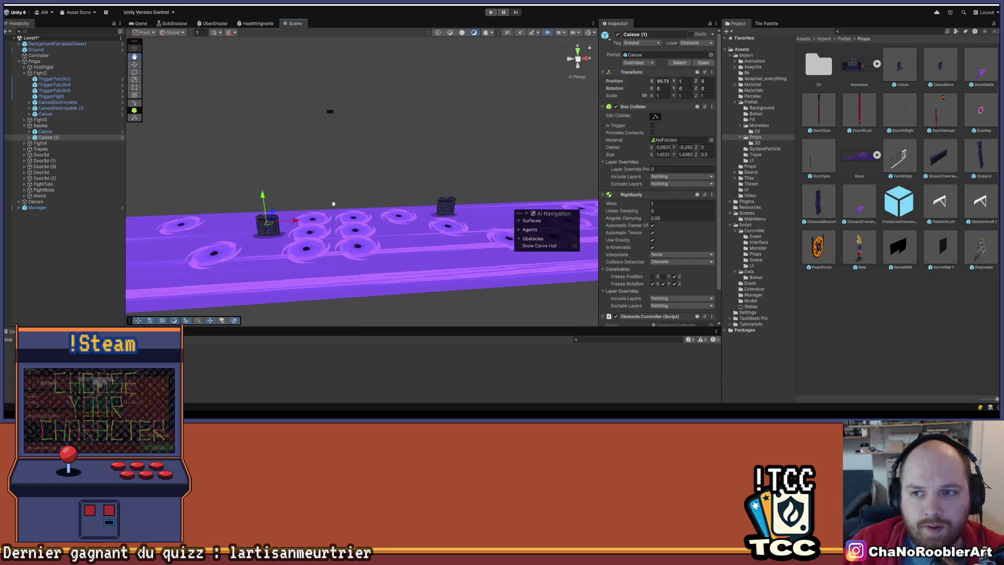
Fine-tune the duplicate's X position to 60.73 in the Inspector, then deselect it.
{"action": "left_click", "coordinate": [663, 81]}
{"action": "left_click", "coordinate": [662, 81]}
{"action": "type", "text": "91"}
{"action": "key", "text": "Return"}
{"action": "left_click", "coordinate": [304, 293]}
Search Windows for 'paint' and launch the Paint app from the results.
{"action": "mouse_move", "coordinate": [313, 413]}
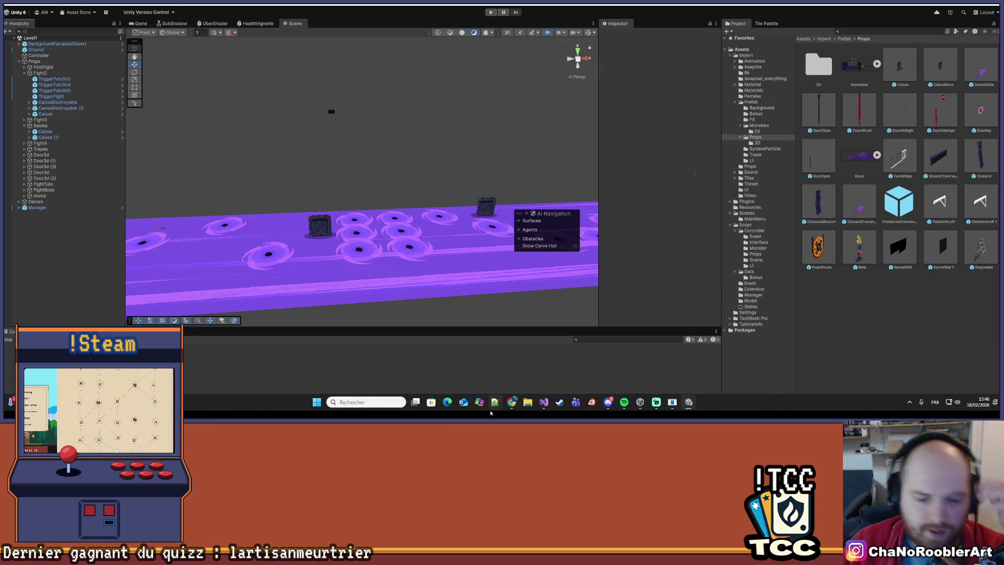
{"action": "left_click", "coordinate": [361, 404]}
{"action": "type", "text": "paint"}
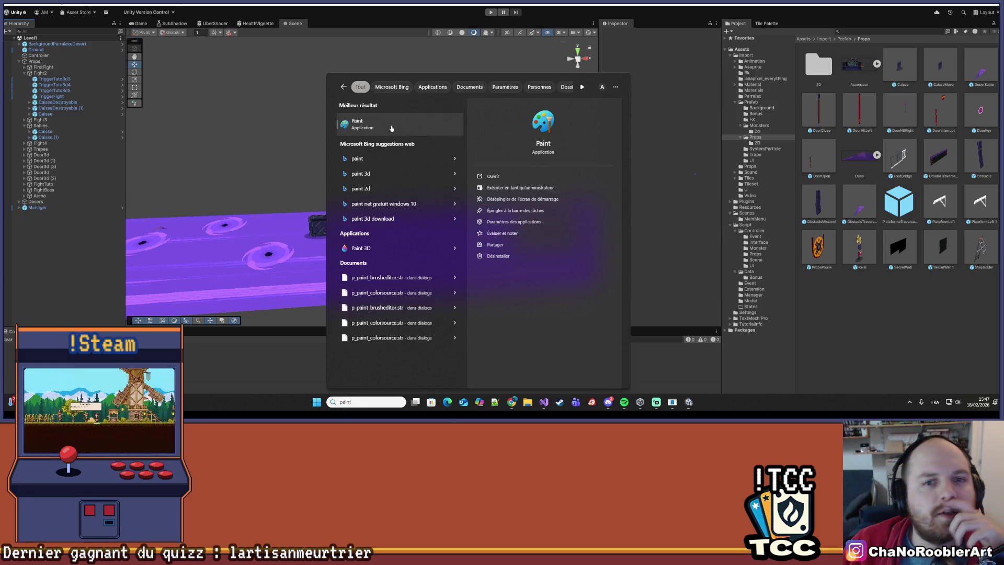
{"action": "left_click", "coordinate": [391, 126]}
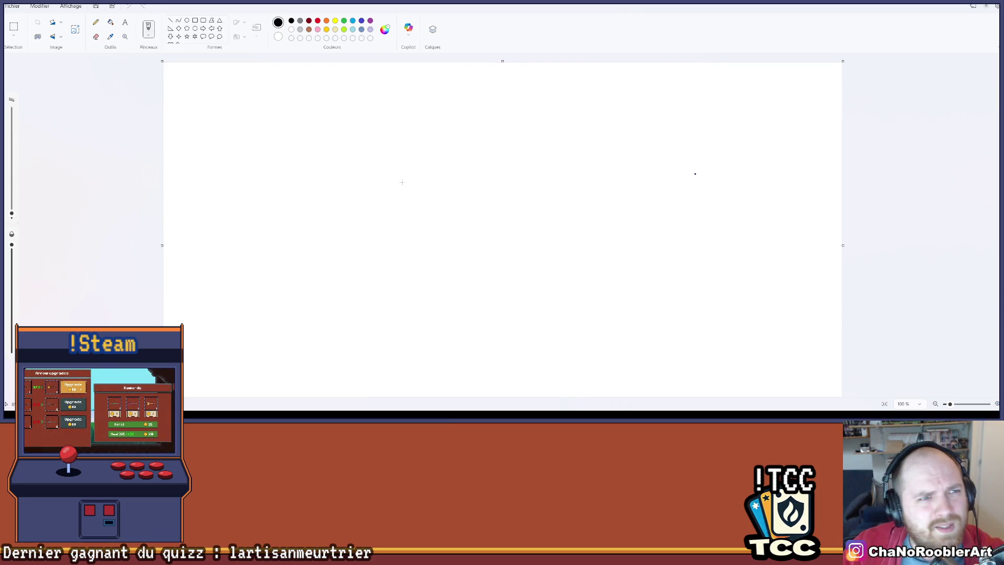
Shrink the Paint window, then draw and undo two test strokes.
{"action": "key", "text": "super+Down"}
{"action": "left_click_drag", "start_coordinate": [621, 183], "coordinate": [523, 164]}
{"action": "left_click_drag", "start_coordinate": [524, 23], "coordinate": [389, 15]}
{"action": "key", "text": "ctrl+z"}
{"action": "left_click_drag", "start_coordinate": [309, 184], "coordinate": [558, 200]}
{"action": "key", "text": "ctrl+z"}
Draw a box's left side, undo a stray oval, and toggle red then black.
{"action": "mouse_move", "coordinate": [322, 183]}
{"action": "left_mouse_down"}
{"action": "mouse_move", "coordinate": [320, 203]}
{"action": "mouse_move", "coordinate": [338, 179]}
{"action": "mouse_move", "coordinate": [342, 206]}
{"action": "mouse_move", "coordinate": [324, 208]}
{"action": "left_mouse_up"}
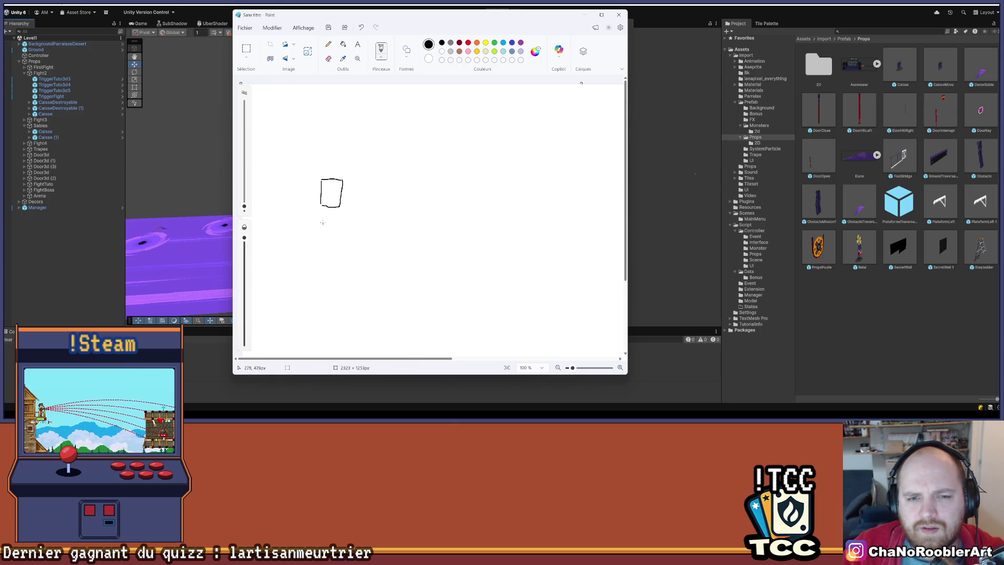
{"action": "mouse_move", "coordinate": [321, 201]}
{"action": "left_mouse_down"}
{"action": "mouse_move", "coordinate": [321, 221]}
{"action": "mouse_move", "coordinate": [343, 203]}
{"action": "mouse_move", "coordinate": [329, 234]}
{"action": "mouse_move", "coordinate": [321, 227]}
{"action": "mouse_move", "coordinate": [320, 257]}
{"action": "mouse_move", "coordinate": [344, 226]}
{"action": "mouse_move", "coordinate": [341, 257]}
{"action": "mouse_move", "coordinate": [320, 256]}
{"action": "left_mouse_up"}
{"action": "mouse_move", "coordinate": [349, 183]}
{"action": "left_mouse_down"}
{"action": "mouse_move", "coordinate": [349, 201]}
{"action": "mouse_move", "coordinate": [363, 182]}
{"action": "mouse_move", "coordinate": [367, 211]}
{"action": "mouse_move", "coordinate": [353, 219]}
{"action": "mouse_move", "coordinate": [361, 199]}
{"action": "mouse_move", "coordinate": [349, 209]}
{"action": "mouse_move", "coordinate": [364, 201]}
{"action": "mouse_move", "coordinate": [368, 217]}
{"action": "mouse_move", "coordinate": [427, 212]}
{"action": "mouse_move", "coordinate": [415, 207]}
{"action": "mouse_move", "coordinate": [412, 220]}
{"action": "left_mouse_up"}
{"action": "key", "text": "ctrl+z"}
{"action": "left_click", "coordinate": [468, 42]}
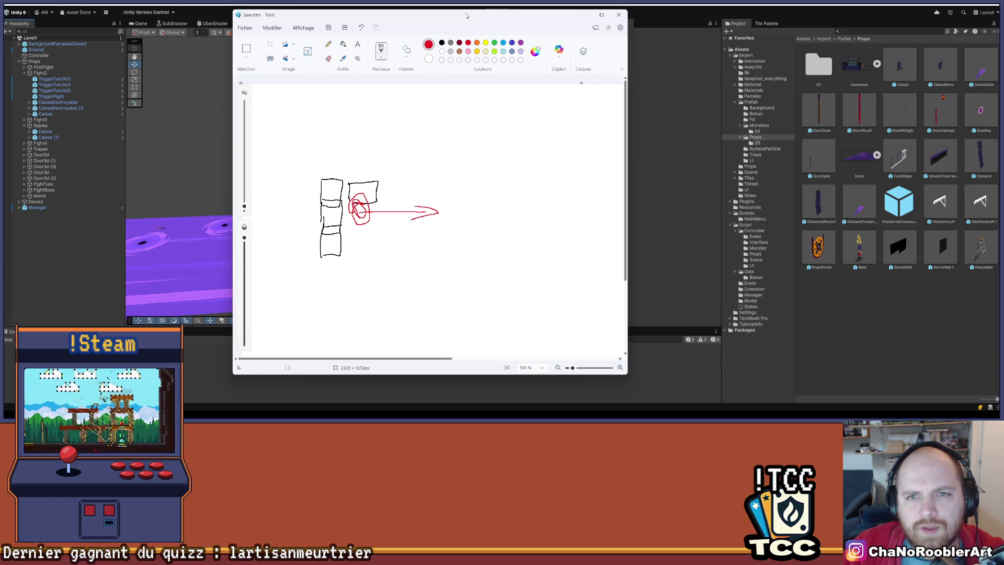
{"action": "left_click", "coordinate": [442, 42]}
Sketch the boxes' left edge, a bracket with marks above, and extra strokes on the right.
{"action": "mouse_move", "coordinate": [320, 210]}
{"action": "left_mouse_down"}
{"action": "mouse_move", "coordinate": [318, 183]}
{"action": "mouse_move", "coordinate": [338, 158]}
{"action": "mouse_move", "coordinate": [345, 226]}
{"action": "mouse_move", "coordinate": [298, 208]}
{"action": "mouse_move", "coordinate": [313, 212]}
{"action": "mouse_move", "coordinate": [304, 218]}
{"action": "left_mouse_up"}
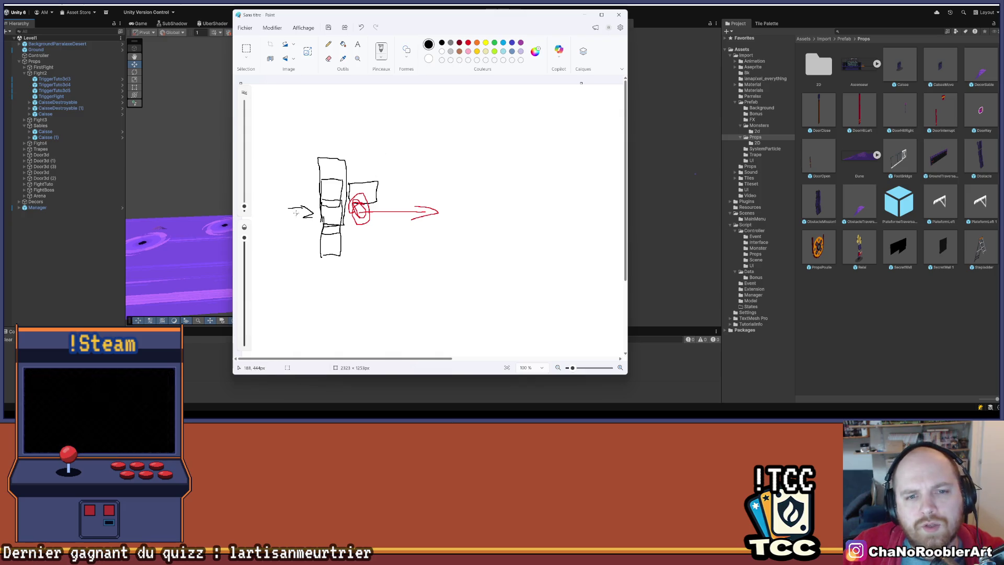
{"action": "mouse_move", "coordinate": [288, 209]}
{"action": "left_mouse_down"}
{"action": "mouse_move", "coordinate": [288, 185]}
{"action": "mouse_move", "coordinate": [303, 191]}
{"action": "mouse_move", "coordinate": [348, 166]}
{"action": "mouse_move", "coordinate": [421, 187]}
{"action": "mouse_move", "coordinate": [387, 197]}
{"action": "mouse_move", "coordinate": [386, 180]}
{"action": "mouse_move", "coordinate": [429, 224]}
{"action": "mouse_move", "coordinate": [368, 211]}
{"action": "left_mouse_up"}
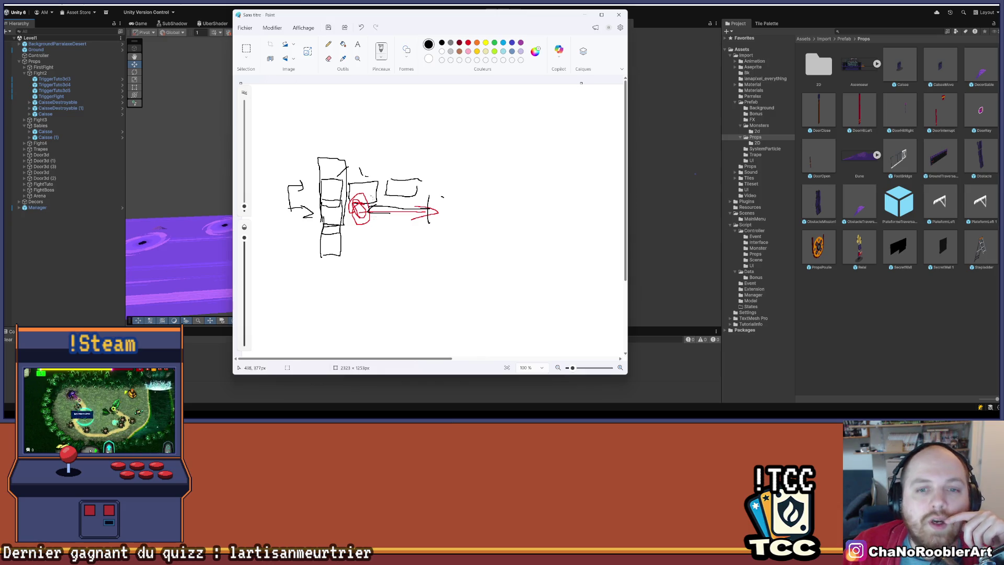
{"action": "left_click_drag", "start_coordinate": [545, 182], "coordinate": [564, 204]}
{"action": "left_click_drag", "start_coordinate": [571, 197], "coordinate": [565, 214]}
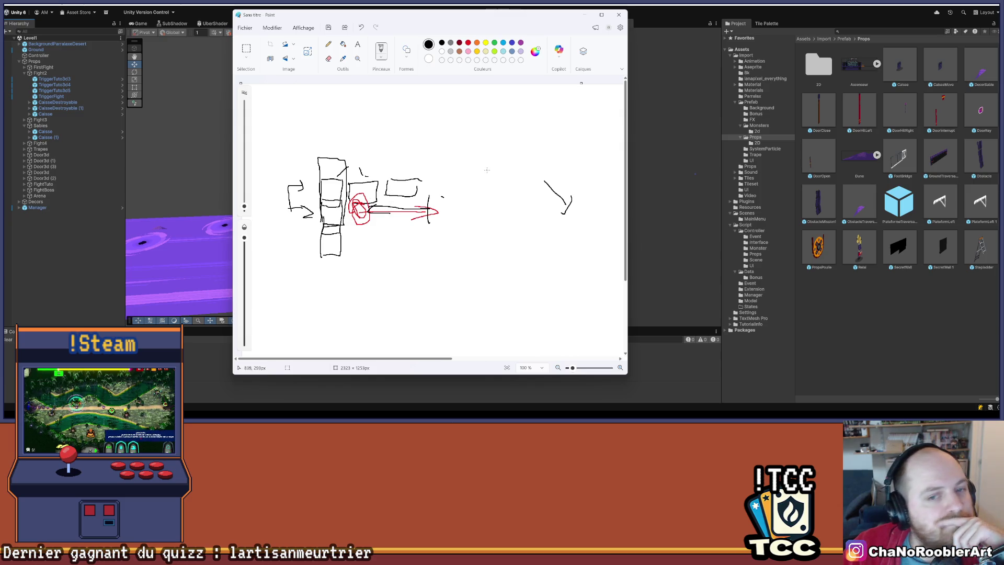
Add strokes below and right, extend the vertical line into a box, and return to Unity.
{"action": "mouse_move", "coordinate": [295, 207]}
{"action": "left_mouse_down"}
{"action": "mouse_move", "coordinate": [324, 218]}
{"action": "mouse_move", "coordinate": [320, 229]}
{"action": "mouse_move", "coordinate": [357, 224]}
{"action": "mouse_move", "coordinate": [392, 242]}
{"action": "mouse_move", "coordinate": [393, 256]}
{"action": "left_mouse_up"}
{"action": "left_click_drag", "start_coordinate": [524, 237], "coordinate": [550, 253]}
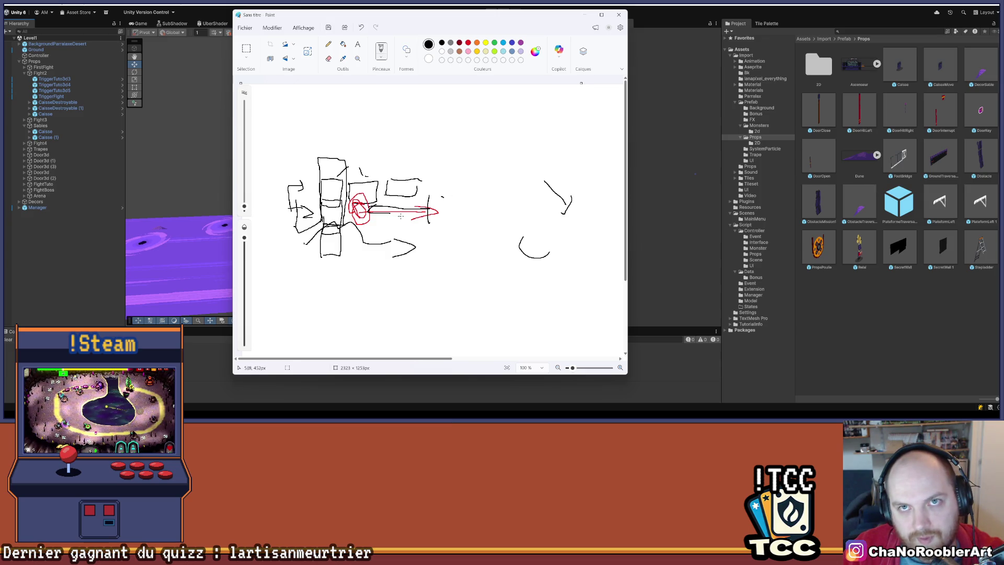
{"action": "mouse_move", "coordinate": [467, 193]}
{"action": "left_mouse_down"}
{"action": "mouse_move", "coordinate": [473, 216]}
{"action": "mouse_move", "coordinate": [464, 191]}
{"action": "mouse_move", "coordinate": [474, 198]}
{"action": "left_mouse_up"}
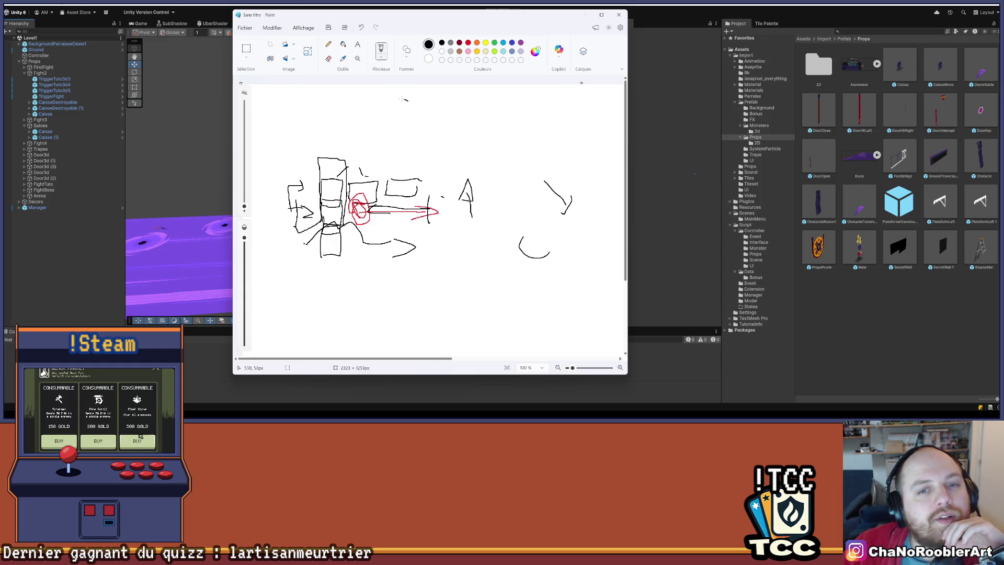
{"action": "mouse_move", "coordinate": [393, 111]}
{"action": "left_mouse_down"}
{"action": "mouse_move", "coordinate": [408, 99]}
{"action": "mouse_move", "coordinate": [370, 107]}
{"action": "left_mouse_up"}
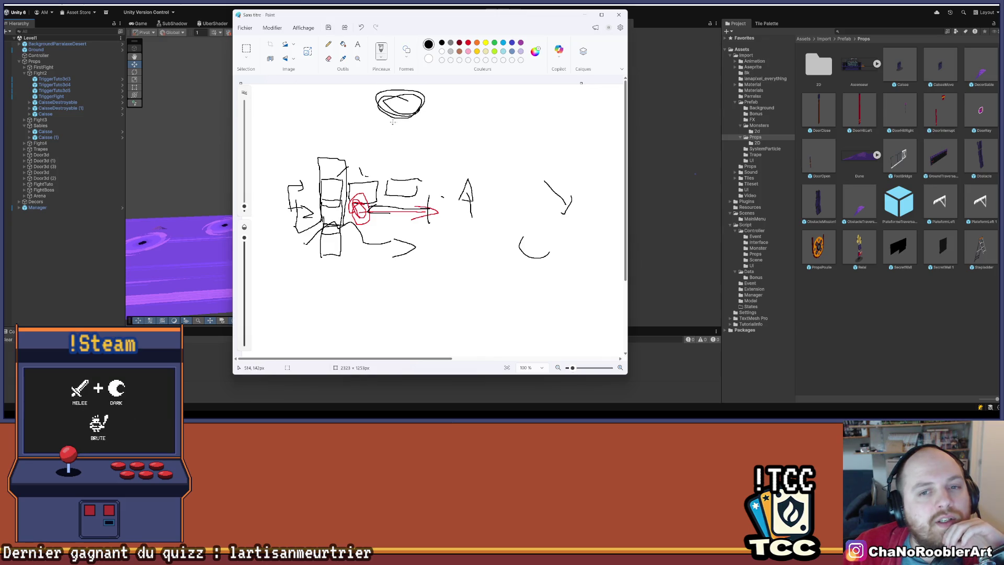
{"action": "mouse_move", "coordinate": [394, 160]}
{"action": "left_mouse_down"}
{"action": "mouse_move", "coordinate": [377, 171]}
{"action": "mouse_move", "coordinate": [458, 204]}
{"action": "left_mouse_up"}
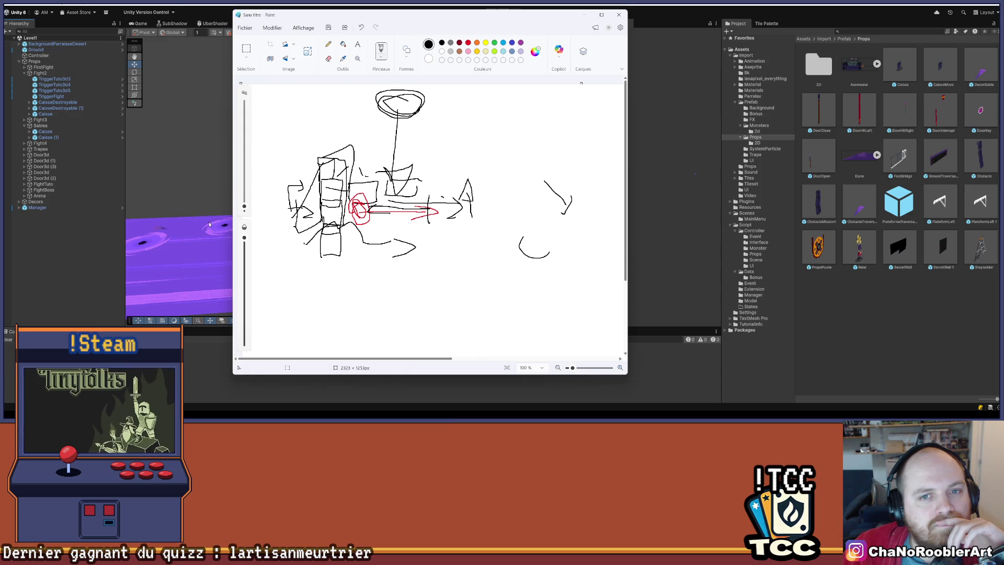
{"action": "left_click", "coordinate": [88, 262]}
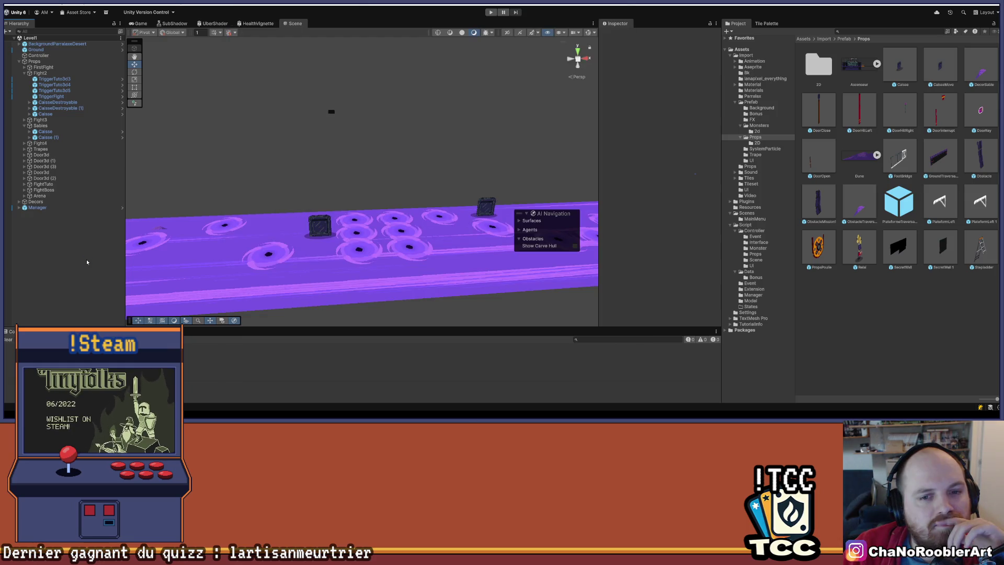
Select the quicksand sprite on the platform and nudge it upward.
{"action": "left_click_drag", "start_coordinate": [346, 192], "coordinate": [278, 152]}
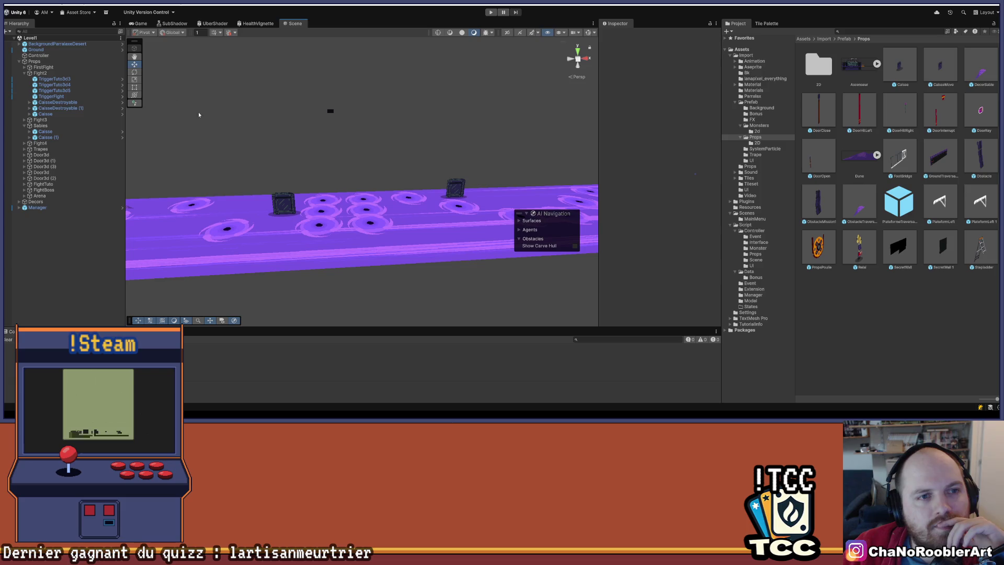
{"action": "left_click", "coordinate": [326, 226]}
{"action": "mouse_move", "coordinate": [320, 203]}
{"action": "left_mouse_down"}
{"action": "mouse_move", "coordinate": [320, 162]}
{"action": "mouse_move", "coordinate": [320, 192]}
{"action": "left_mouse_up"}
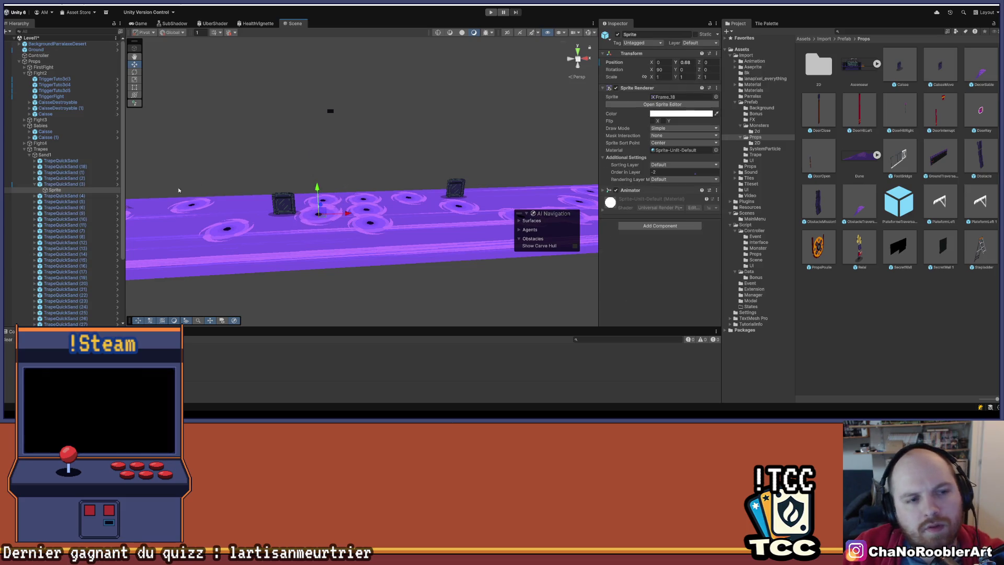
Duplicate TrapeQuickSand (3), lift the copy high above the ground, and set its Z to 0.
{"action": "left_click", "coordinate": [63, 184]}
{"action": "key", "text": "ctrl+d"}
{"action": "left_click_drag", "start_coordinate": [317, 188], "coordinate": [317, 87]}
{"action": "mouse_move", "coordinate": [314, 210]}
{"action": "left_mouse_down"}
{"action": "mouse_move", "coordinate": [325, 130]}
{"action": "mouse_move", "coordinate": [338, 203]}
{"action": "mouse_move", "coordinate": [429, 165]}
{"action": "mouse_move", "coordinate": [574, 135]}
{"action": "left_mouse_up"}
{"action": "mouse_move", "coordinate": [345, 164]}
{"action": "left_mouse_down"}
{"action": "mouse_move", "coordinate": [503, 167]}
{"action": "mouse_move", "coordinate": [456, 166]}
{"action": "mouse_move", "coordinate": [471, 159]}
{"action": "left_mouse_up"}
{"action": "mouse_move", "coordinate": [529, 176]}
{"action": "left_mouse_down"}
{"action": "mouse_move", "coordinate": [302, 186]}
{"action": "mouse_move", "coordinate": [352, 184]}
{"action": "mouse_move", "coordinate": [301, 189]}
{"action": "mouse_move", "coordinate": [344, 190]}
{"action": "mouse_move", "coordinate": [299, 212]}
{"action": "mouse_move", "coordinate": [327, 277]}
{"action": "mouse_move", "coordinate": [325, 215]}
{"action": "mouse_move", "coordinate": [328, 273]}
{"action": "mouse_move", "coordinate": [318, 277]}
{"action": "left_mouse_up"}
{"action": "scroll", "coordinate": [302, 186], "scroll_direction": "up", "scroll_amount": 10}
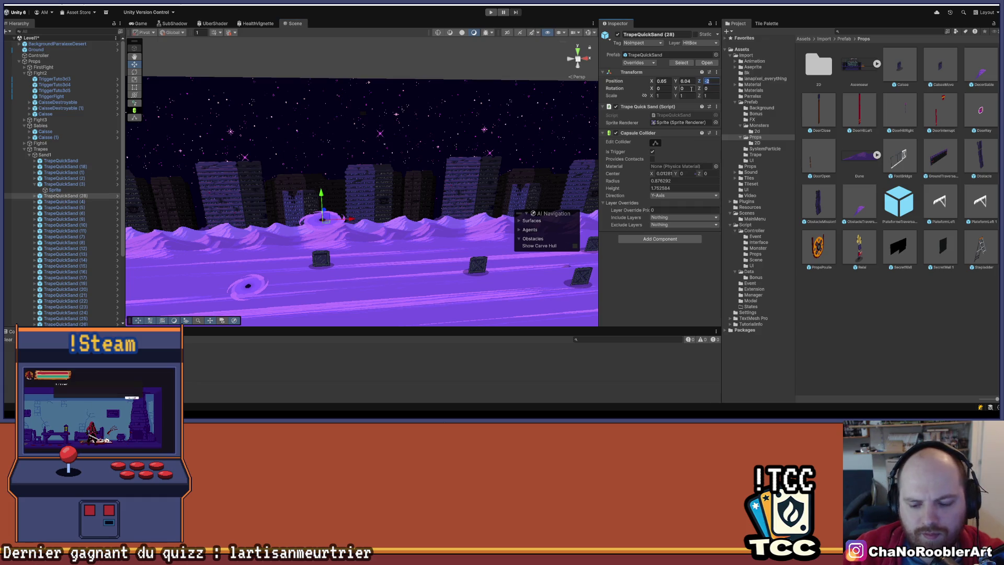
{"action": "type", "text": "0"}
{"action": "mouse_move", "coordinate": [402, 199]}
{"action": "left_mouse_down"}
{"action": "mouse_move", "coordinate": [368, 132]}
{"action": "mouse_move", "coordinate": [370, 165]}
{"action": "mouse_move", "coordinate": [339, 170]}
{"action": "left_mouse_up"}
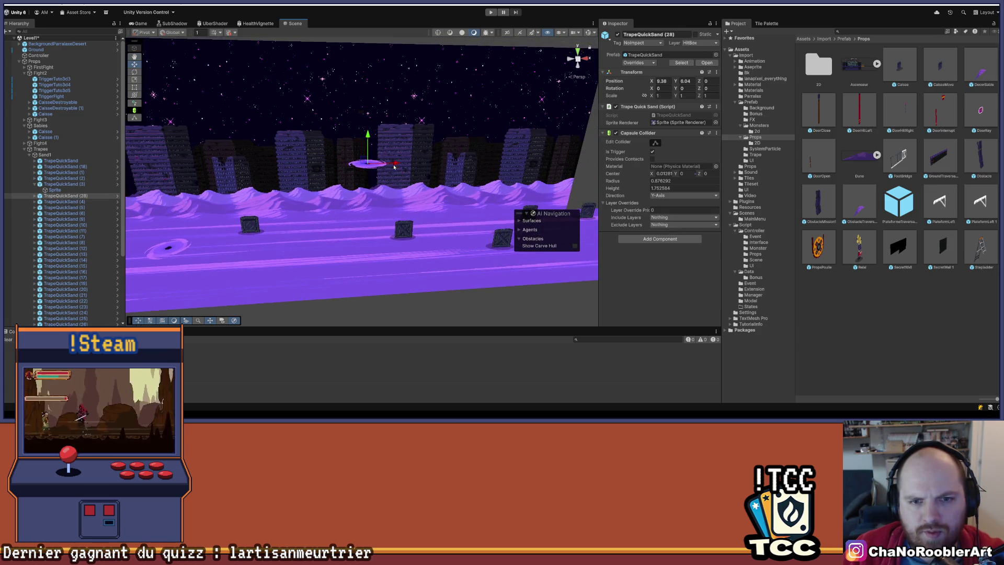
Duplicate TrapeQuickSand (29), select the Manager object, and bring up the Game tab.
{"action": "key", "text": "ctrl+d"}
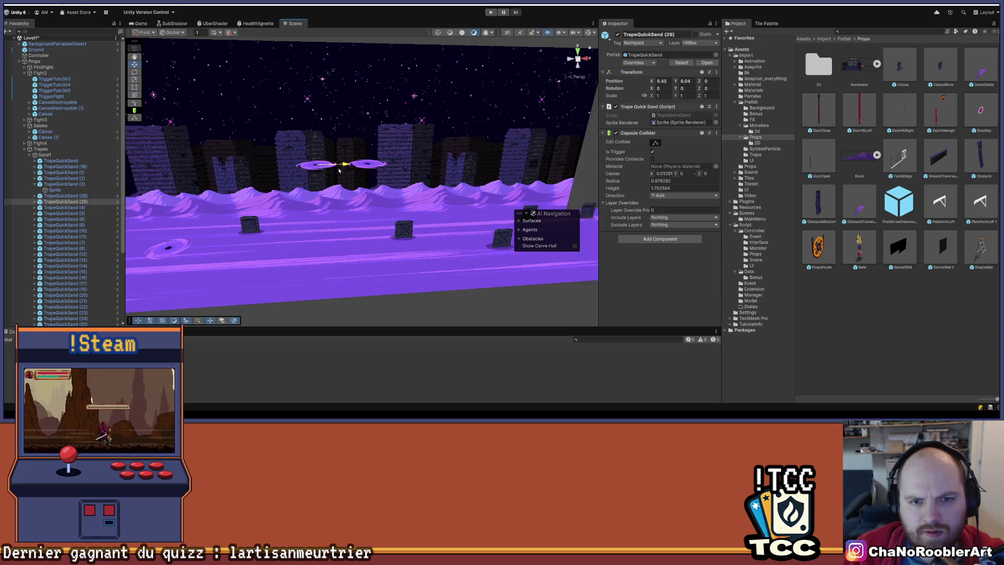
{"action": "scroll", "coordinate": [114, 140], "scroll_direction": "down", "scroll_amount": 4}
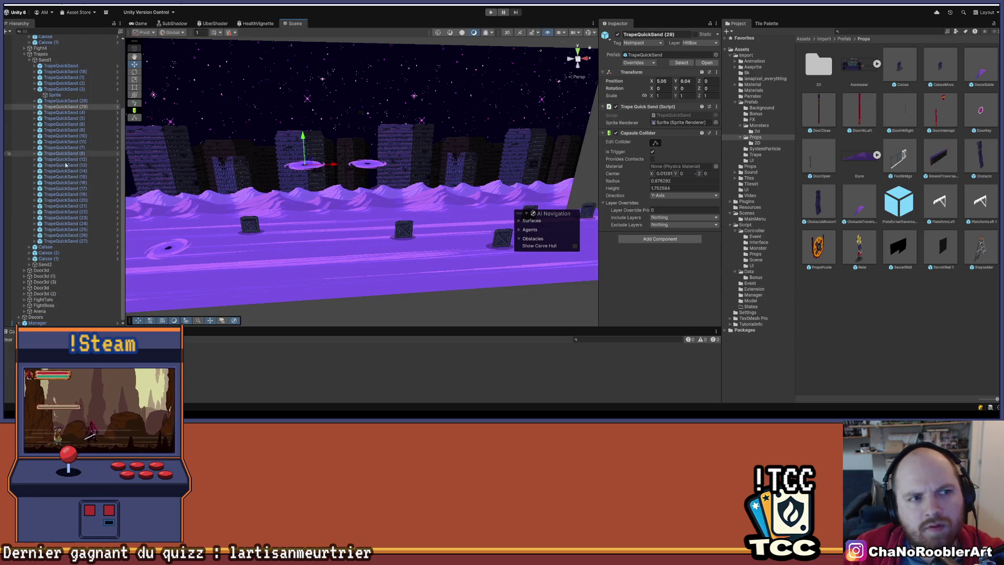
{"action": "left_click", "coordinate": [38, 323]}
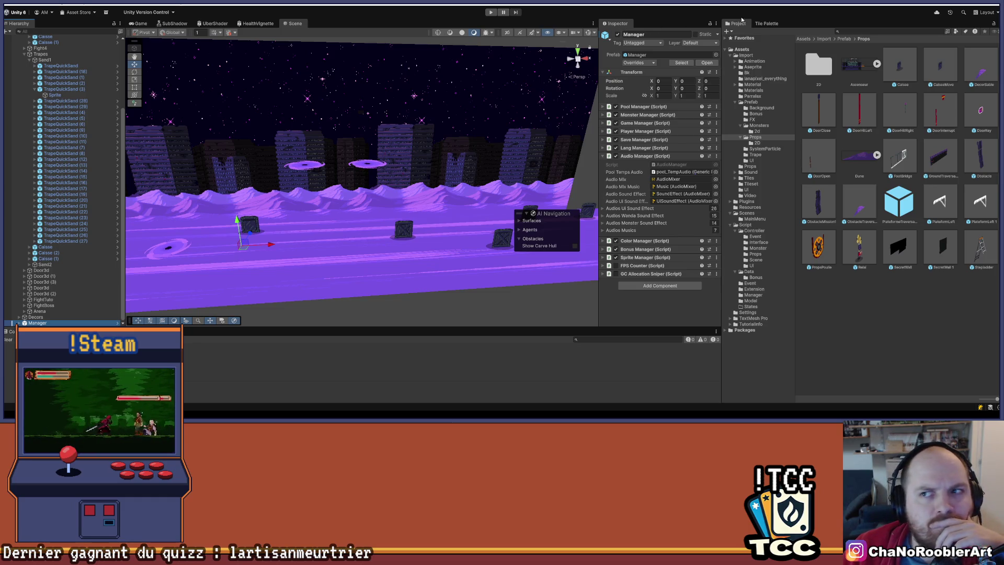
{"action": "left_click", "coordinate": [139, 24]}
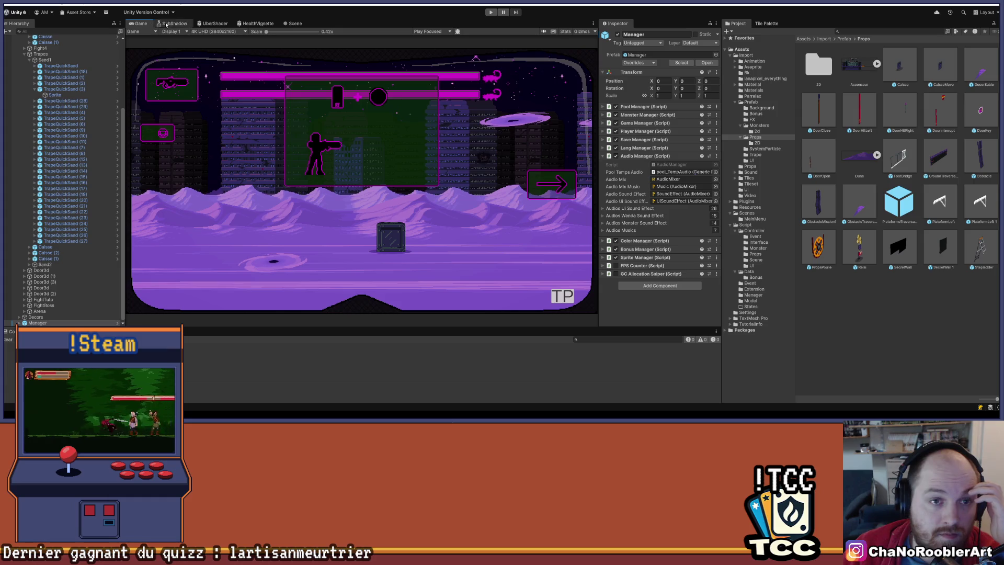
Enter Play mode with Ctrl+P and open the Game view's options menu.
{"action": "key", "text": "ctrl+p"}
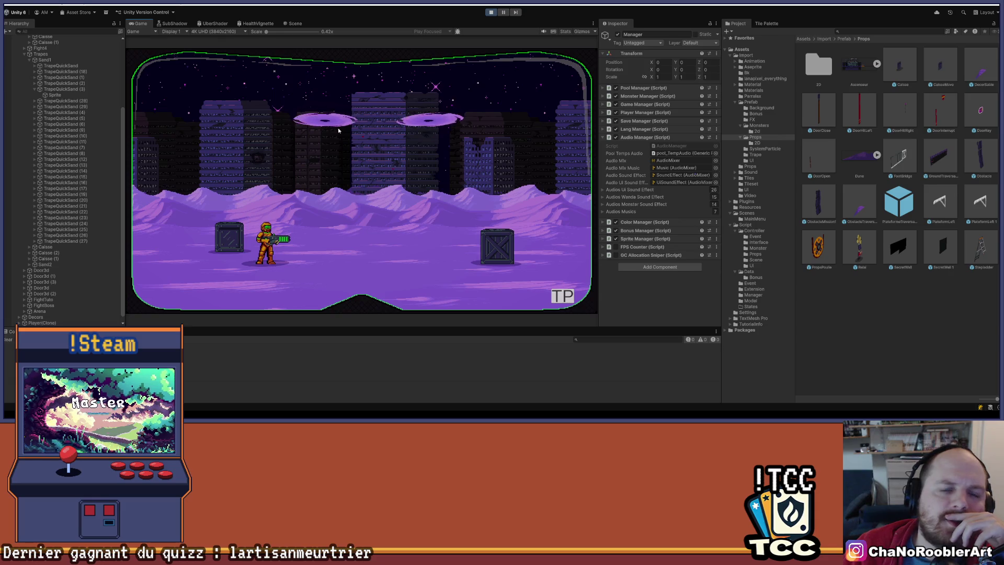
{"action": "left_click", "coordinate": [594, 23]}
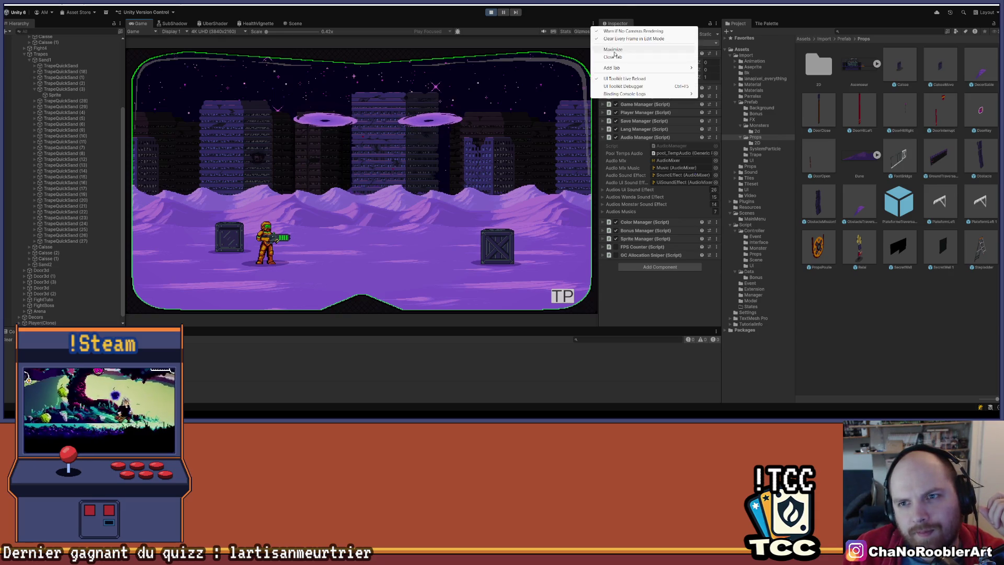
Maximize the Game view and run the character left and right, with one jump.
{"action": "left_click", "coordinate": [610, 30]}
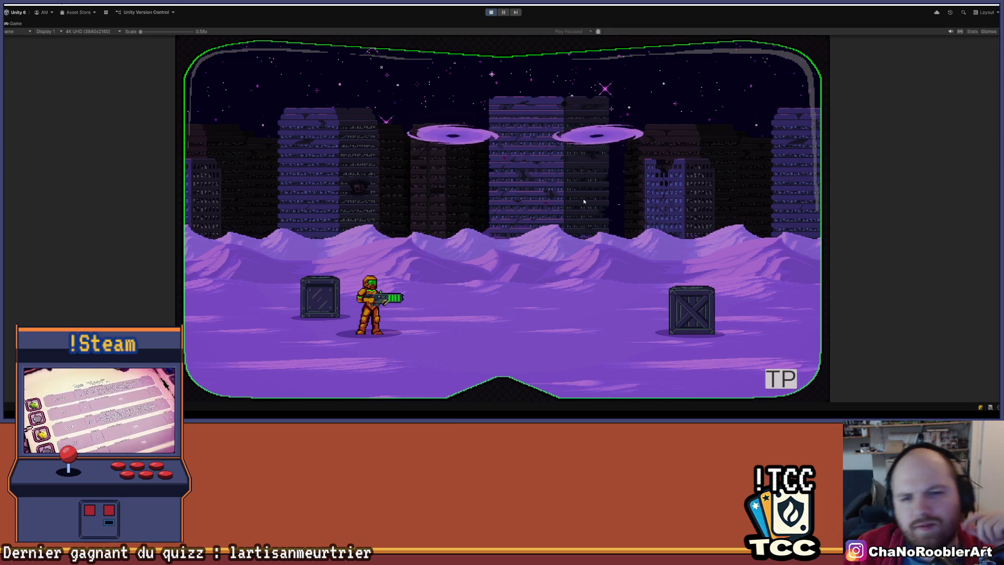
{"action": "key", "text": "Left"}
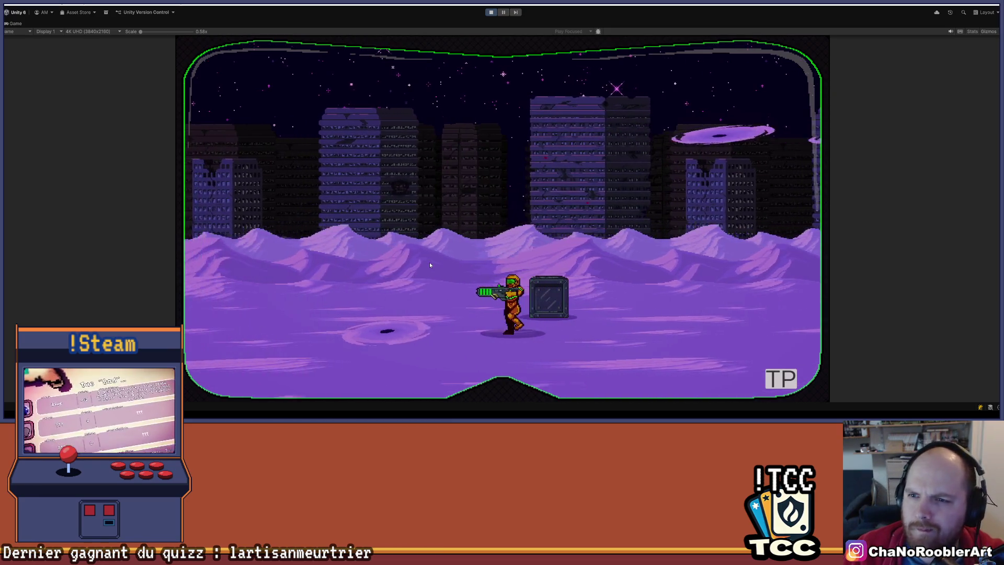
{"action": "key", "text": "Right"}
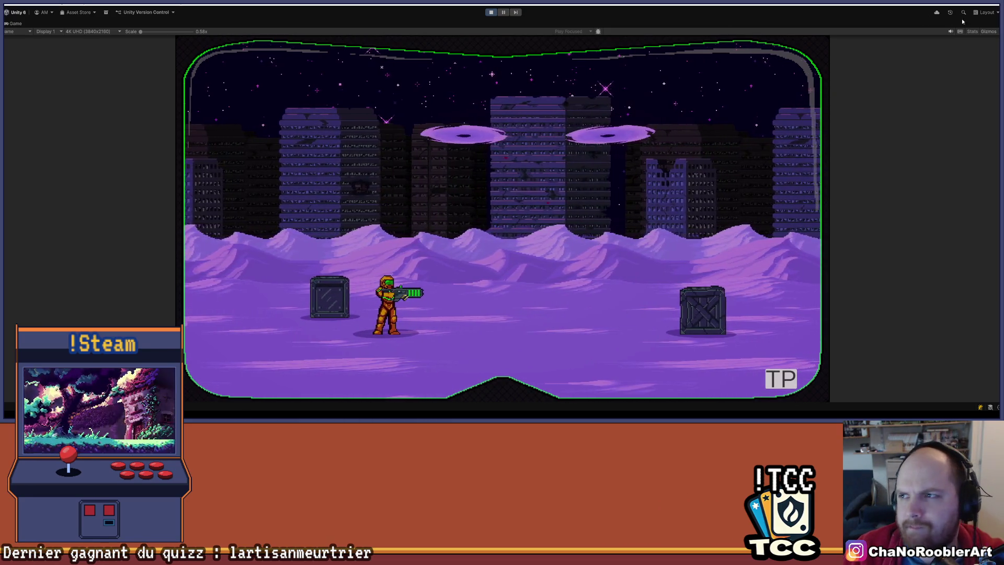
{"action": "key", "text": "Left"}
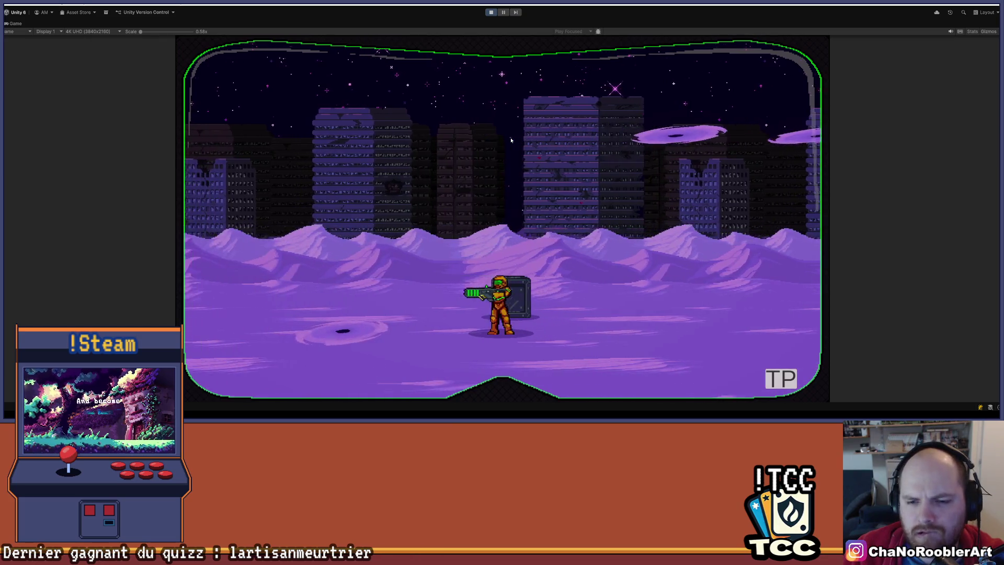
{"action": "key", "text": "Right"}
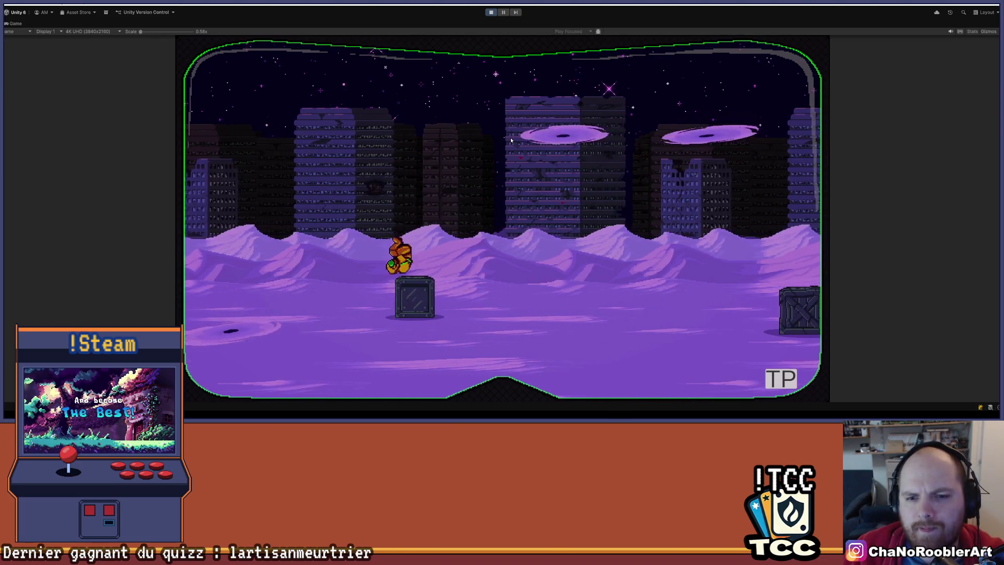
{"action": "key", "text": "Right"}
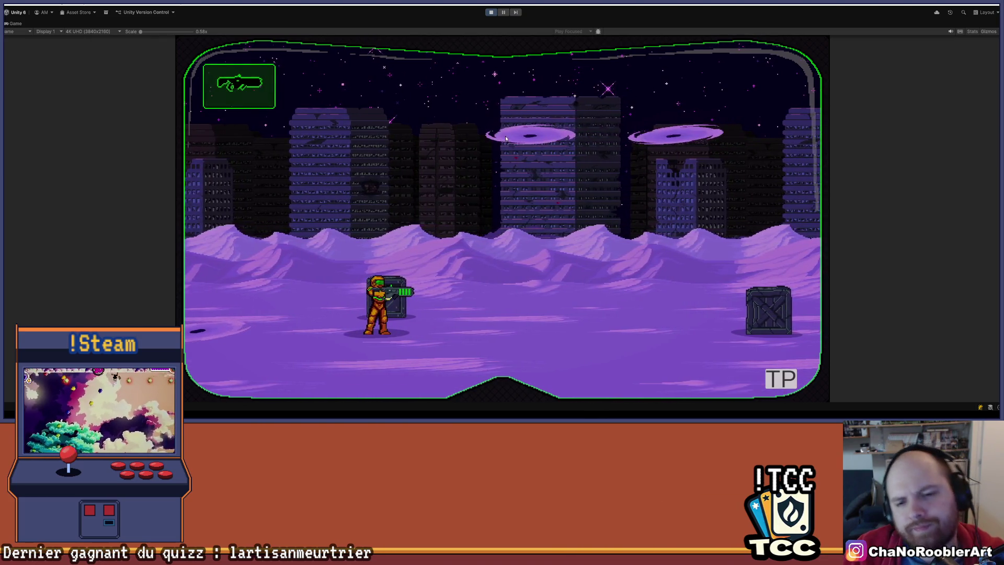
{"action": "key", "text": "space"}
{"action": "key", "text": "Left"}
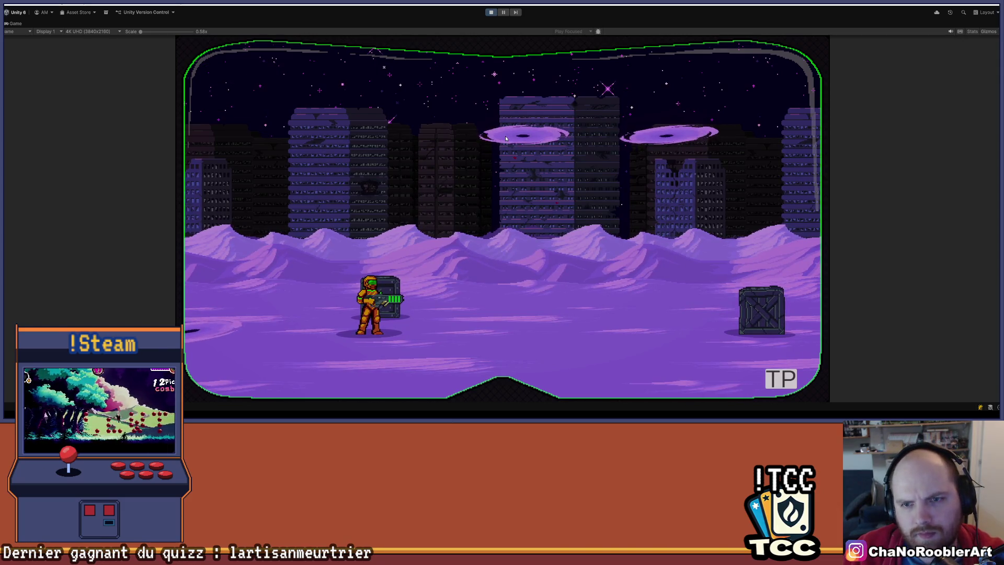
{"action": "key", "text": "Left"}
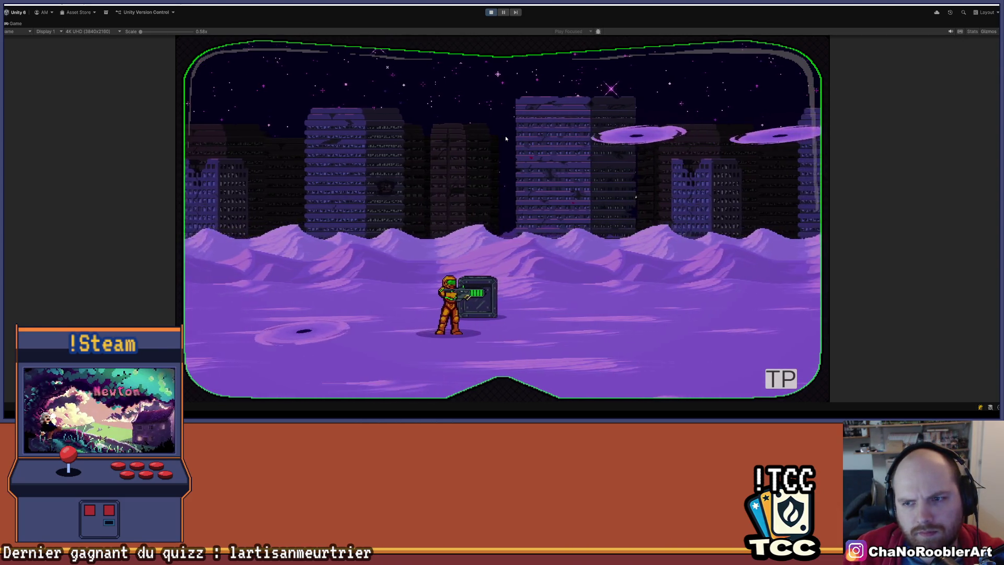
{"action": "key", "text": "Right"}
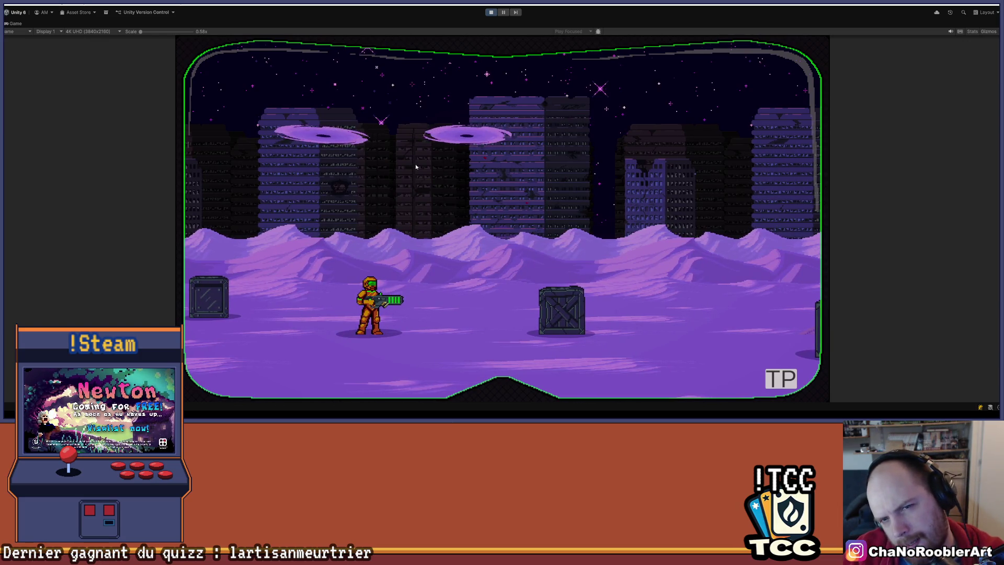
{"action": "key", "text": "Left"}
{"action": "key", "text": "Right"}
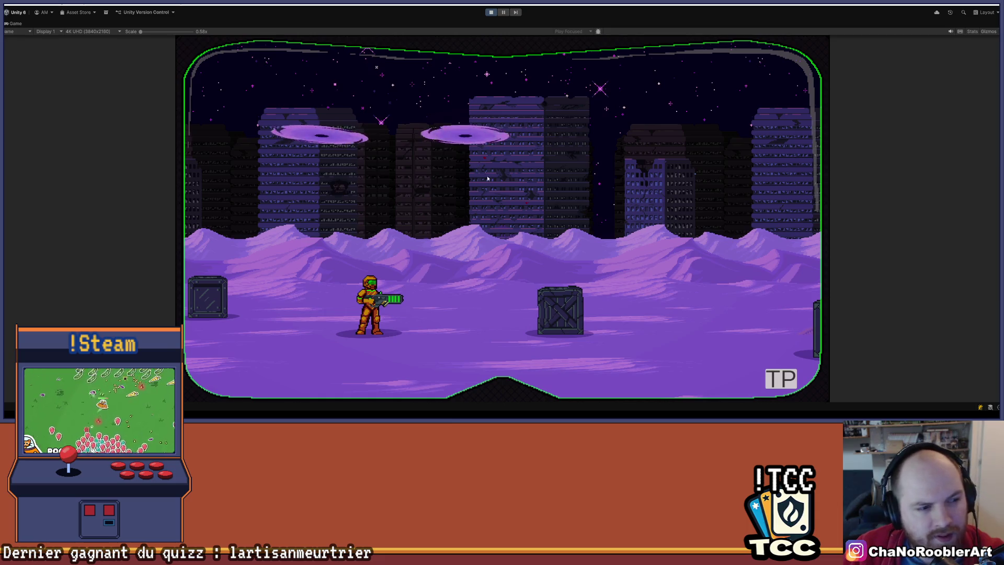
{"action": "key", "text": "Right"}
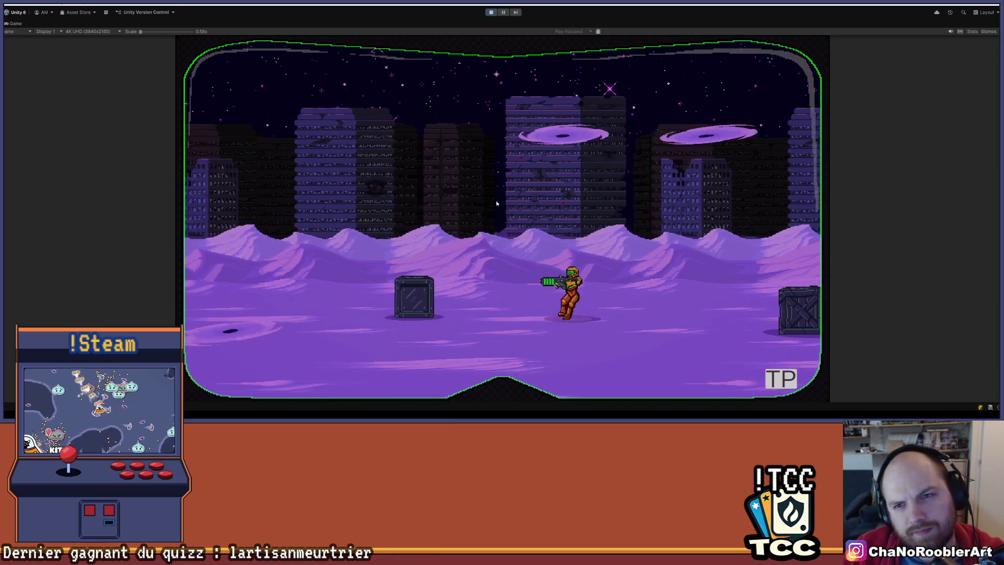
Repeatedly spin-jump the character onto the crate and step off it.
{"action": "key", "text": "space"}
{"action": "key", "text": "Left"}
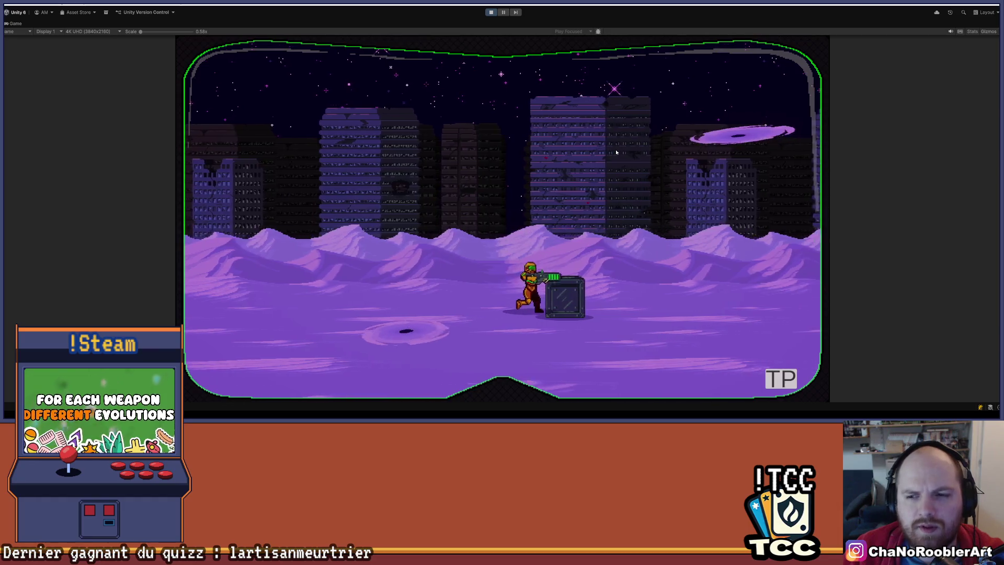
{"action": "key", "text": "space"}
{"action": "key", "text": "Right"}
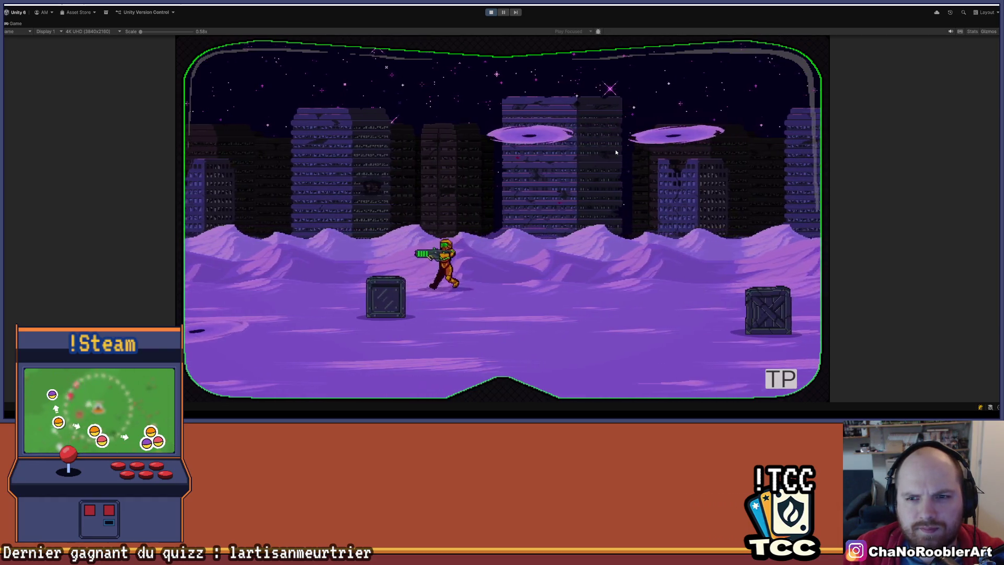
{"action": "key", "text": "space"}
{"action": "key", "text": "space"}
{"action": "key", "text": "Left"}
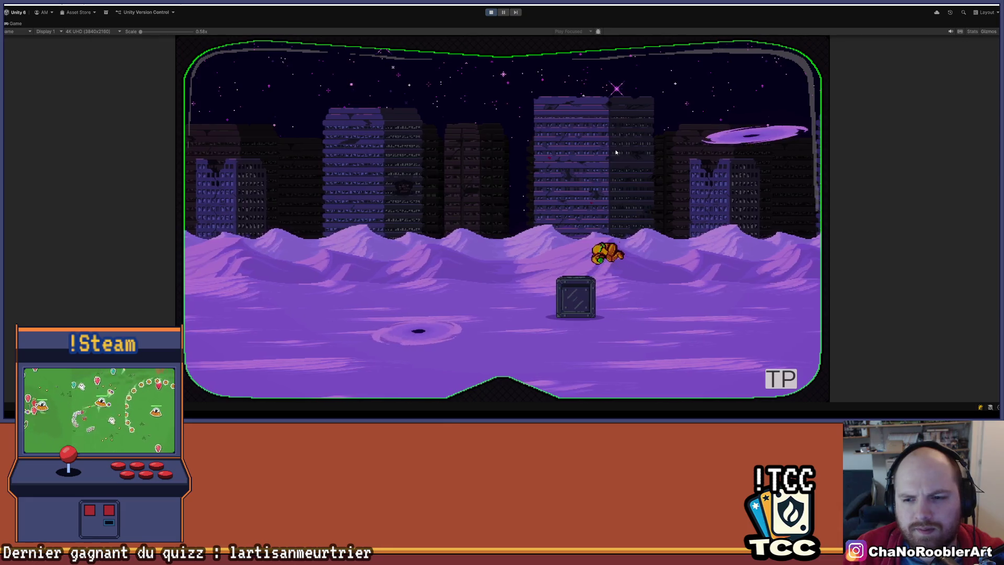
{"action": "key", "text": "Right"}
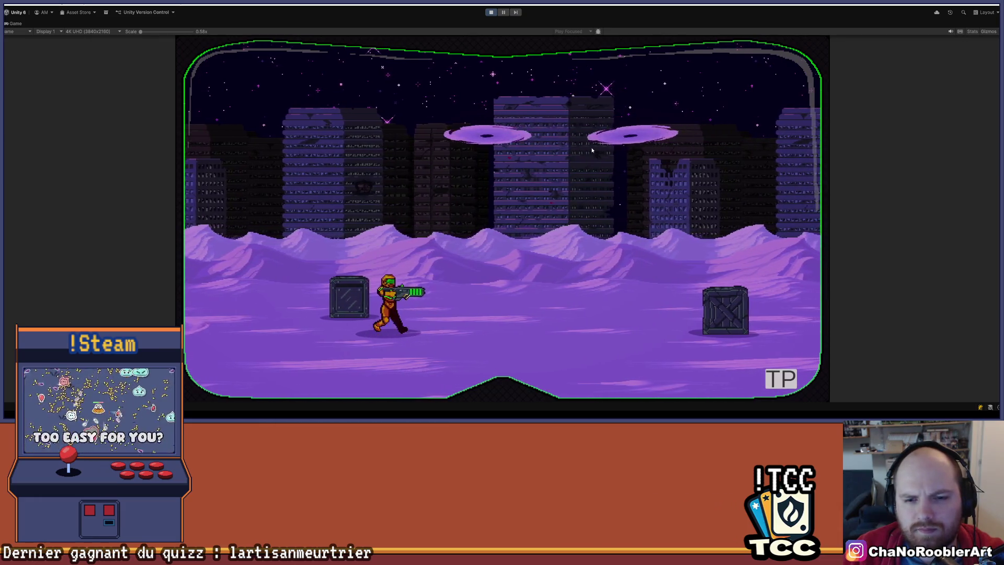
{"action": "key", "text": "Right"}
{"action": "key", "text": "Left"}
{"action": "key", "text": "Right"}
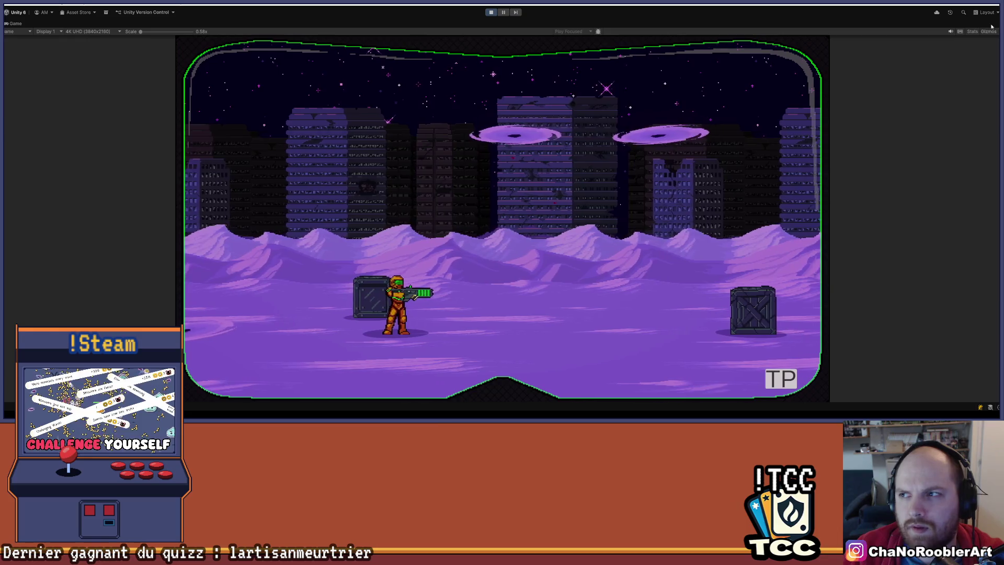
{"action": "left_click", "coordinate": [997, 23]}
Restore the normal layout, zoom and pan the Scene view to the player and crates, then return to Game.
{"action": "left_click", "coordinate": [921, 50]}
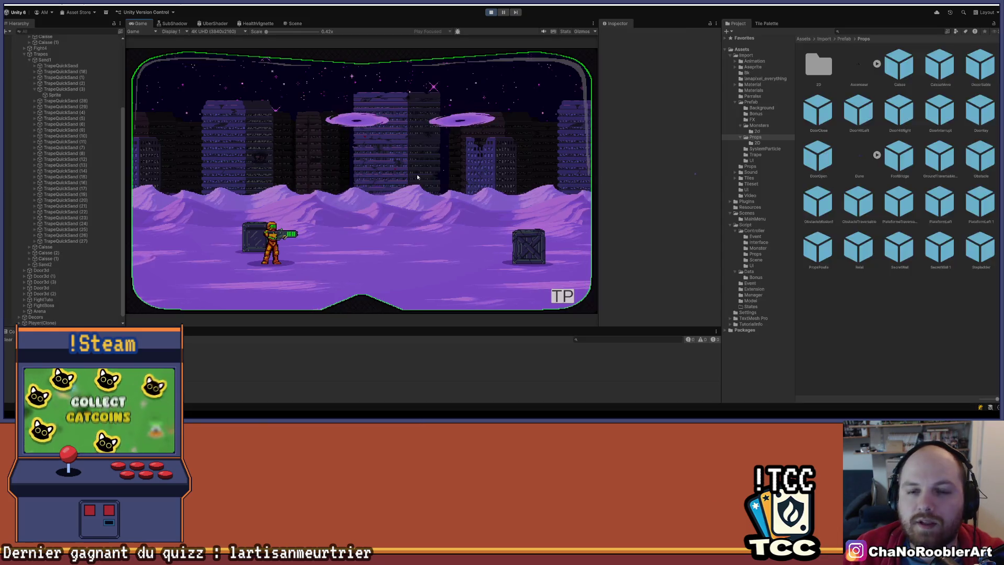
{"action": "left_click", "coordinate": [293, 24]}
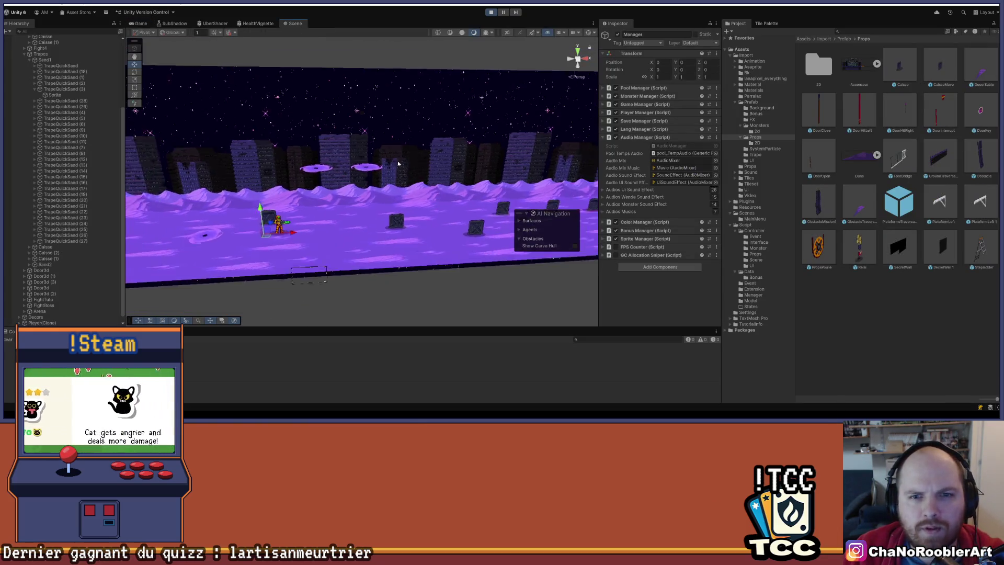
{"action": "scroll", "coordinate": [378, 213], "scroll_direction": "up", "scroll_amount": 5}
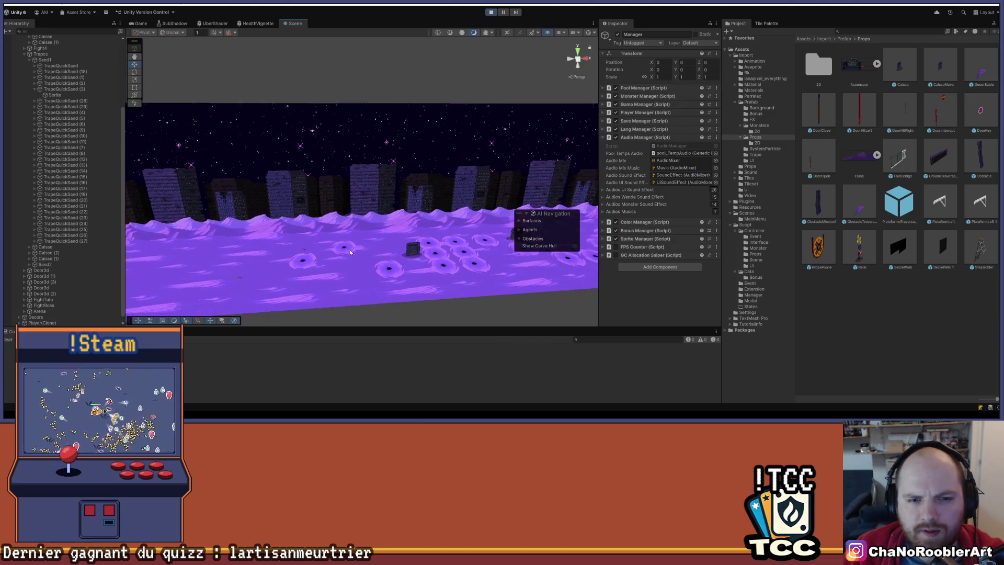
{"action": "left_click_drag", "start_coordinate": [271, 142], "coordinate": [363, 161]}
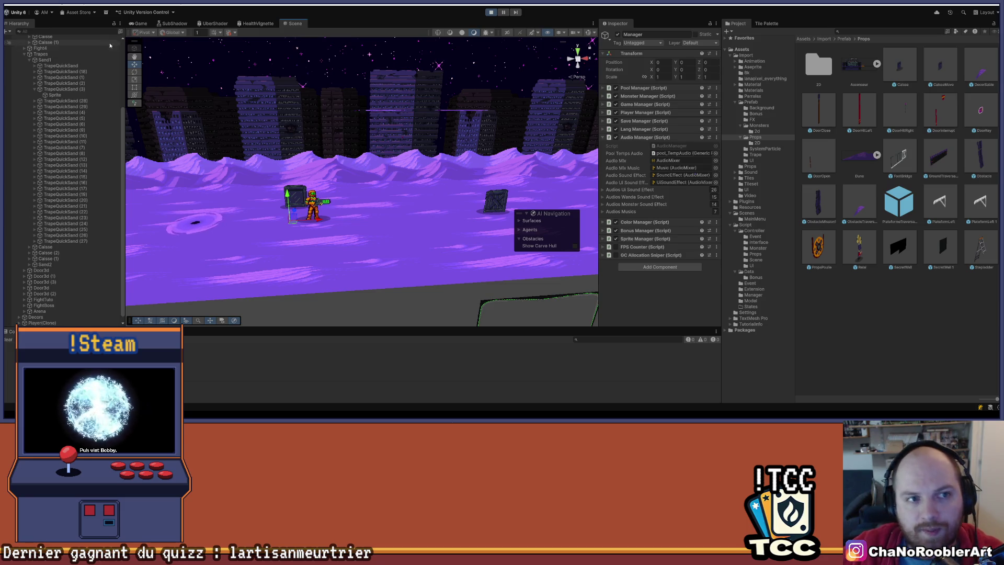
{"action": "left_click", "coordinate": [140, 24]}
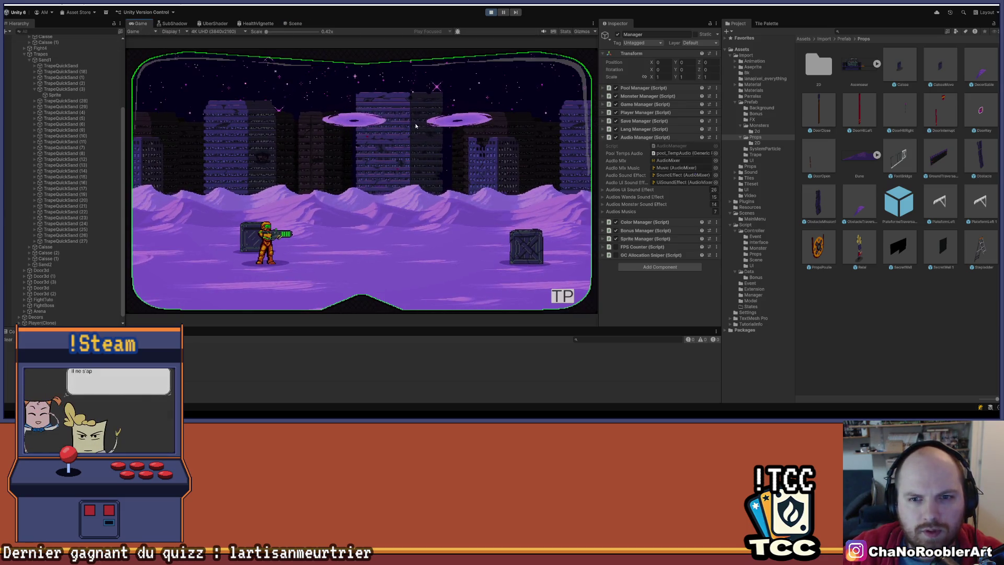
Walk the character right, turn briefly back left, face right again, then return to the Scene view.
{"action": "key", "text": "d"}
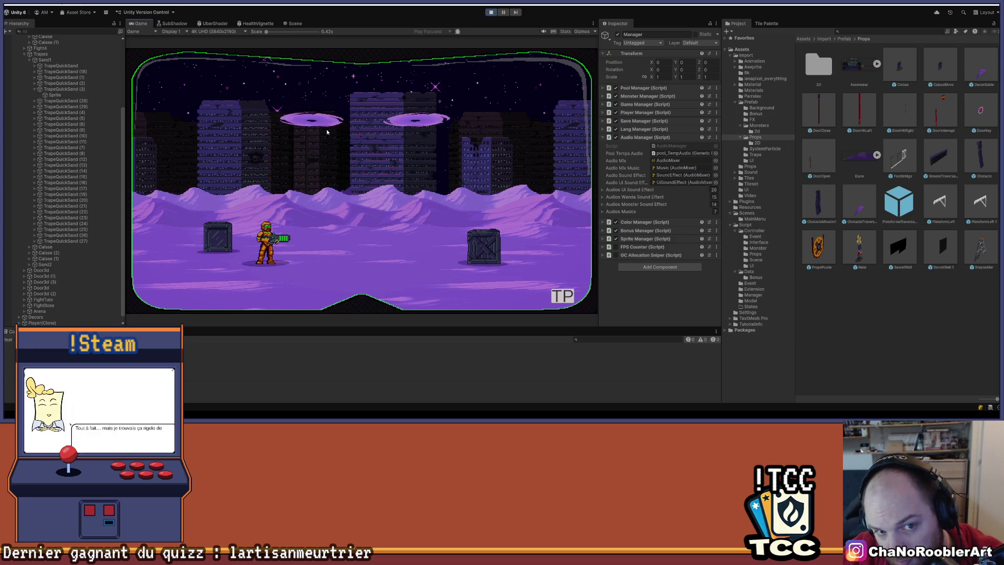
{"action": "key", "text": "d"}
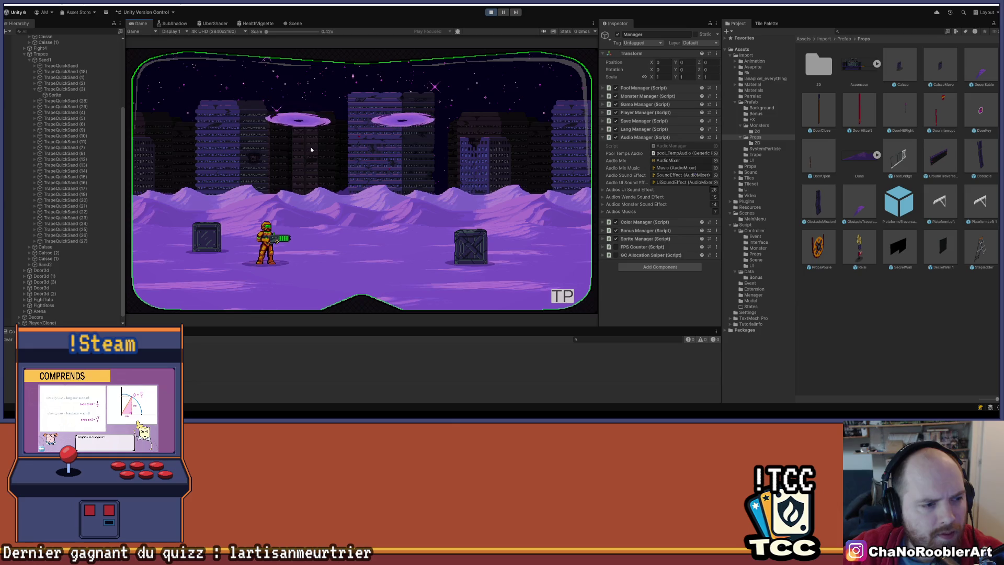
{"action": "key", "text": "d"}
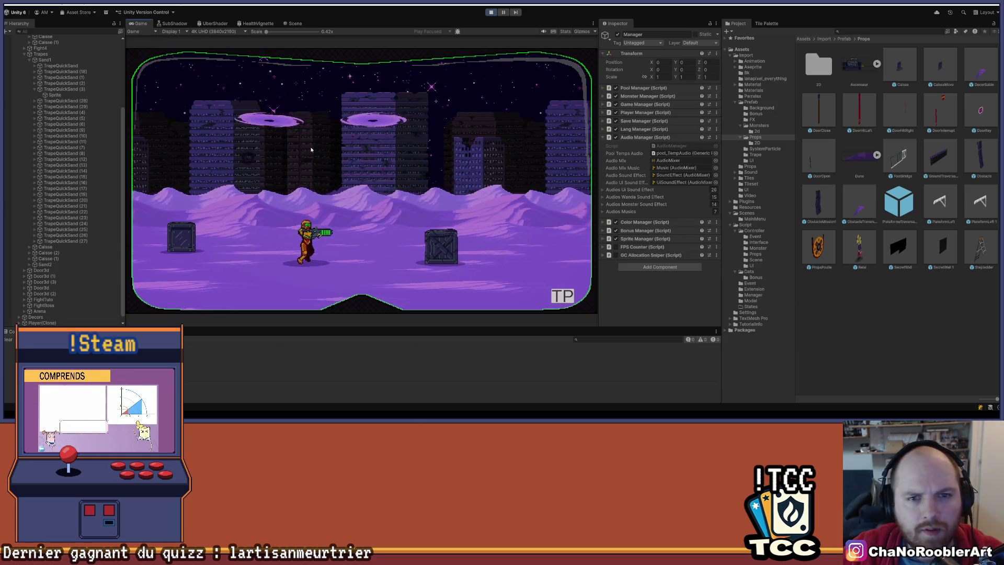
{"action": "key", "text": "d"}
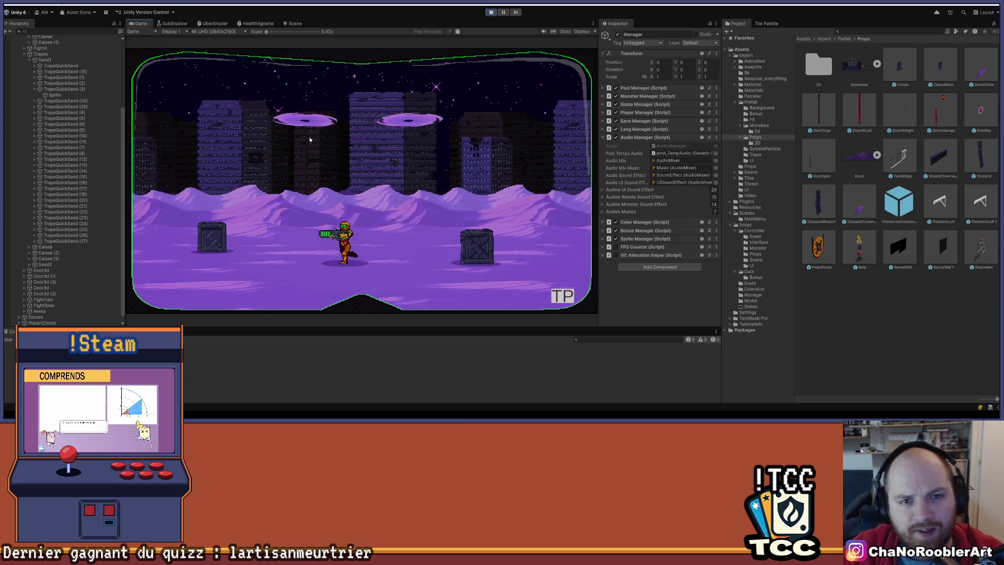
{"action": "key", "text": "a"}
{"action": "key", "text": "d"}
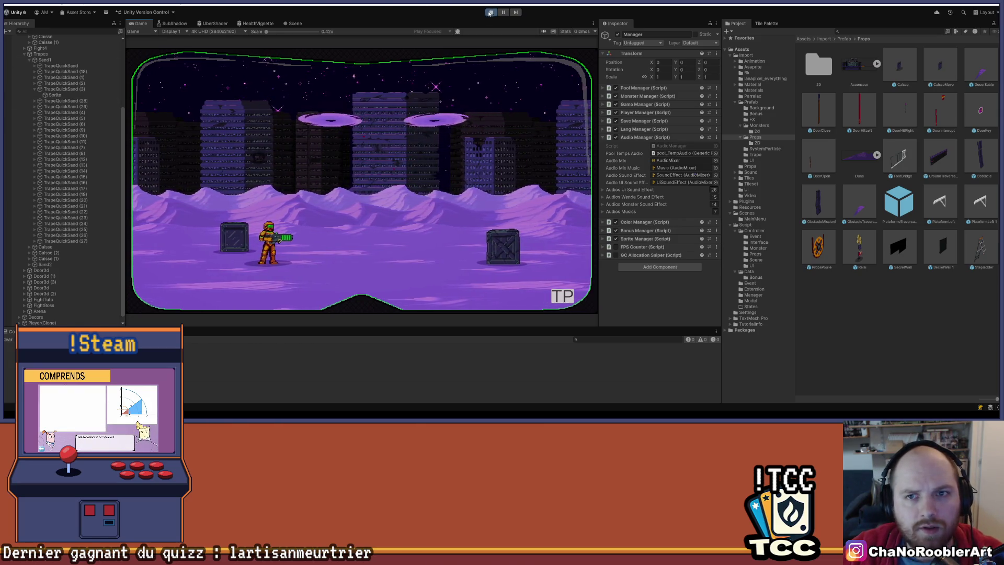
{"action": "left_click", "coordinate": [296, 24]}
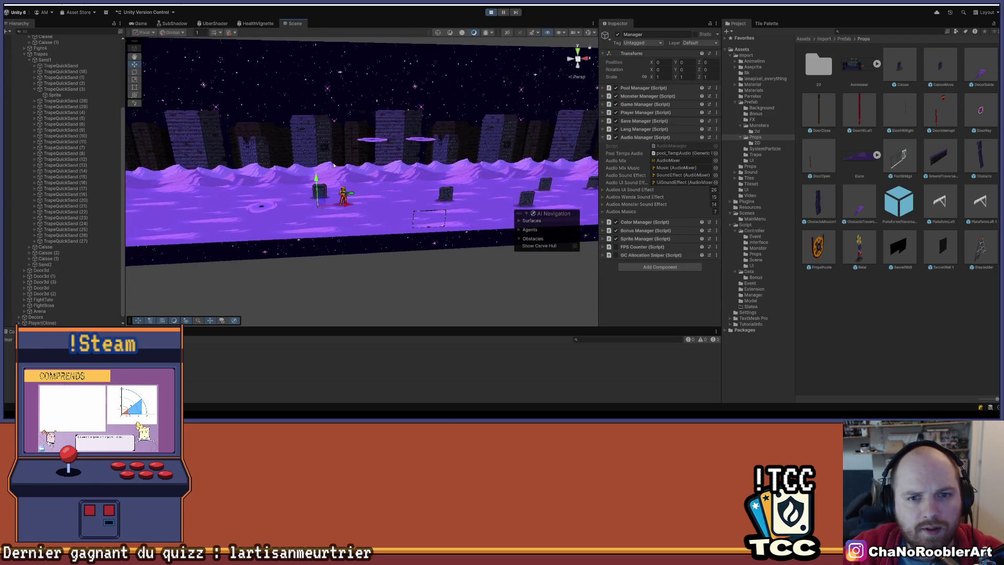
Maximize the running Game view to fill the editor, then restore it to normal size.
{"action": "left_click", "coordinate": [147, 24]}
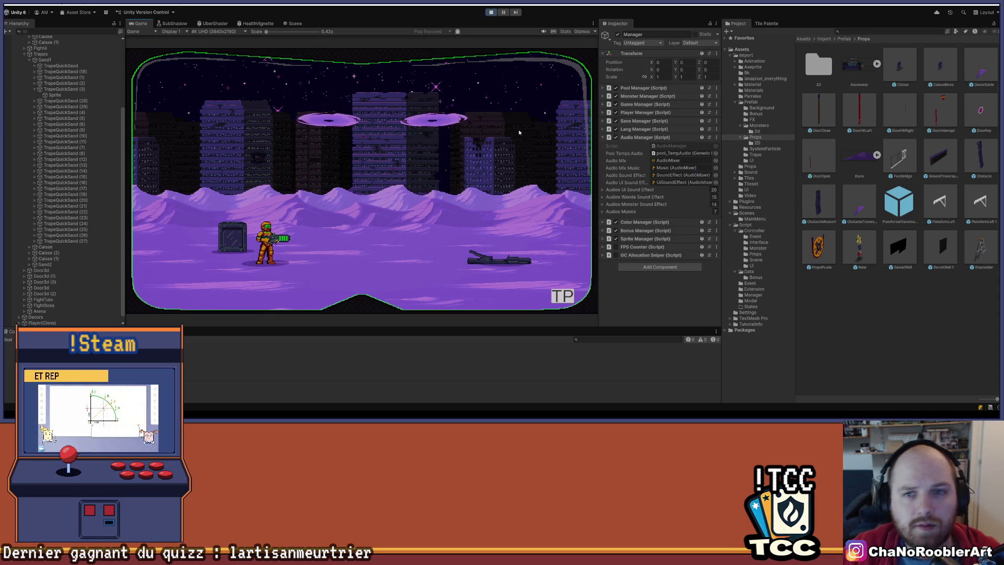
{"action": "left_click", "coordinate": [592, 24]}
{"action": "left_click", "coordinate": [612, 50]}
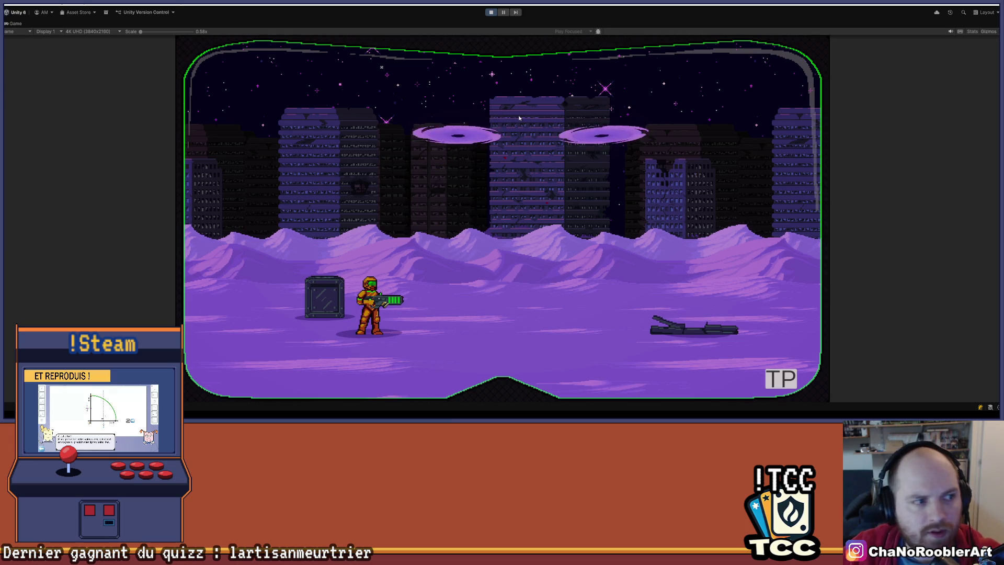
{"action": "left_click", "coordinate": [996, 23]}
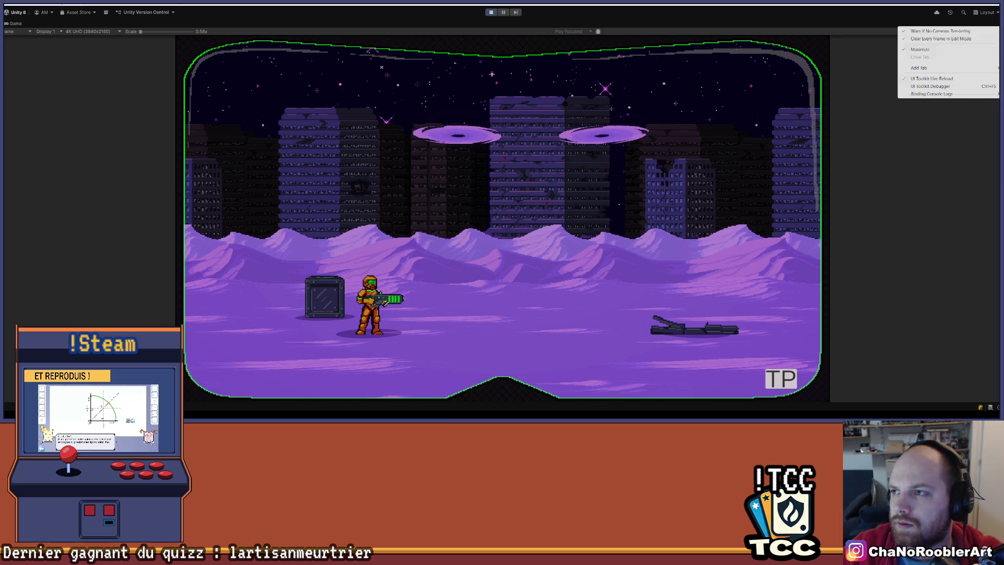
{"action": "left_click", "coordinate": [931, 30]}
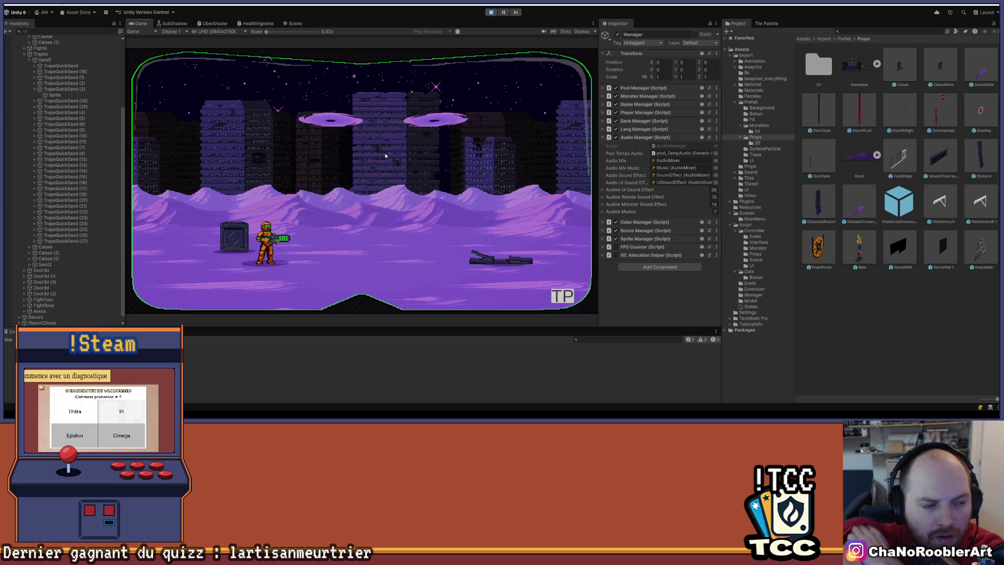
Walk the character right and back left, then stop Play mode.
{"action": "key", "text": "Right"}
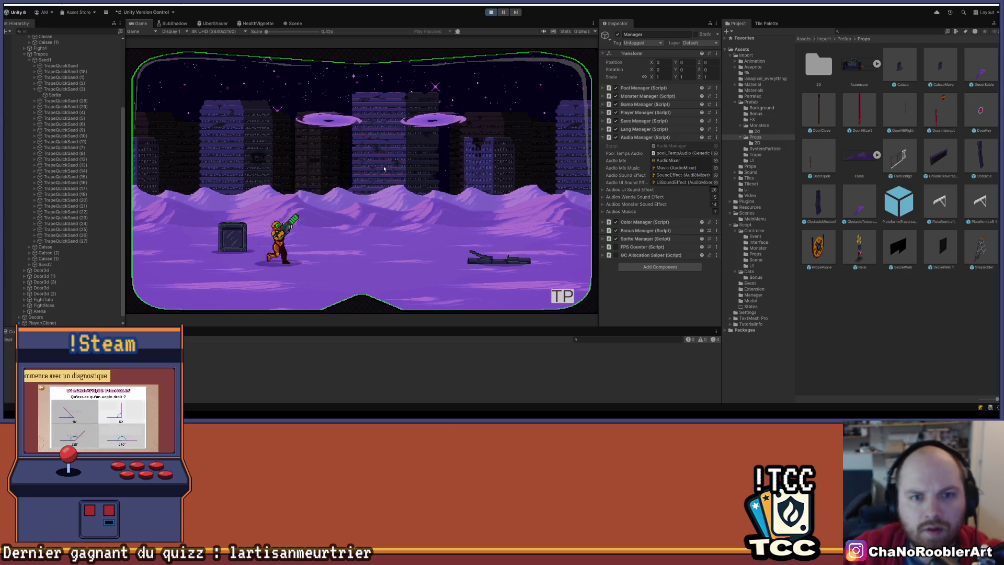
{"action": "key", "text": "Left"}
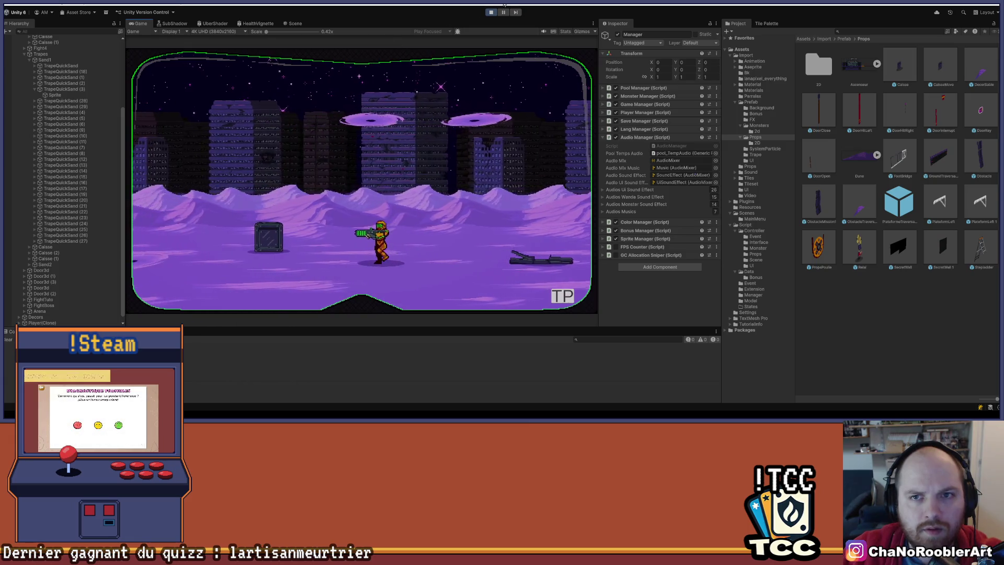
{"action": "left_click", "coordinate": [492, 12]}
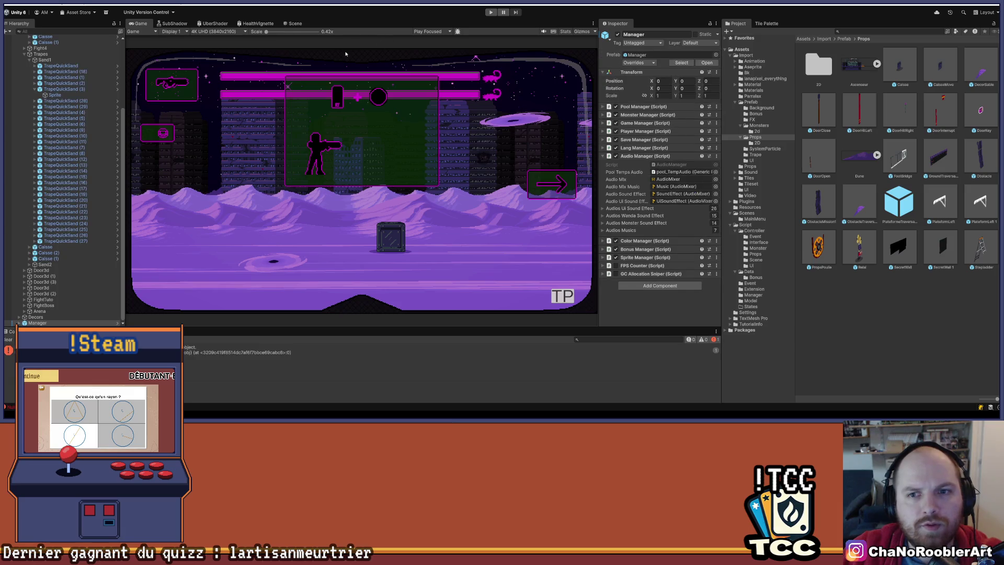
Start Play mode with Ctrl+P and run the character right and left past the first crate.
{"action": "key", "text": "ctrl+p"}
{"action": "key", "text": "d"}
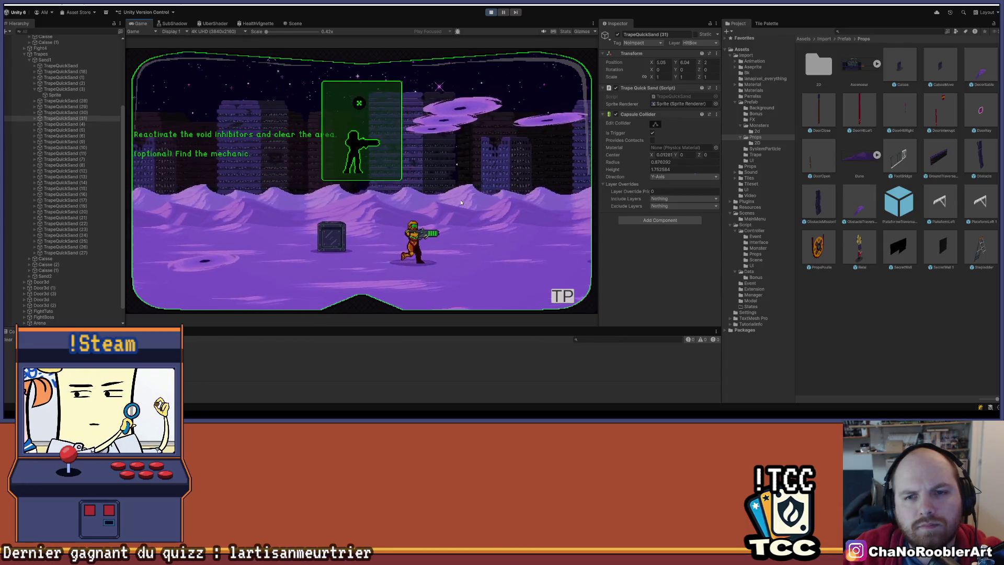
{"action": "key", "text": "a"}
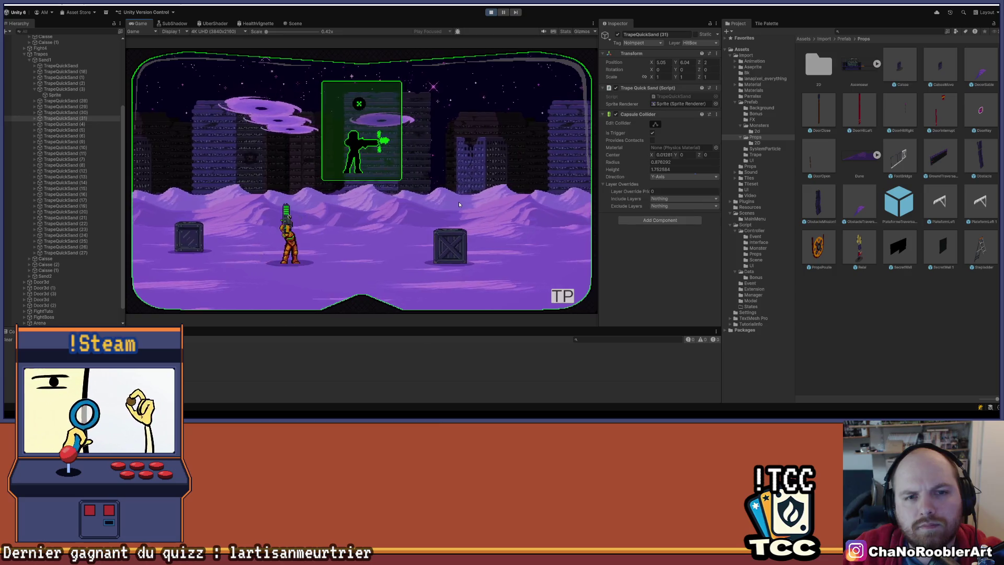
{"action": "key", "text": "d"}
{"action": "key", "text": "a"}
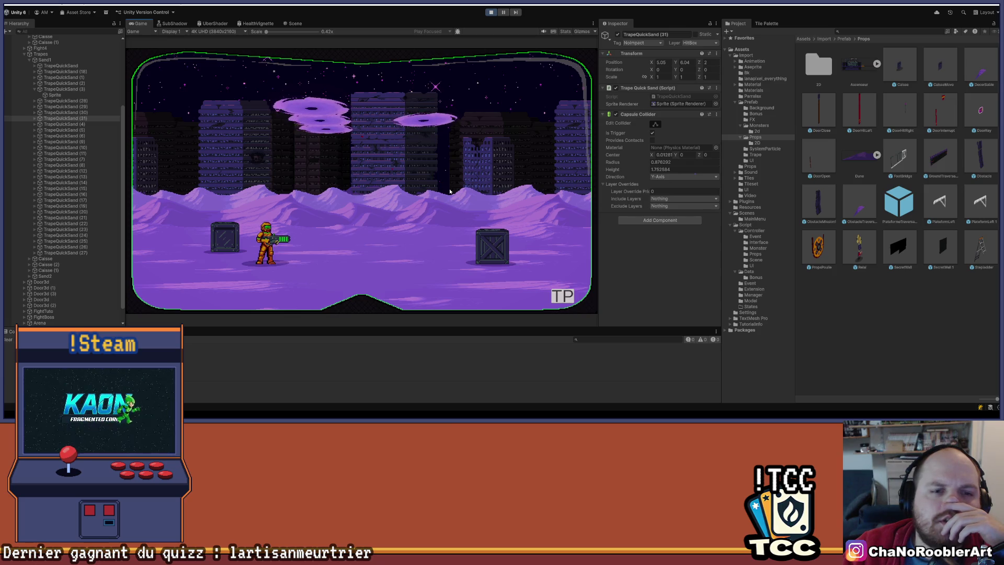
Walk further along the level and jump the character onto the crate.
{"action": "key", "text": "d"}
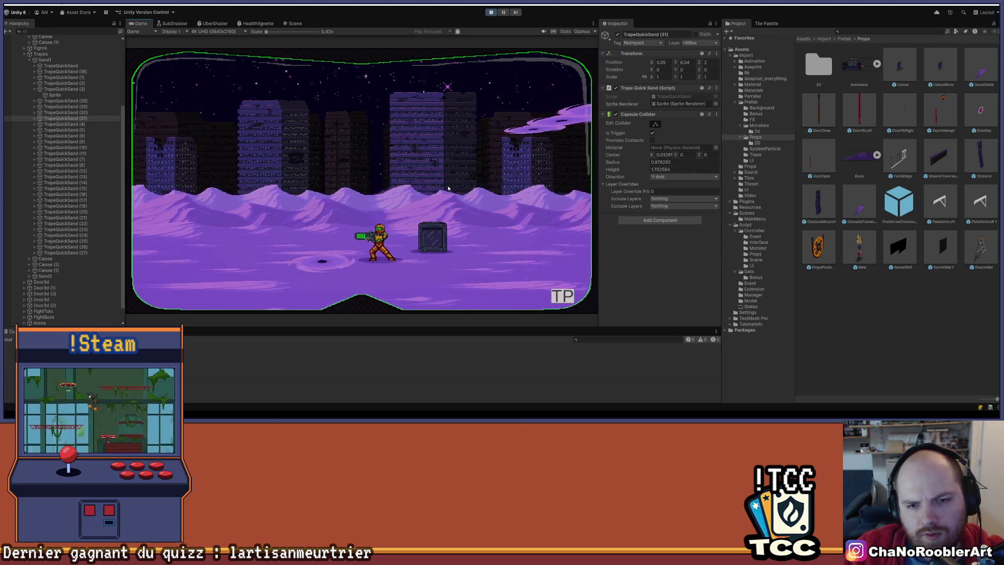
{"action": "key", "text": "d"}
{"action": "key", "text": "d"}
{"action": "key", "text": "space"}
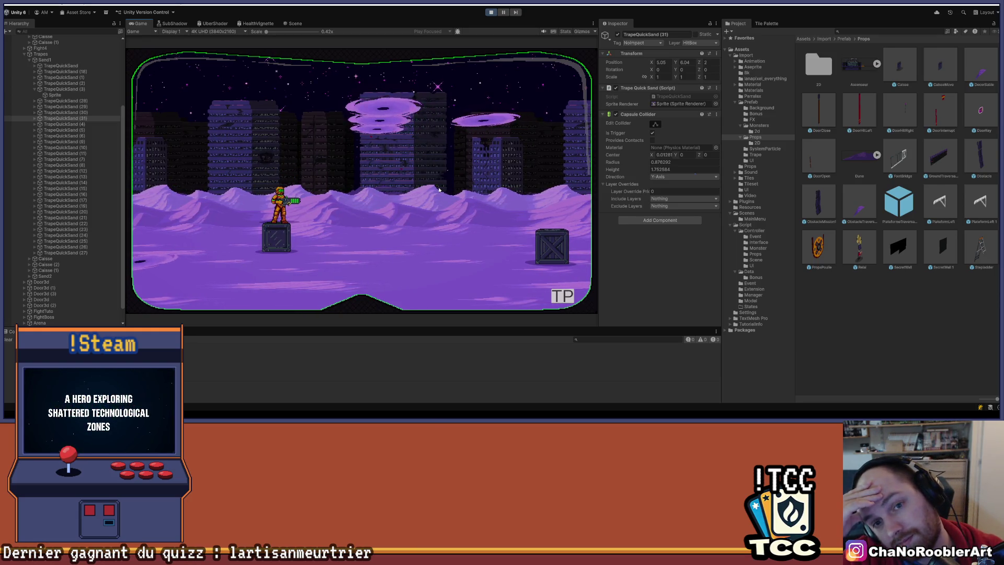
{"action": "key", "text": "d"}
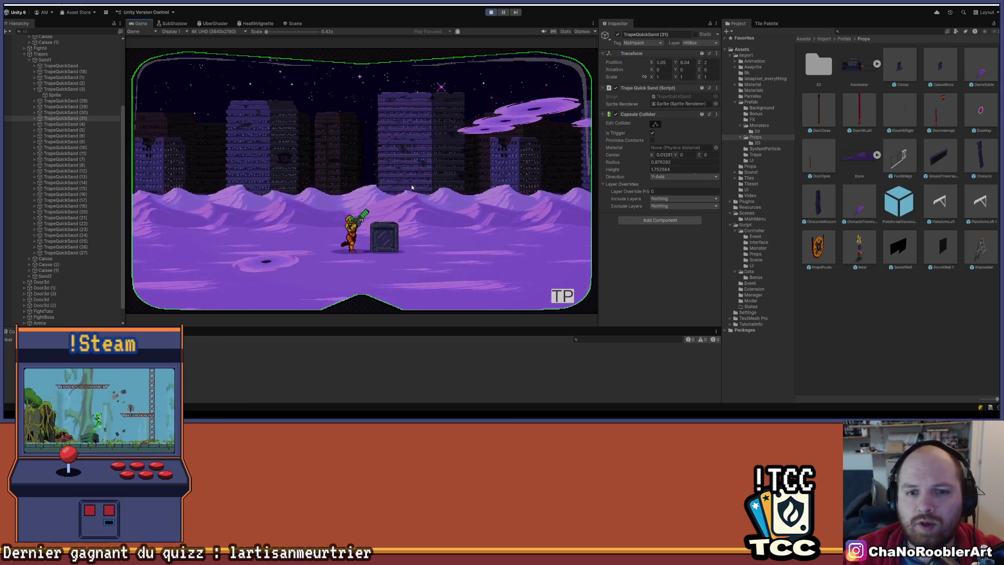
{"action": "key", "text": "a"}
{"action": "key", "text": "d"}
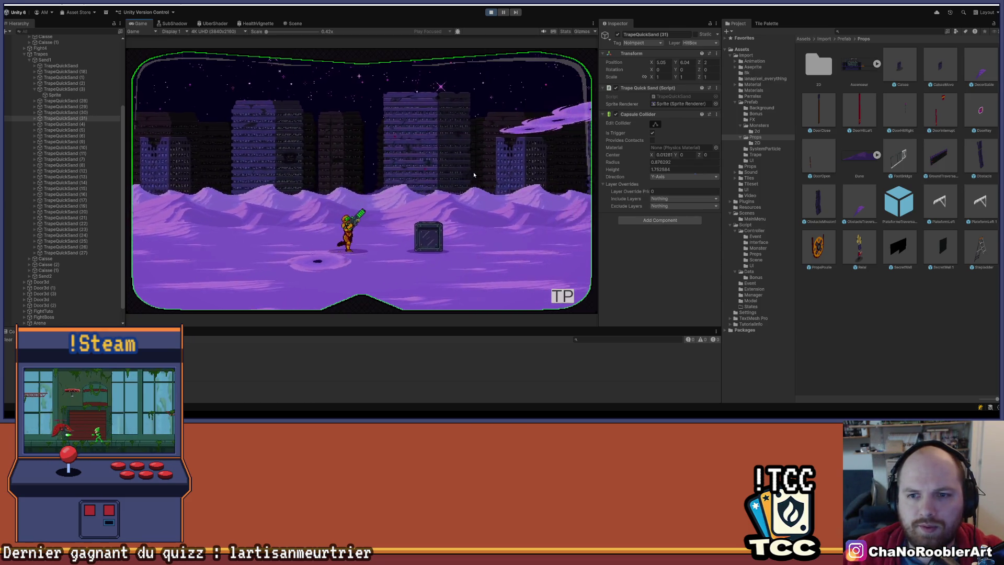
{"action": "key", "text": "d"}
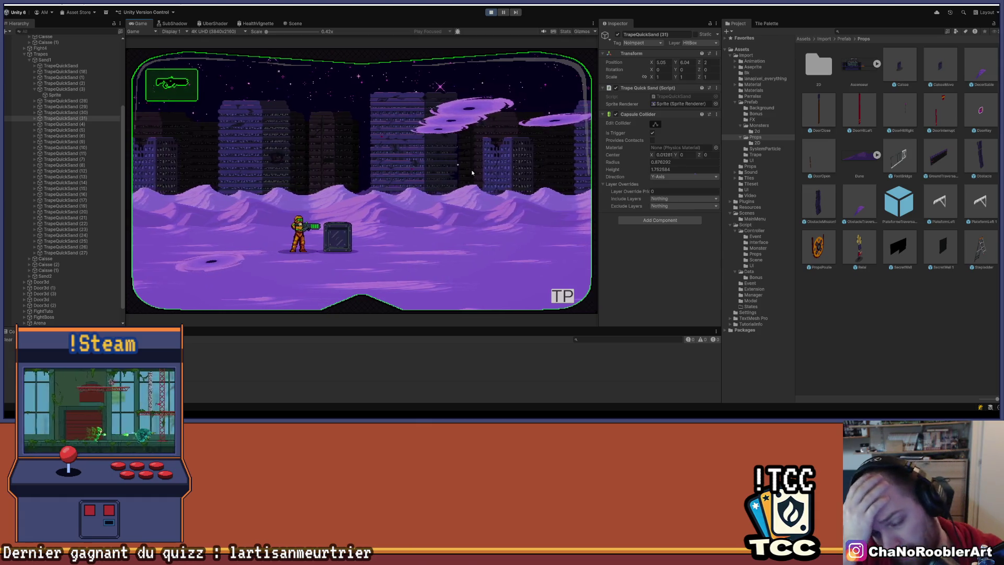
{"action": "key", "text": "d"}
{"action": "key", "text": "space"}
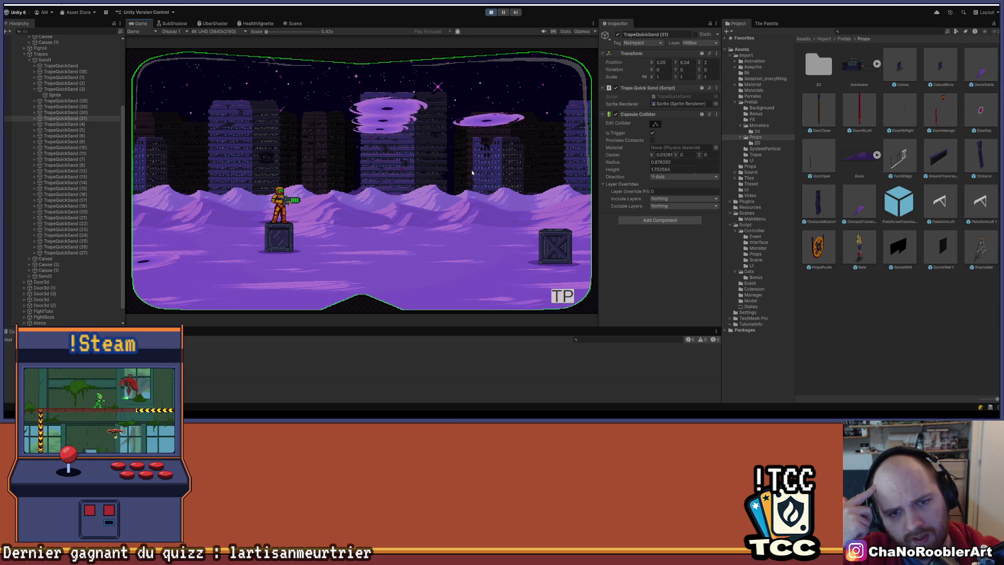
Step off the crate, push it to the right, and select TrapeQuickSand (3) in the Hierarchy.
{"action": "key", "text": "d"}
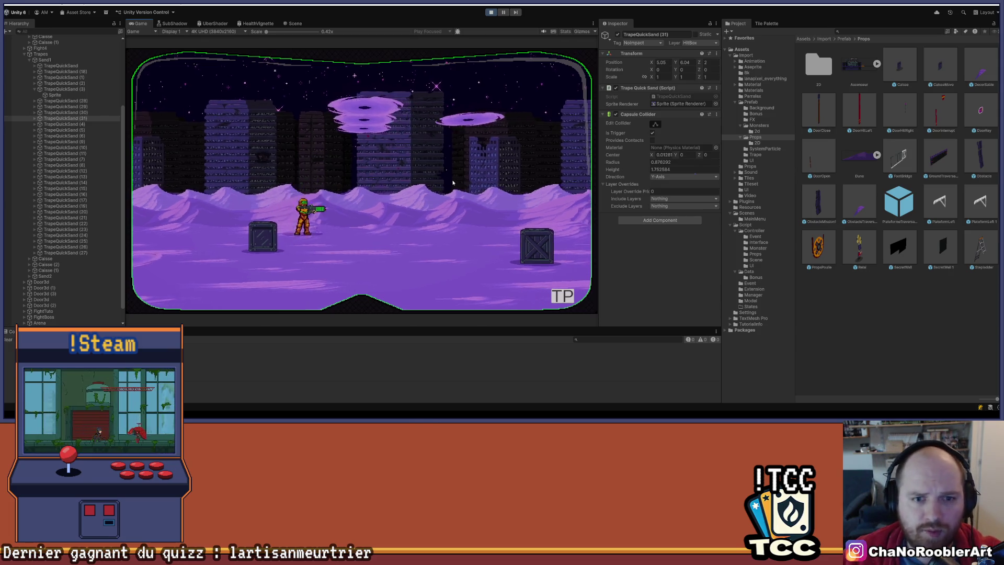
{"action": "key", "text": "d"}
{"action": "key", "text": "space"}
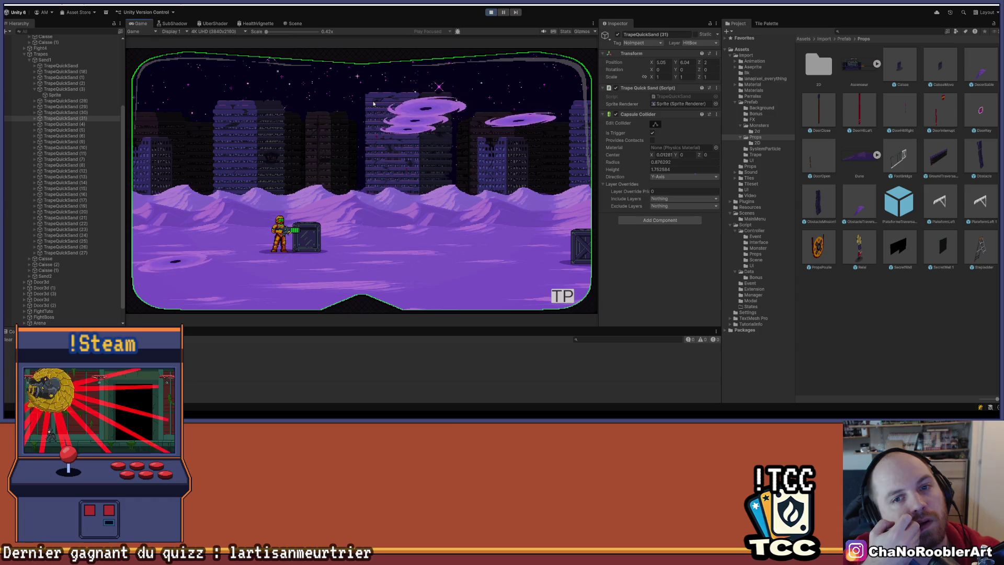
{"action": "key", "text": "d"}
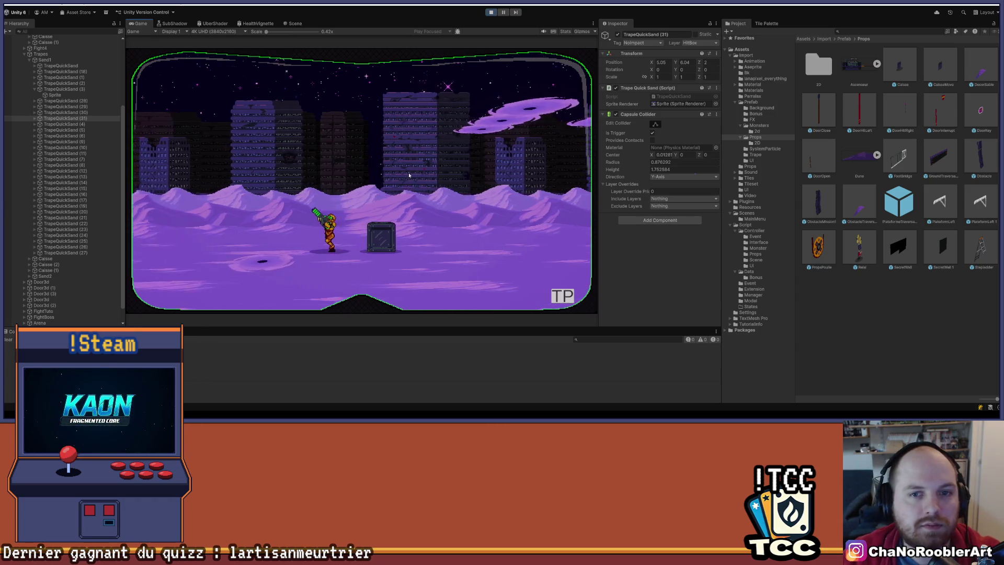
{"action": "key", "text": "d"}
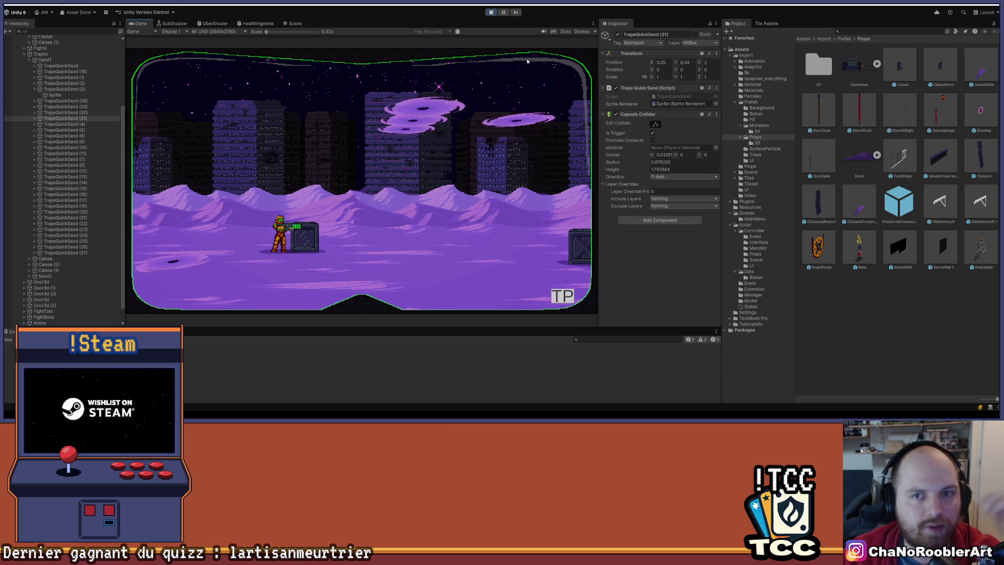
{"action": "left_click", "coordinate": [65, 90]}
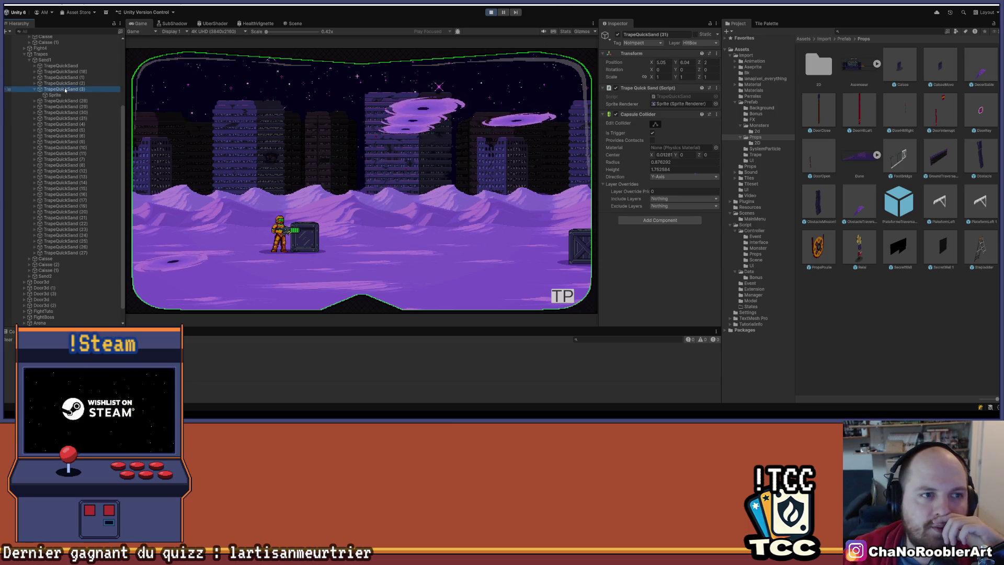
Inspect TrapeQuickSand (28), (30) and (29), then stop the play-test and save the scene.
{"action": "left_click", "coordinate": [68, 102]}
{"action": "left_click", "coordinate": [66, 113]}
{"action": "left_click", "coordinate": [68, 107]}
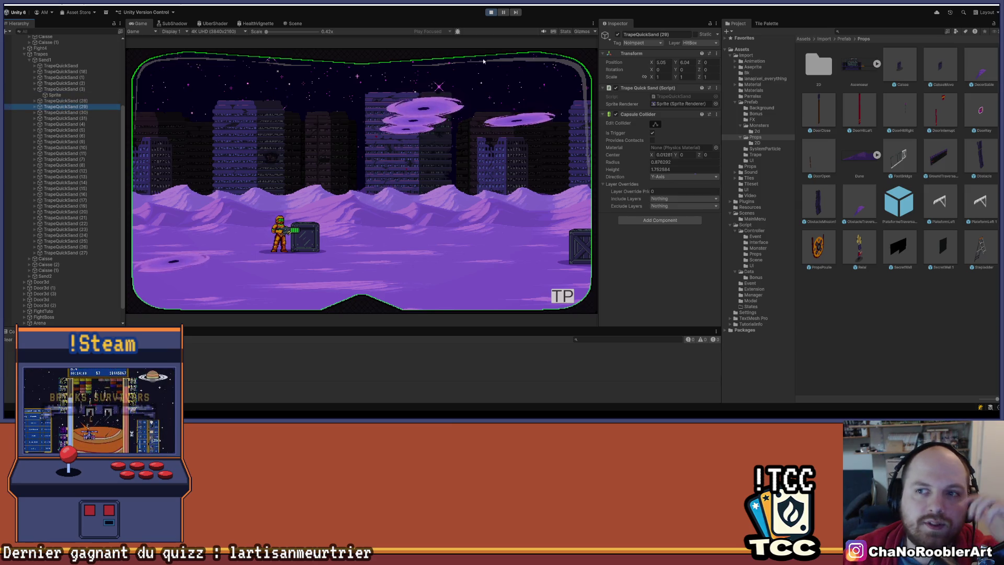
{"action": "left_click", "coordinate": [490, 14]}
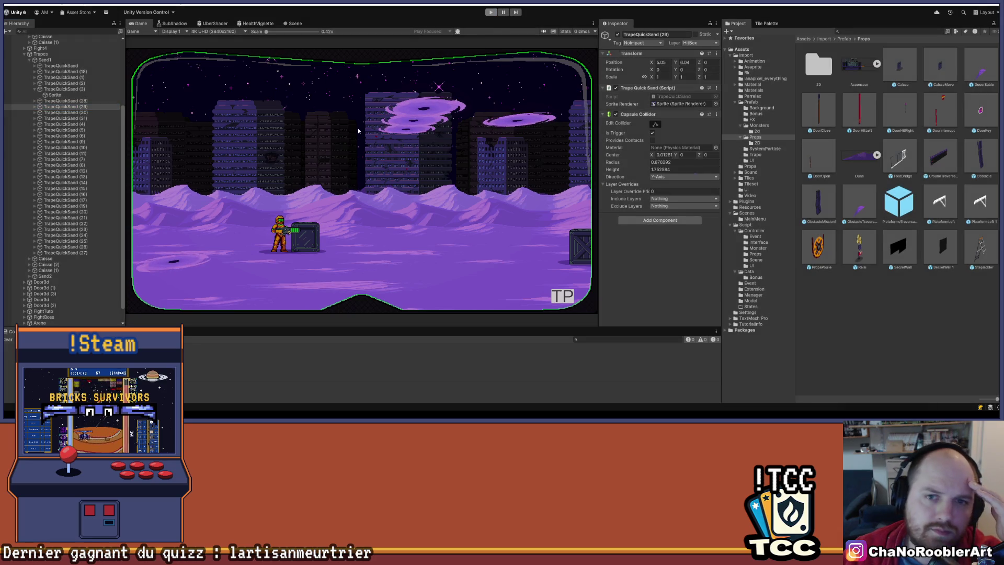
{"action": "left_click", "coordinate": [7, 5]}
{"action": "left_click", "coordinate": [22, 36]}
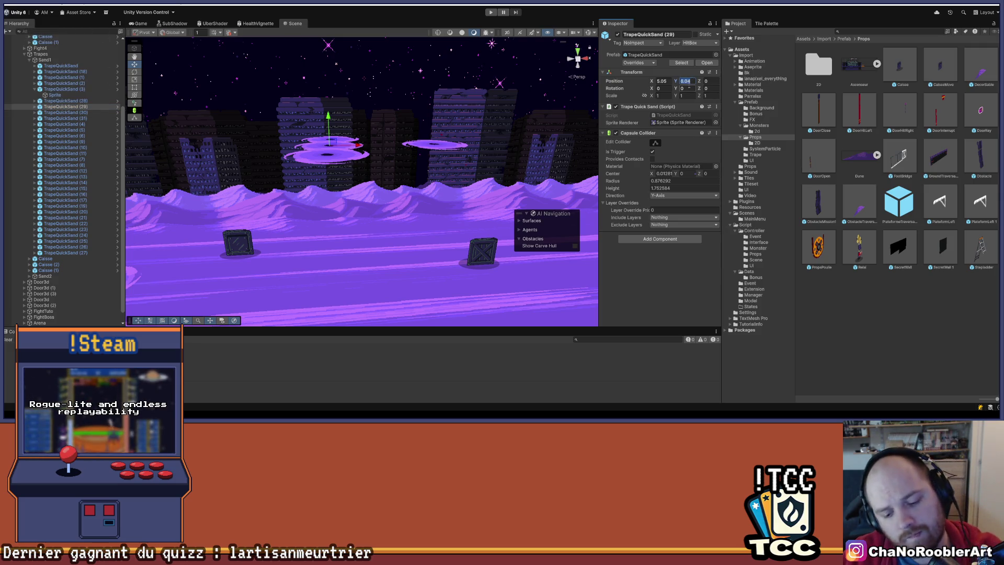
Zoom out, select the desert background, and orbit to view the whole level at an angle.
{"action": "scroll", "coordinate": [381, 195], "scroll_direction": "down", "scroll_amount": 3}
{"action": "left_click", "coordinate": [361, 175]}
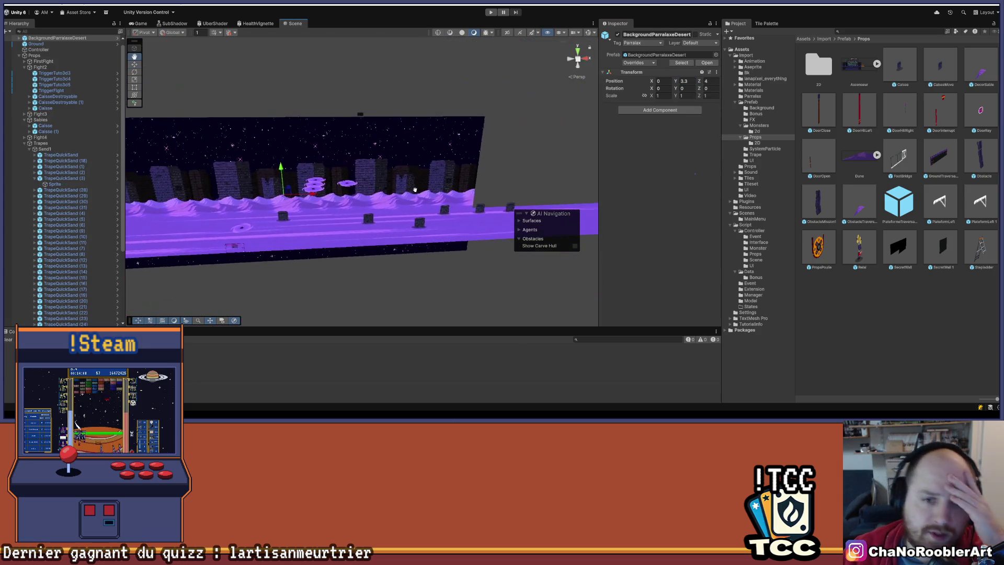
{"action": "scroll", "coordinate": [361, 175], "scroll_direction": "down", "scroll_amount": 4}
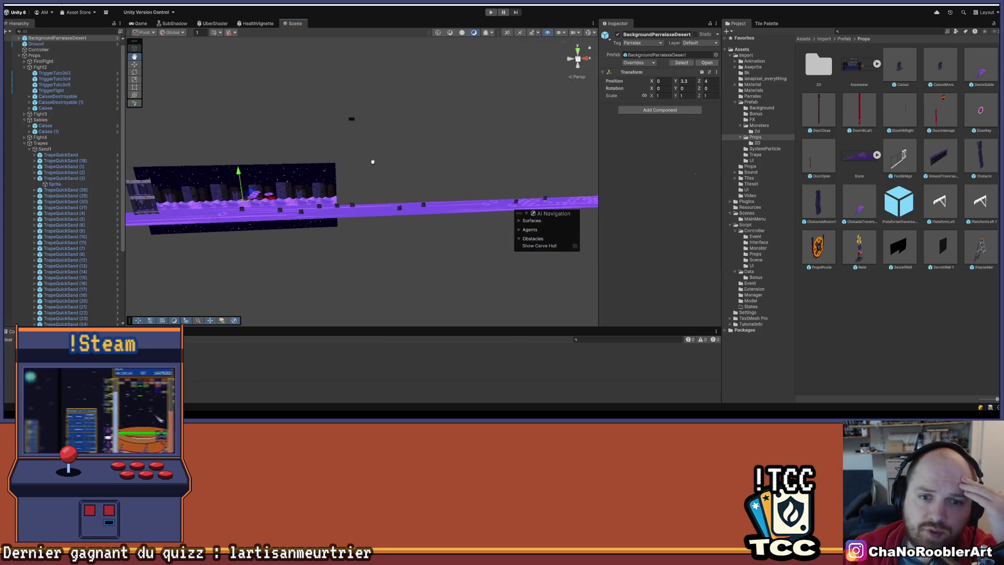
{"action": "left_click_drag", "start_coordinate": [484, 142], "coordinate": [410, 159]}
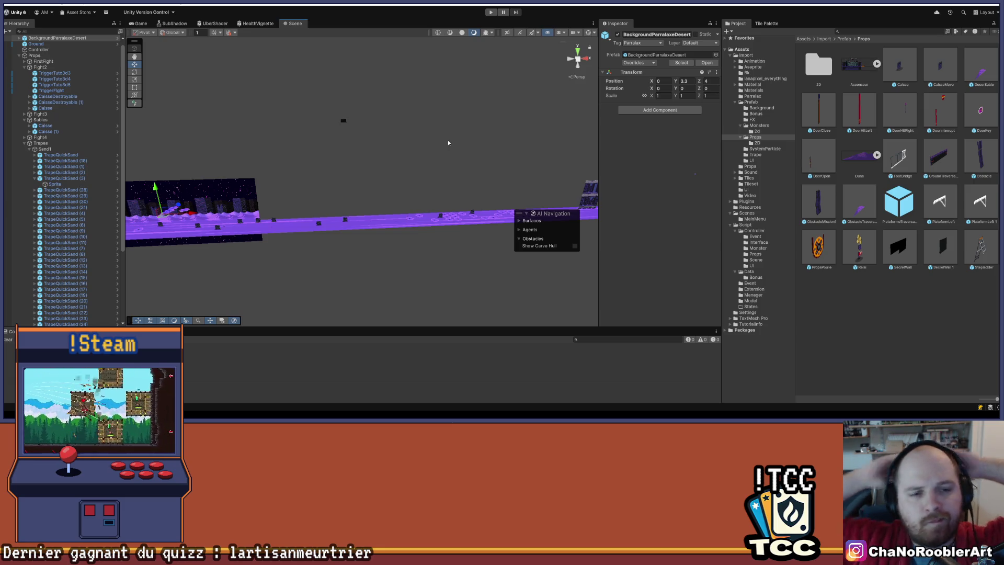
Select the stacked quicksand discs TrapeQuickSand (29) to (31) in the Scene view and delete them.
{"action": "left_click_drag", "start_coordinate": [220, 166], "coordinate": [241, 165]}
{"action": "scroll", "coordinate": [240, 165], "scroll_direction": "up", "scroll_amount": 6}
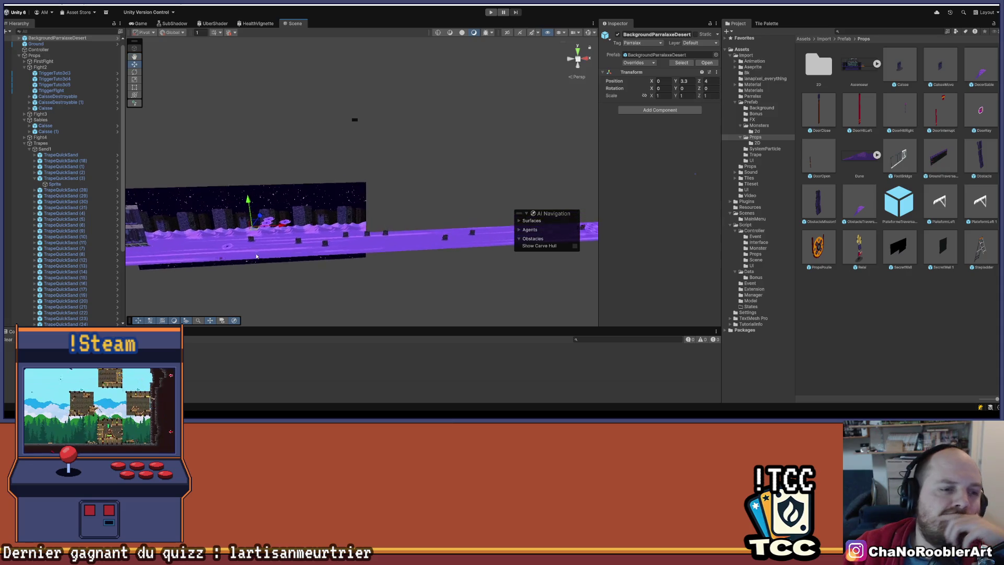
{"action": "left_click", "coordinate": [294, 203]}
{"action": "left_click_drag", "start_coordinate": [295, 204], "coordinate": [343, 174]}
{"action": "left_click", "coordinate": [335, 212]}
{"action": "key", "text": "Delete"}
Save the scene, collapse the Trapes and Sables groups in the Hierarchy, and save again.
{"action": "scroll", "coordinate": [368, 183], "scroll_direction": "down", "scroll_amount": 5}
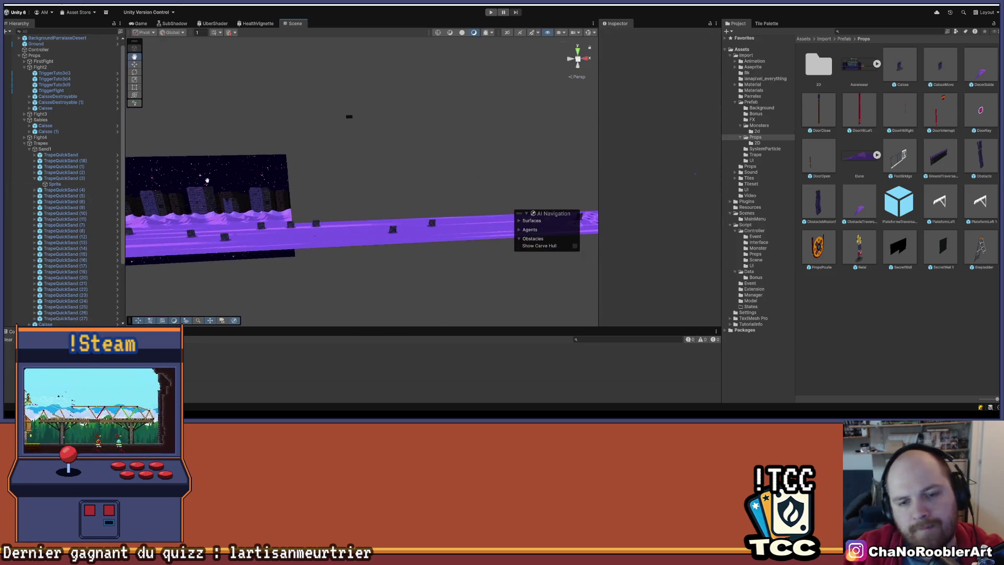
{"action": "scroll", "coordinate": [393, 182], "scroll_direction": "down", "scroll_amount": 3}
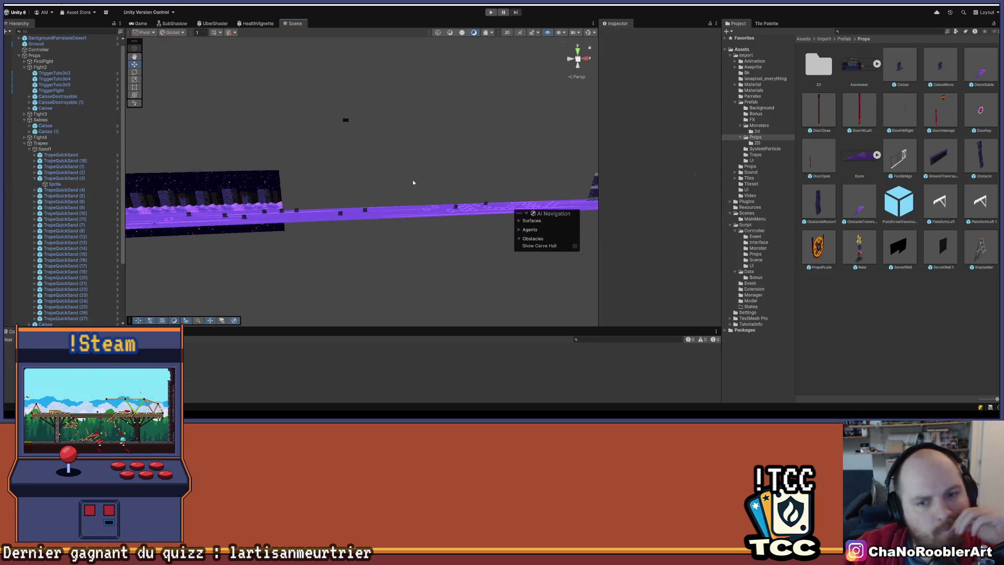
{"action": "left_click_drag", "start_coordinate": [413, 182], "coordinate": [229, 224]}
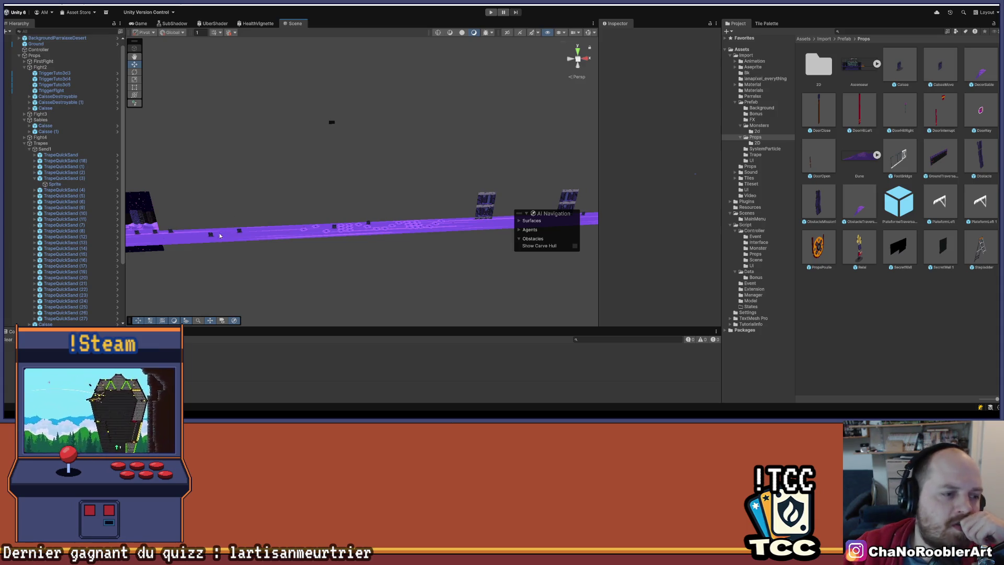
{"action": "left_click", "coordinate": [30, 5]}
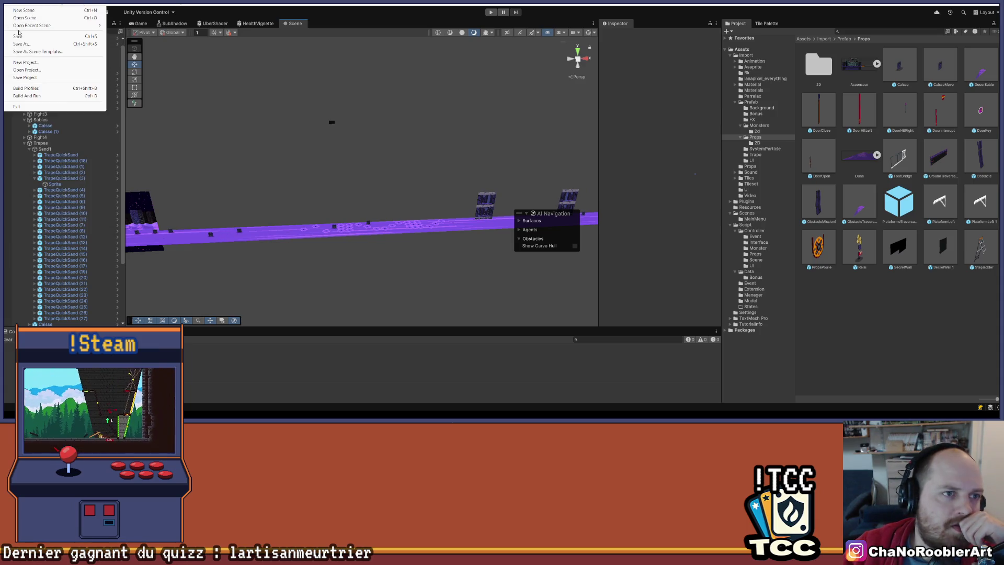
{"action": "left_click", "coordinate": [19, 35]}
{"action": "left_click", "coordinate": [25, 149]}
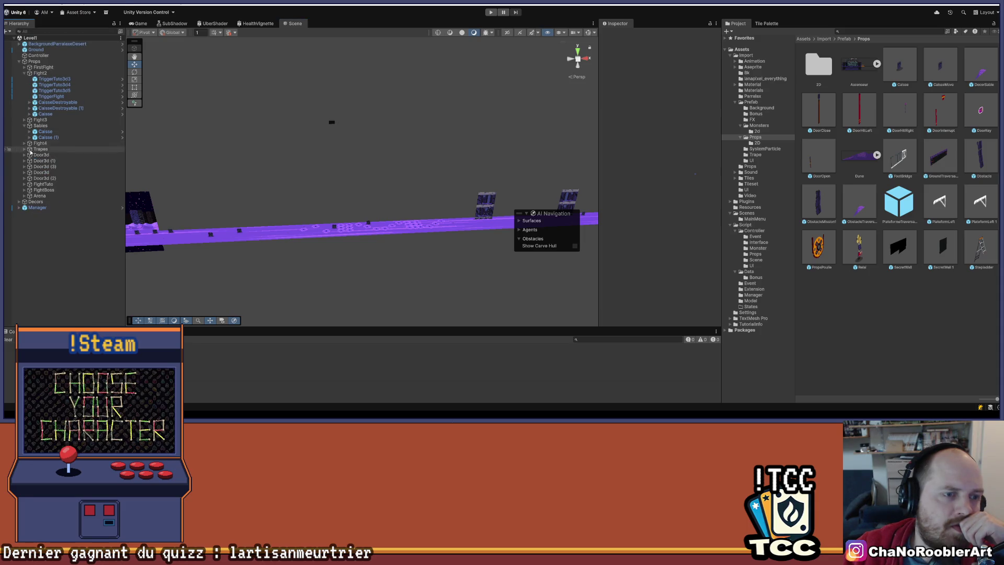
{"action": "left_click", "coordinate": [25, 125]}
{"action": "left_click", "coordinate": [12, 7]}
{"action": "left_click", "coordinate": [31, 35]}
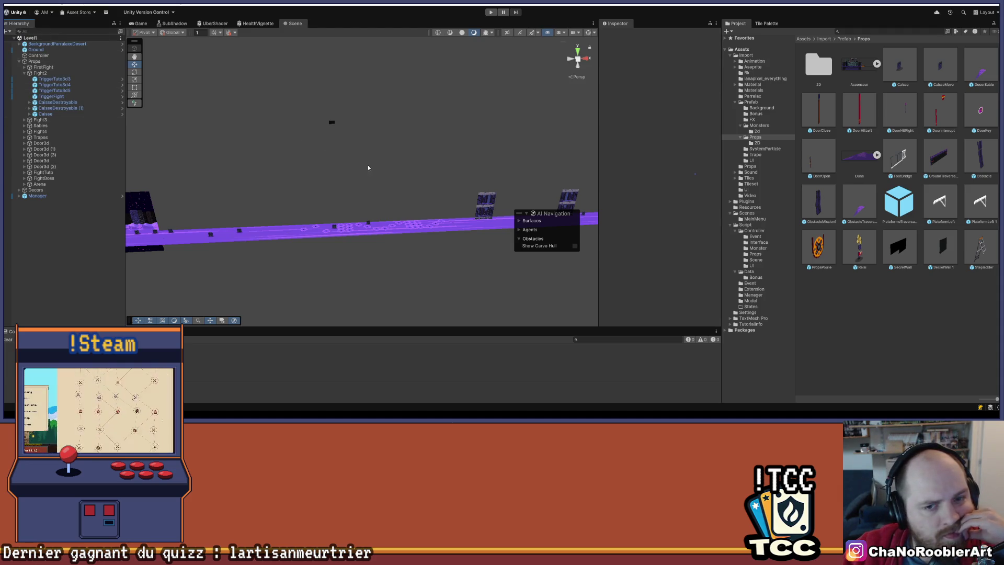
{"action": "left_click", "coordinate": [38, 55]}
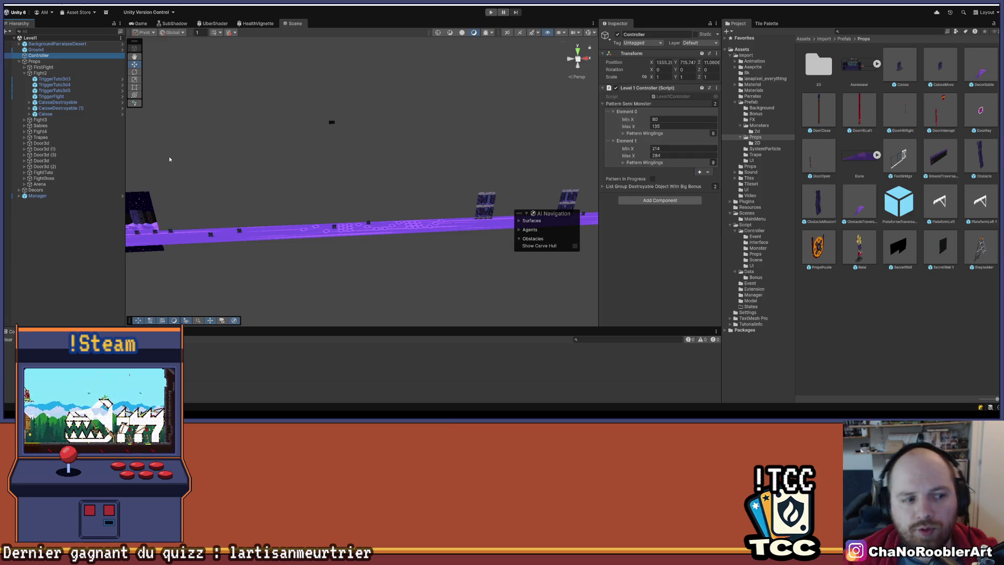
{"action": "left_click", "coordinate": [37, 277]}
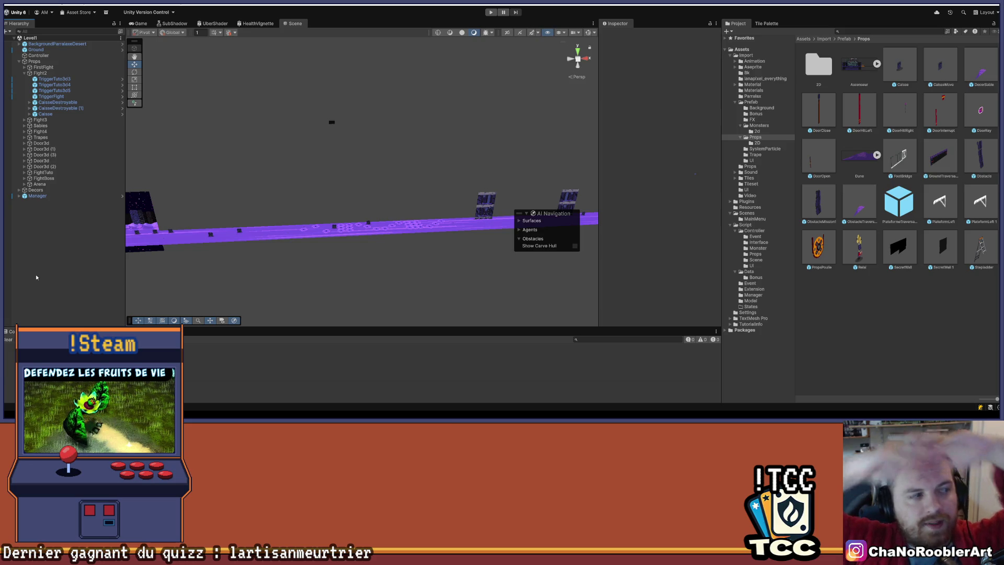
{"action": "left_click_drag", "start_coordinate": [191, 246], "coordinate": [80, 252]}
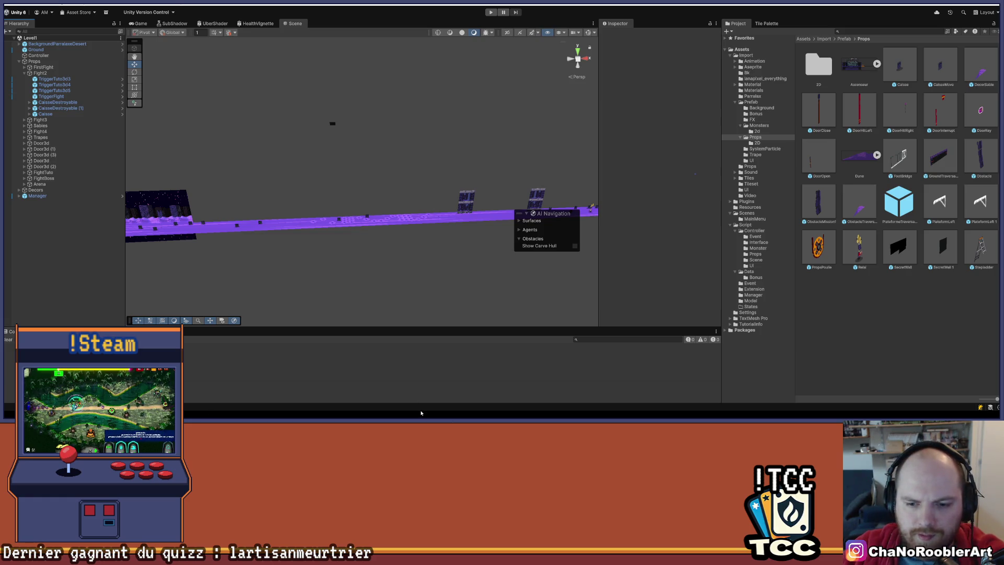
Bring up the Start menu and switch to Visual Studio from the taskbar.
{"action": "key", "text": "super"}
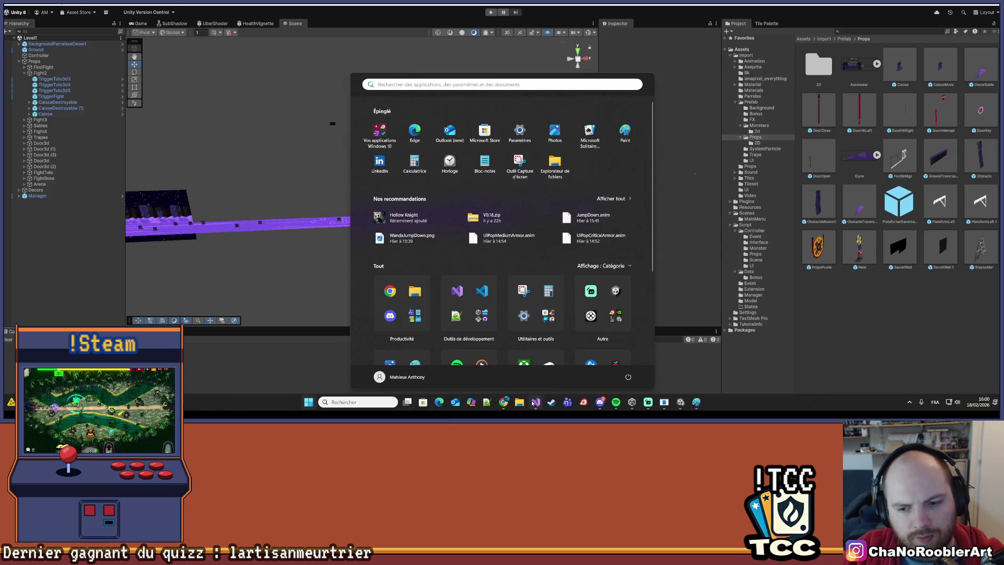
{"action": "left_click", "coordinate": [534, 403]}
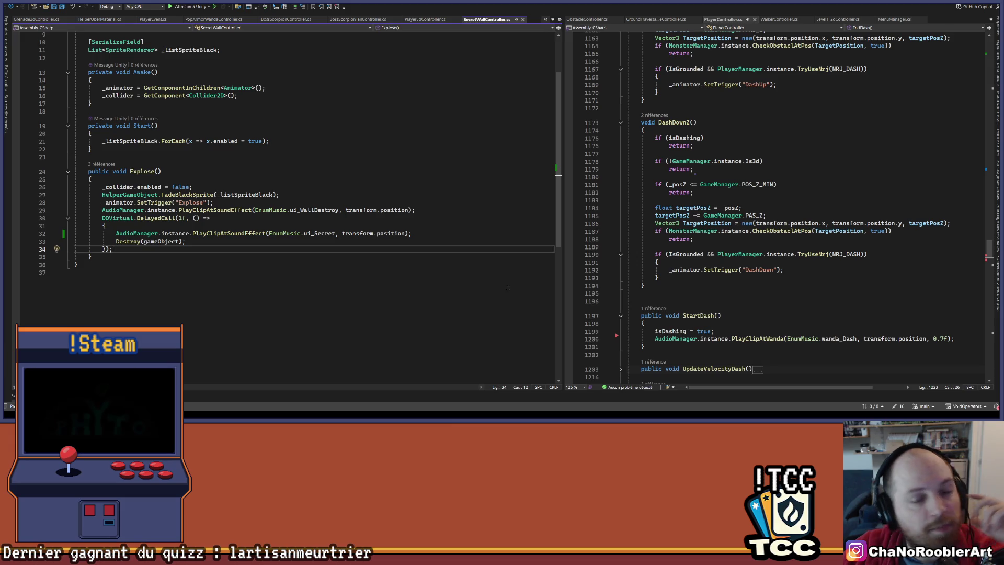
Go to line 26 of SecretWallController.cs, where the collider is disabled, then return to Unity.
{"action": "left_click", "coordinate": [432, 184]}
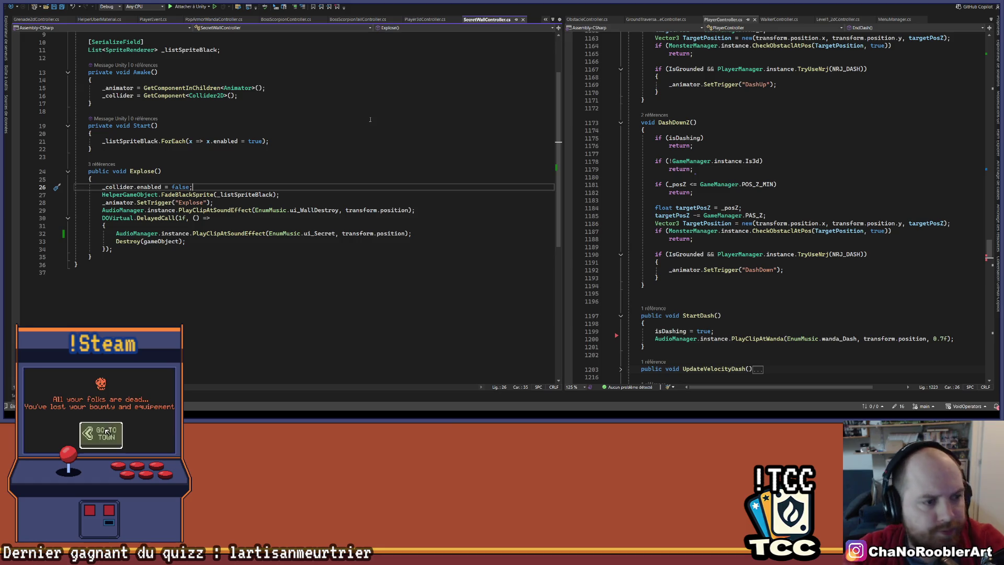
{"action": "key", "text": "alt+Tab"}
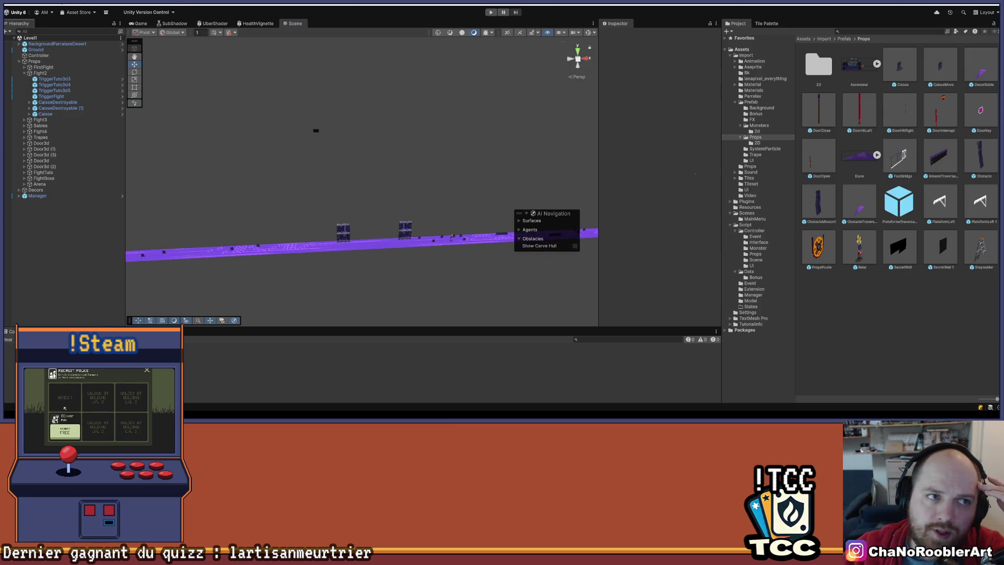
Enter Play mode with Ctrl+P and open the mission-select menu once the level runs.
{"action": "mouse_move", "coordinate": [556, 386]}
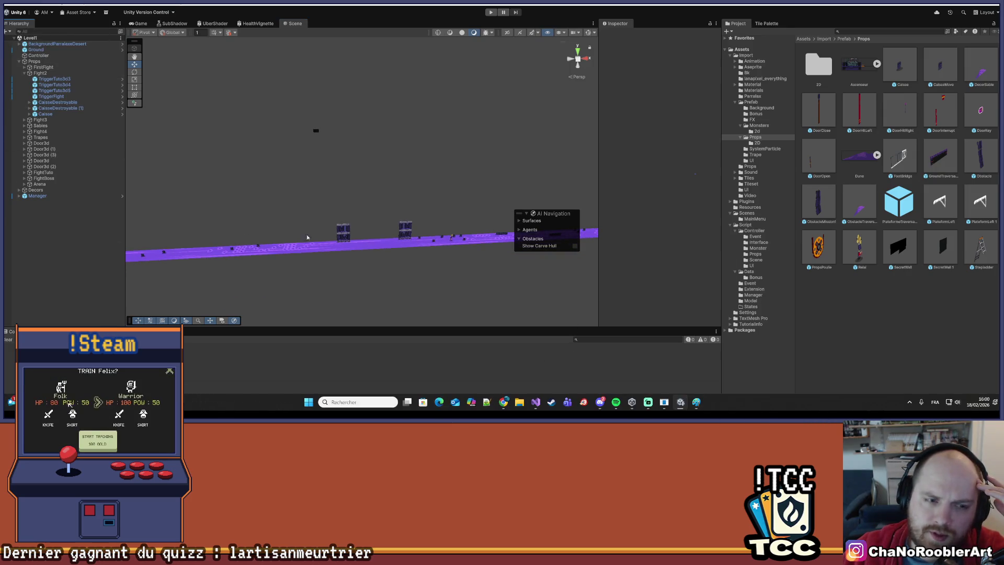
{"action": "key", "text": "ctrl+p"}
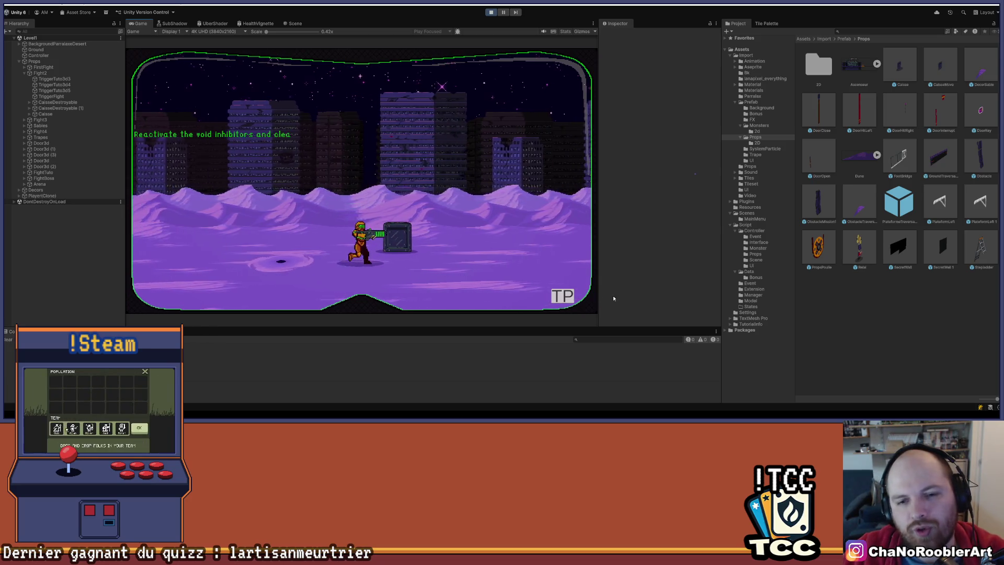
{"action": "key", "text": "Escape"}
Load another area from the menu, play through the scorpion boss fight, then exit Play mode.
{"action": "left_click", "coordinate": [188, 225]}
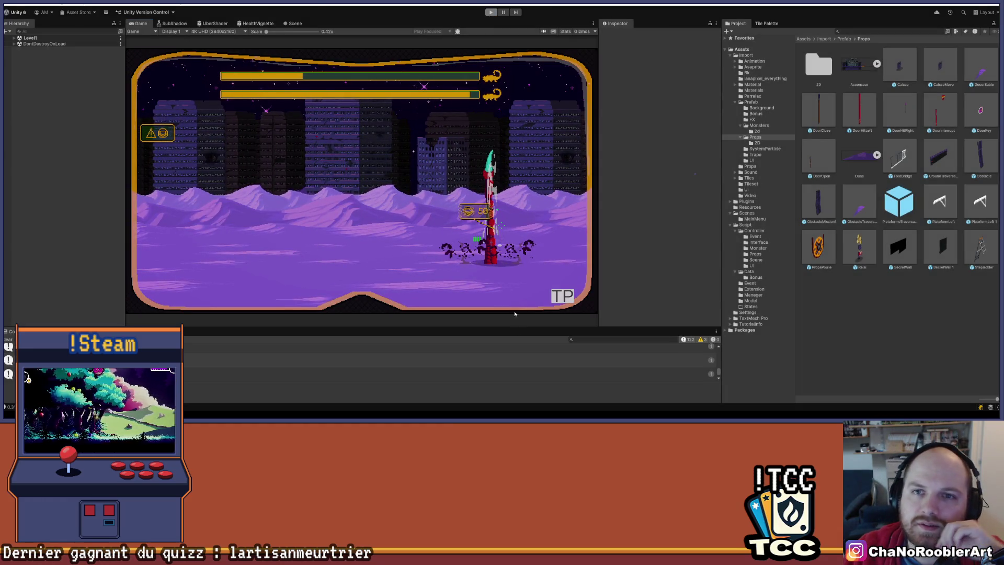
{"action": "left_click", "coordinate": [491, 12]}
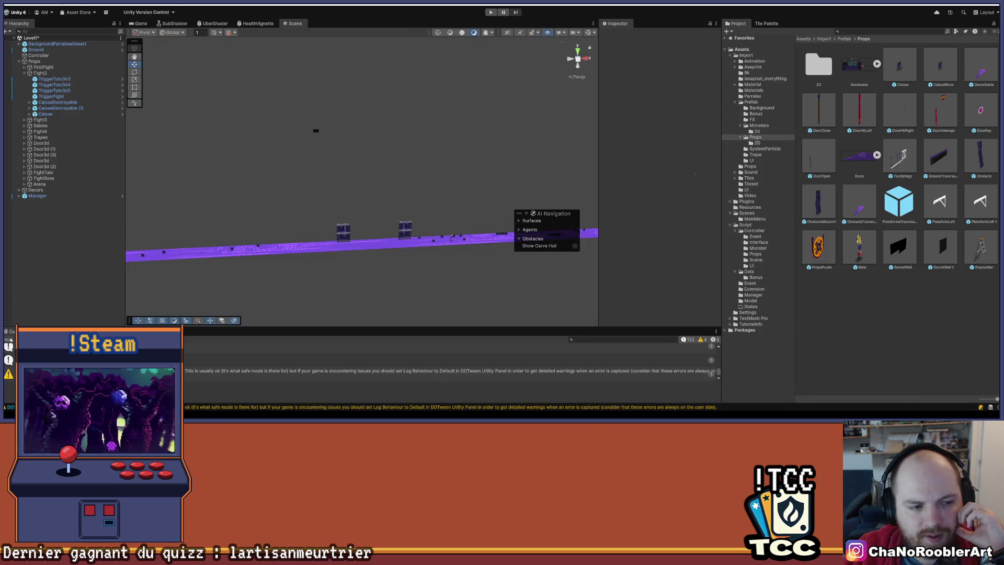
Clear the Console's messages, zoom the Scene view, and bring Visual Studio back in front.
{"action": "left_click", "coordinate": [10, 339]}
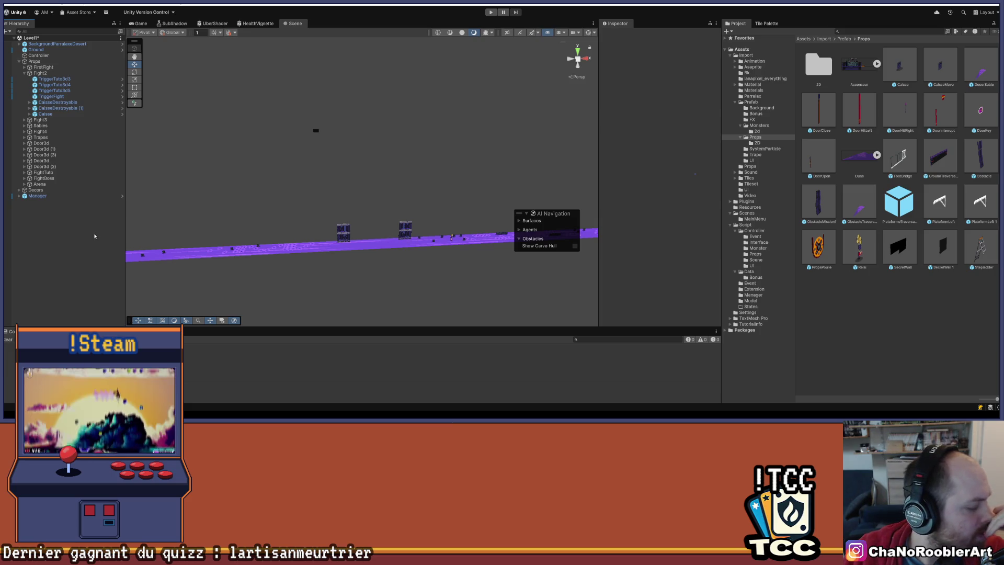
{"action": "scroll", "coordinate": [484, 169], "scroll_direction": "up", "scroll_amount": 5}
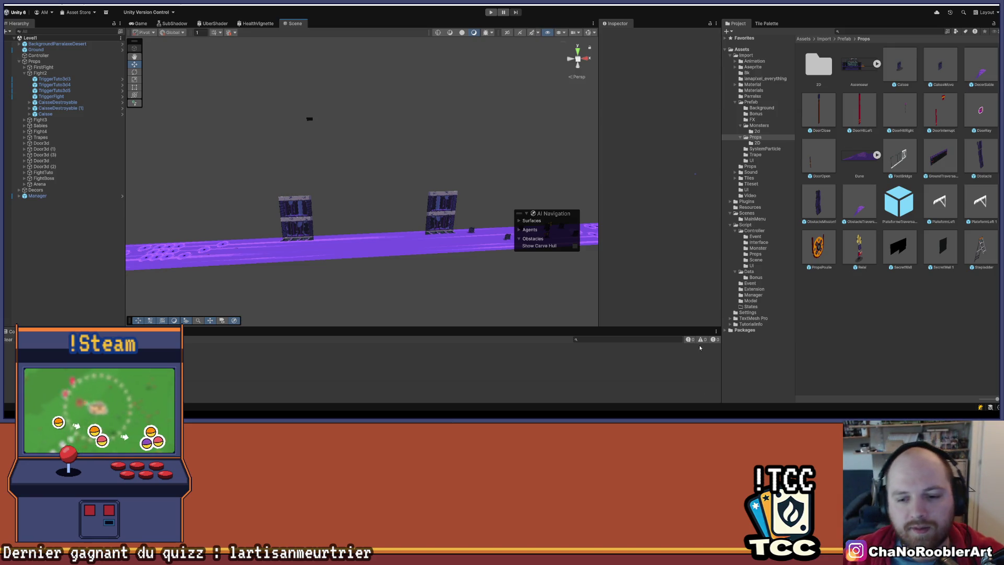
{"action": "mouse_move", "coordinate": [662, 411]}
{"action": "left_click", "coordinate": [536, 403]}
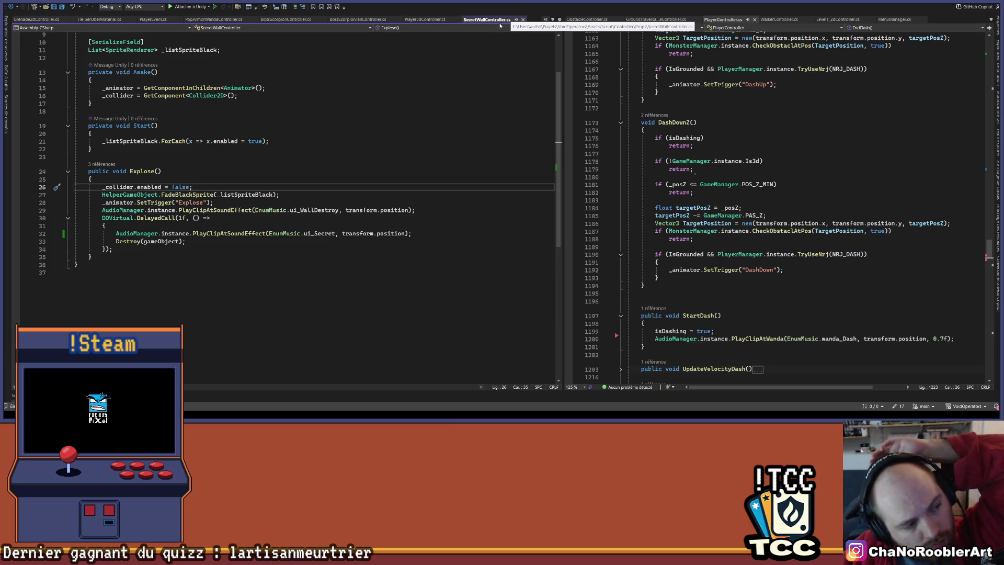
Review SecretWallController's Explode method and its DOVirtual.DelayedCall tooltip, then switch to BossScorpionController.cs.
{"action": "left_click", "coordinate": [262, 176]}
{"action": "left_click", "coordinate": [108, 187]}
{"action": "left_click", "coordinate": [92, 256]}
{"action": "left_click", "coordinate": [123, 226]}
{"action": "left_click", "coordinate": [89, 179]}
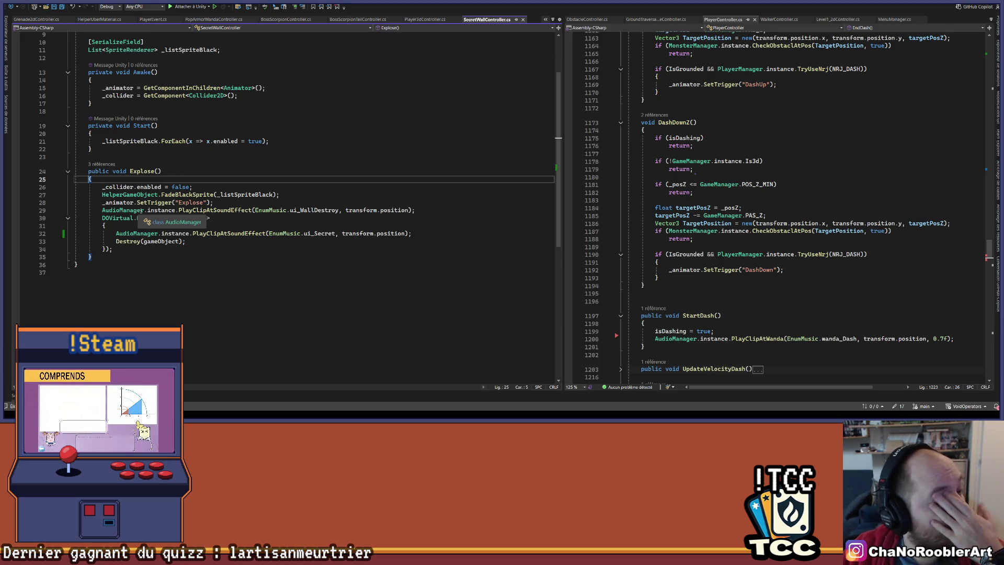
{"action": "mouse_move", "coordinate": [135, 218]}
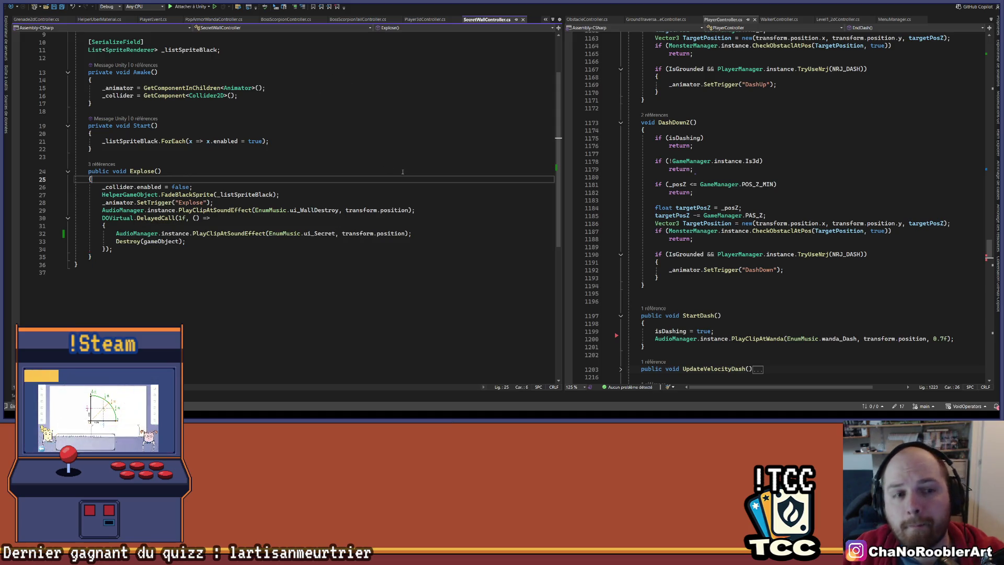
{"action": "scroll", "coordinate": [387, 166], "scroll_direction": "up", "scroll_amount": 3}
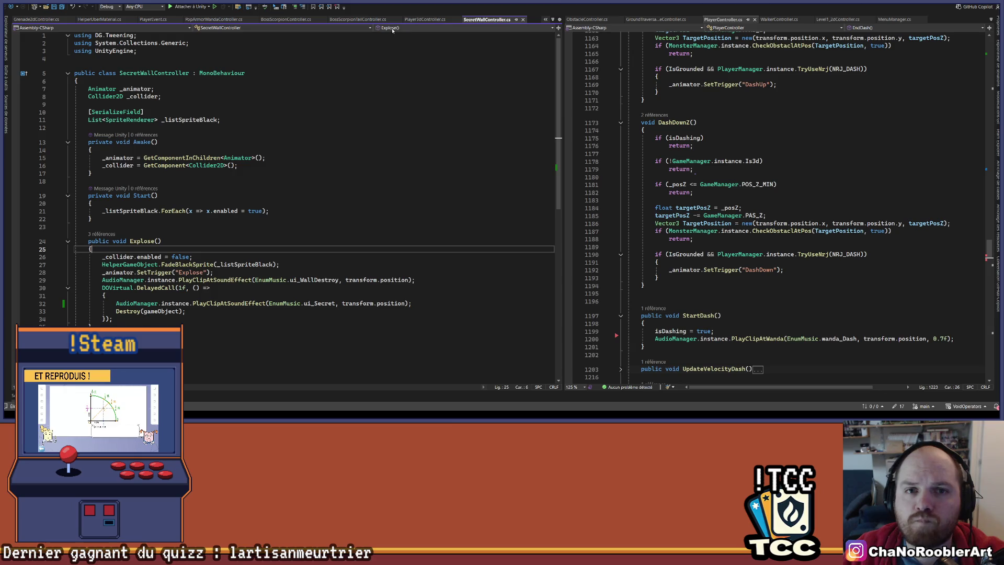
{"action": "left_click", "coordinate": [287, 19]}
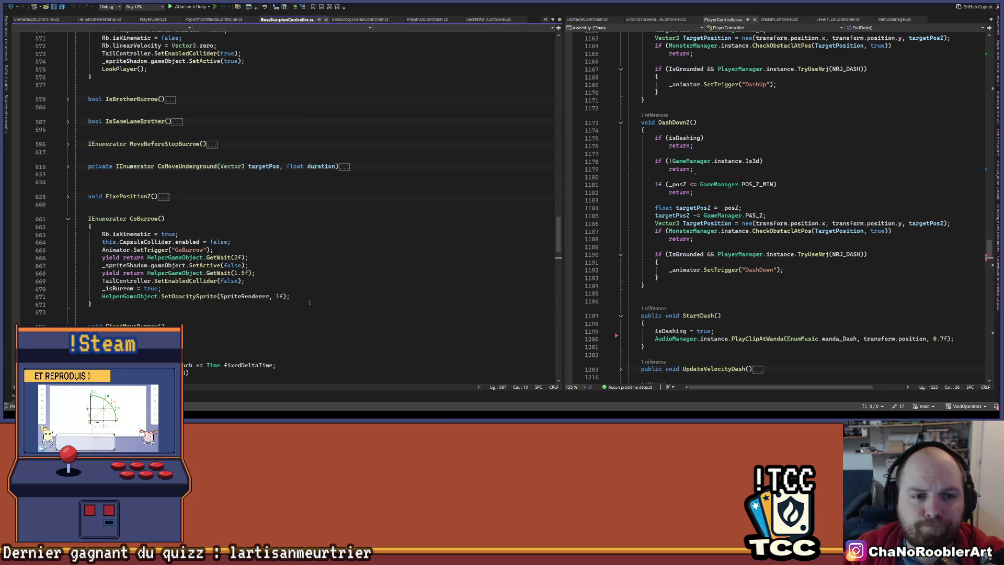
Scroll to the collapsed CoFaceplant() and Faceplant() methods and expand both.
{"action": "scroll", "coordinate": [309, 302], "scroll_direction": "up", "scroll_amount": 20}
{"action": "scroll", "coordinate": [312, 333], "scroll_direction": "down", "scroll_amount": 10}
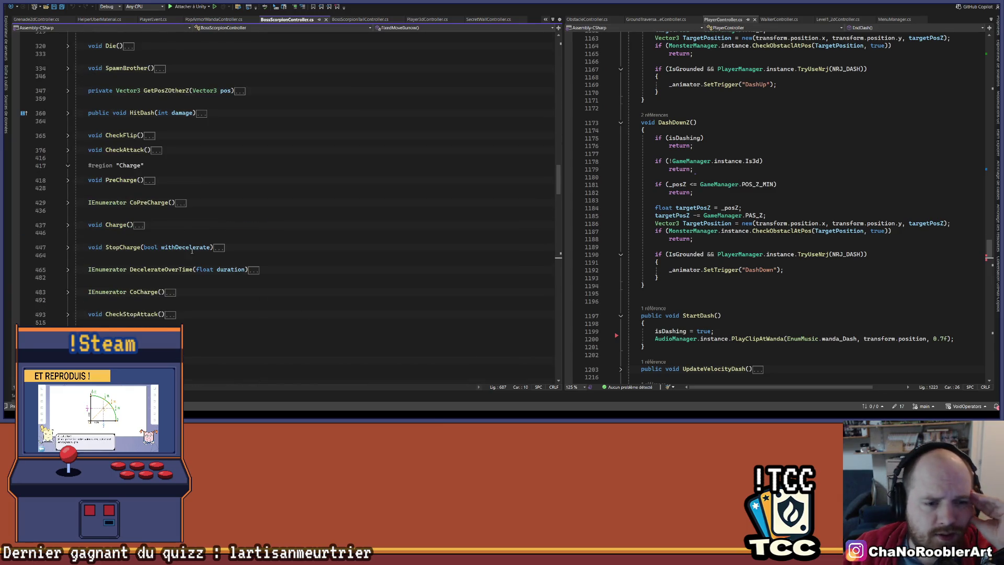
{"action": "scroll", "coordinate": [147, 183], "scroll_direction": "up", "scroll_amount": 6}
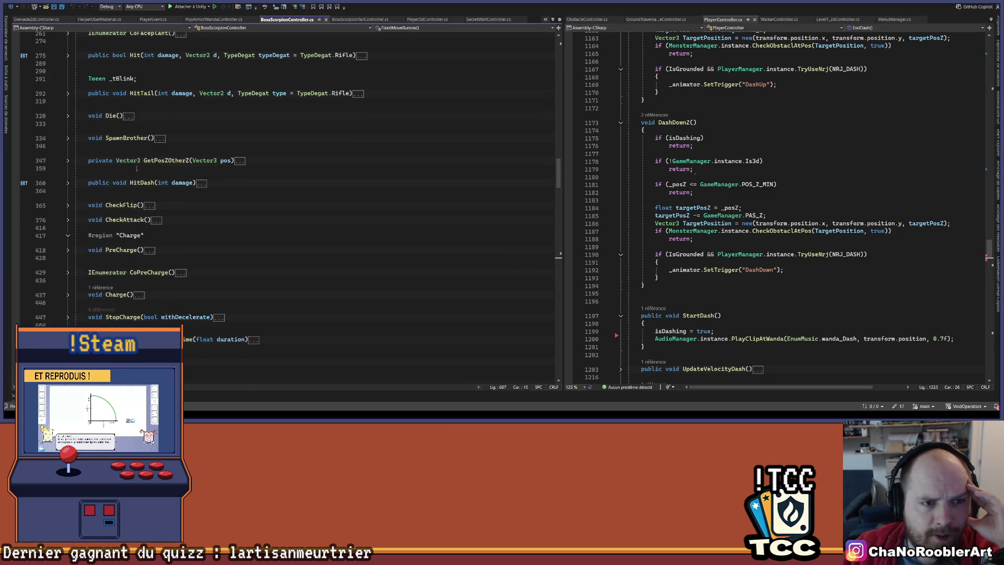
{"action": "scroll", "coordinate": [136, 168], "scroll_direction": "up", "scroll_amount": 4}
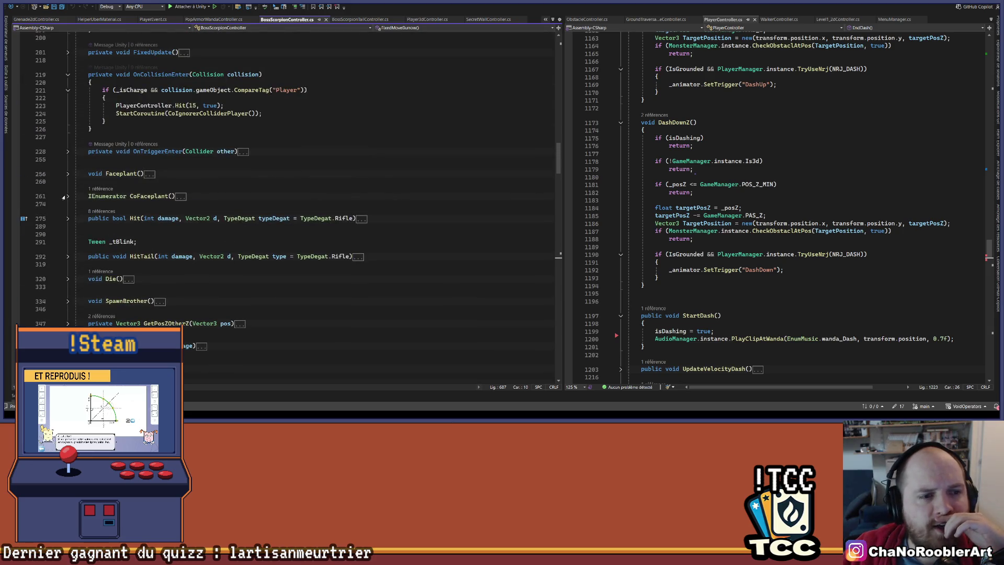
{"action": "left_click", "coordinate": [68, 197]}
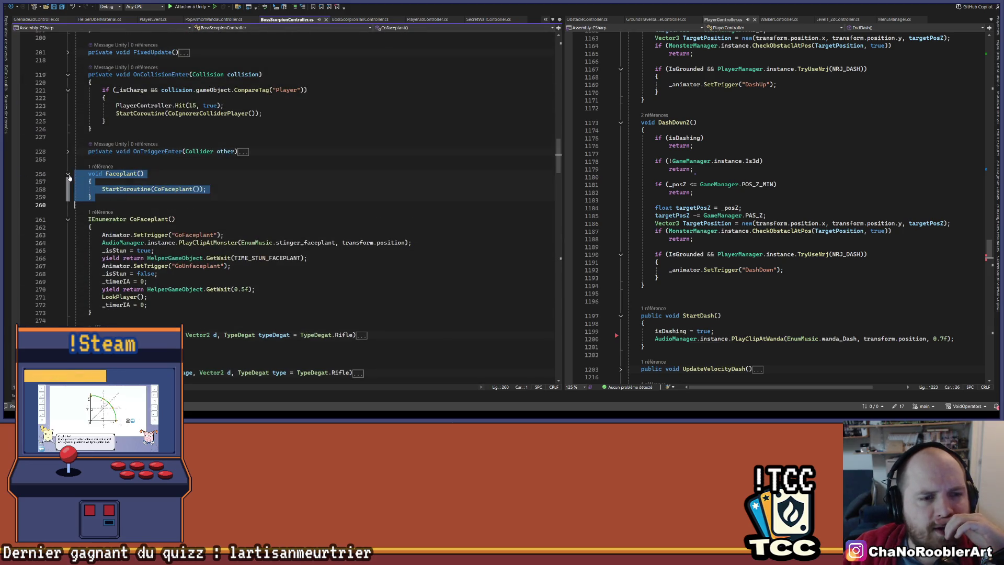
{"action": "double_click", "coordinate": [149, 174]}
{"action": "left_click", "coordinate": [384, 205]}
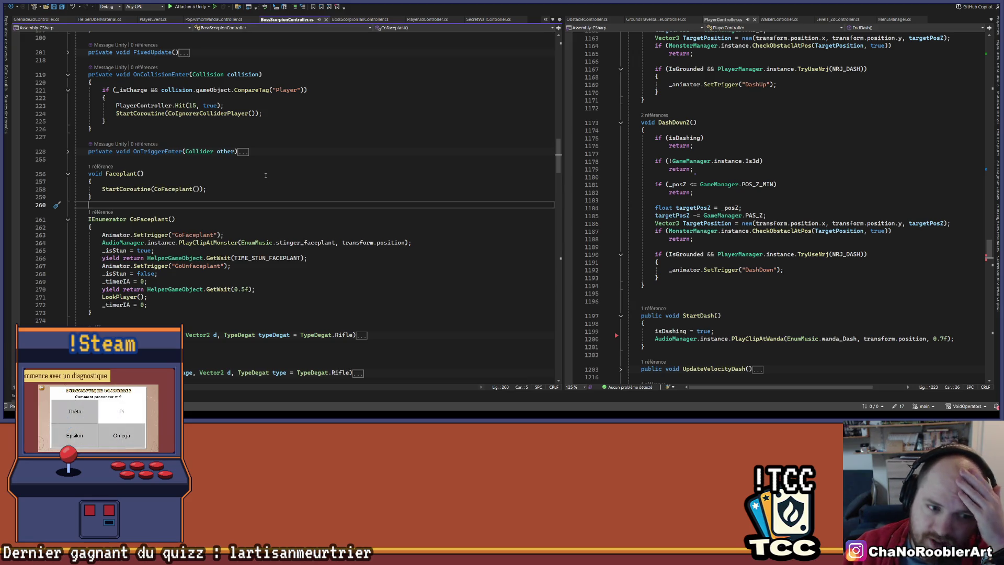
Highlight every use of CoFaceplant and read through its body.
{"action": "left_click", "coordinate": [169, 189]}
{"action": "scroll", "coordinate": [168, 189], "scroll_direction": "down", "scroll_amount": 2}
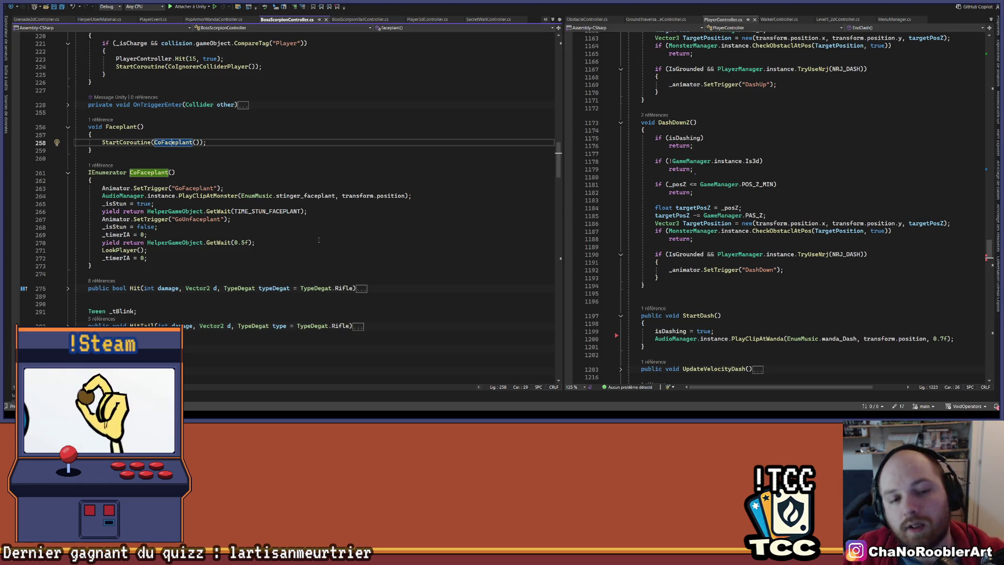
{"action": "left_click", "coordinate": [186, 181]}
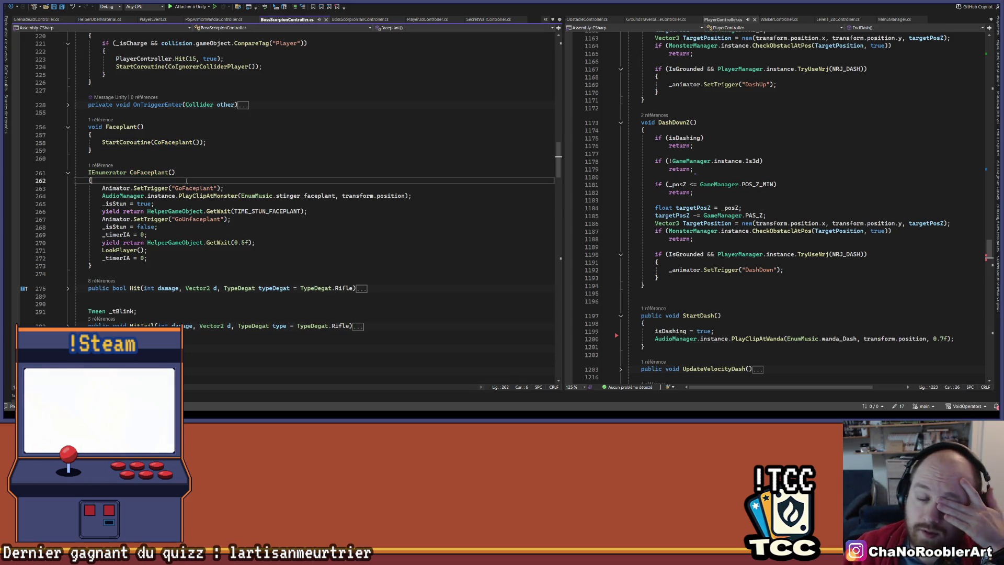
{"action": "scroll", "coordinate": [261, 233], "scroll_direction": "down", "scroll_amount": 10}
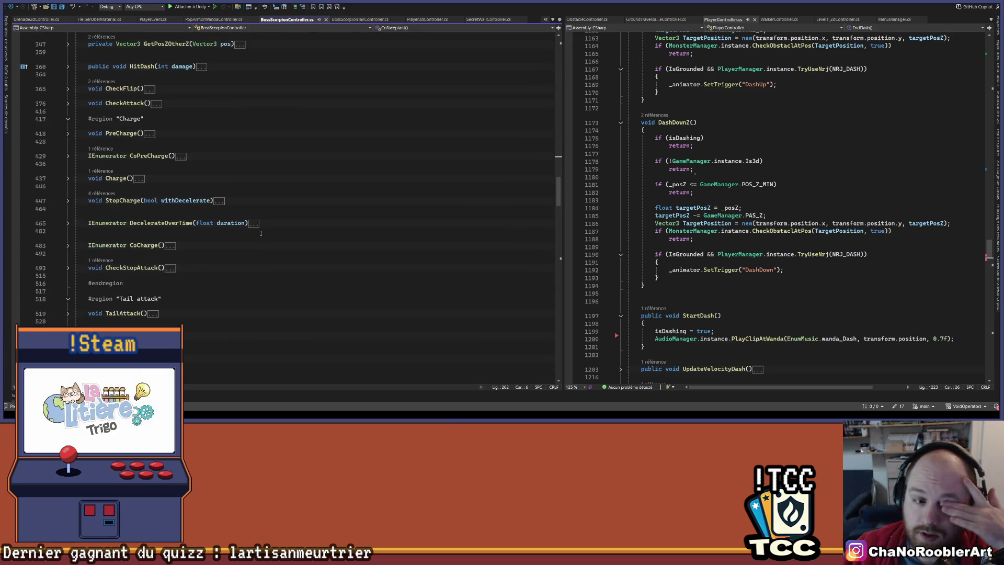
Expand the collapsed Charge(), CoPreCharge() and PreCharge() methods.
{"action": "left_click", "coordinate": [69, 179]}
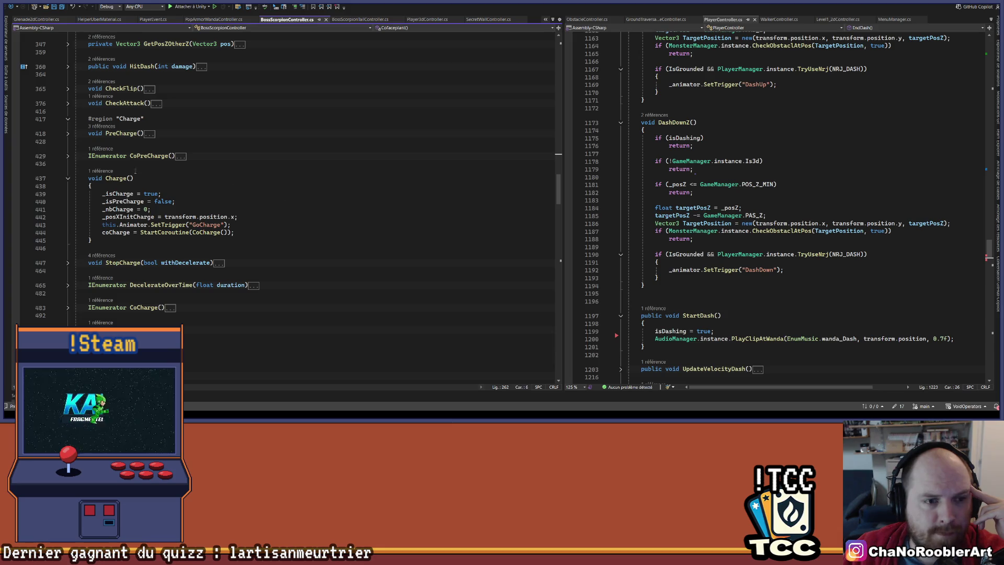
{"action": "left_click", "coordinate": [68, 156]}
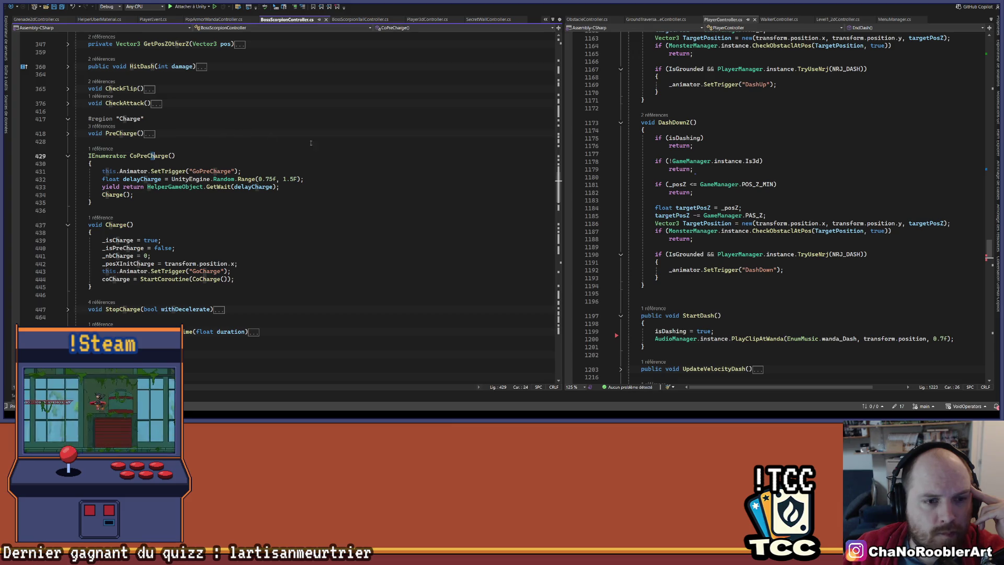
{"action": "left_click", "coordinate": [289, 165]}
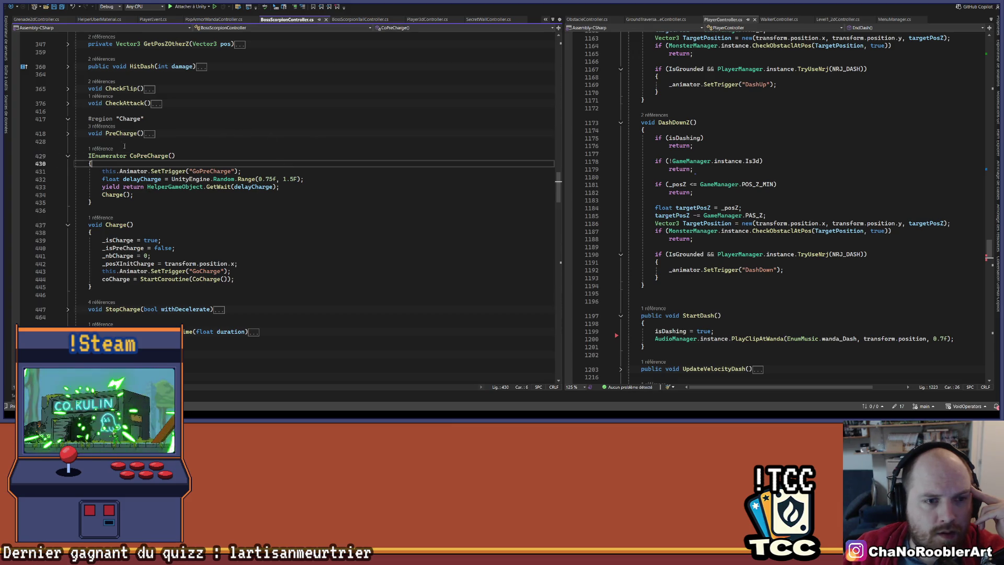
{"action": "left_click", "coordinate": [67, 134]}
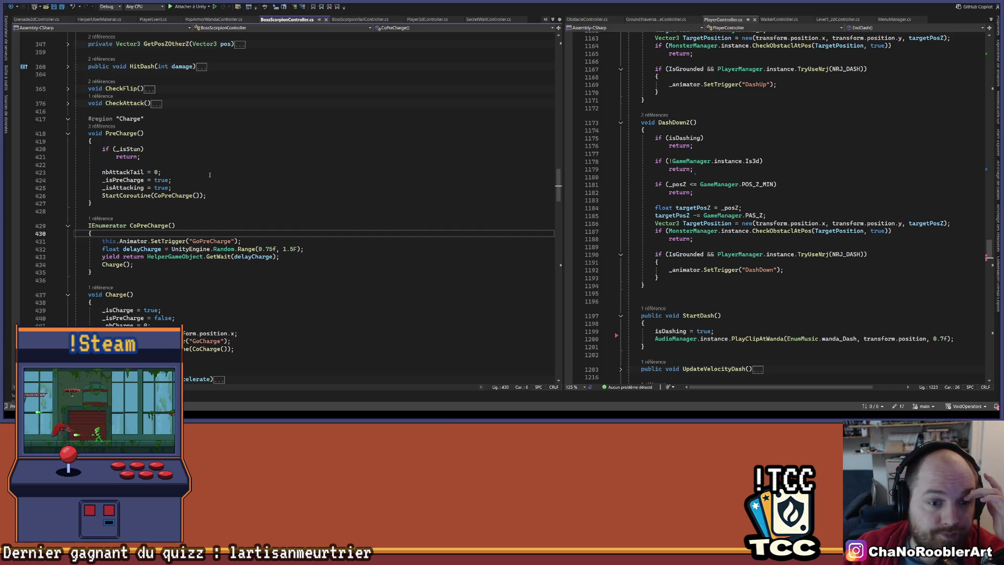
Highlight references to CoPreCharge and StartCoroutine, then select coCharge to see its uses.
{"action": "left_click", "coordinate": [161, 195]}
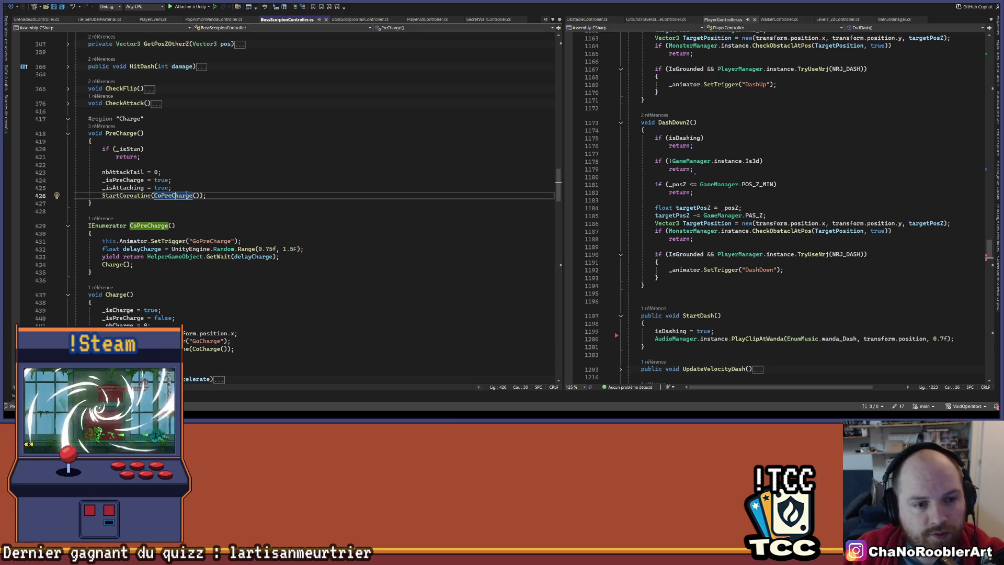
{"action": "left_click", "coordinate": [101, 193]}
{"action": "scroll", "coordinate": [220, 190], "scroll_direction": "up", "scroll_amount": 4}
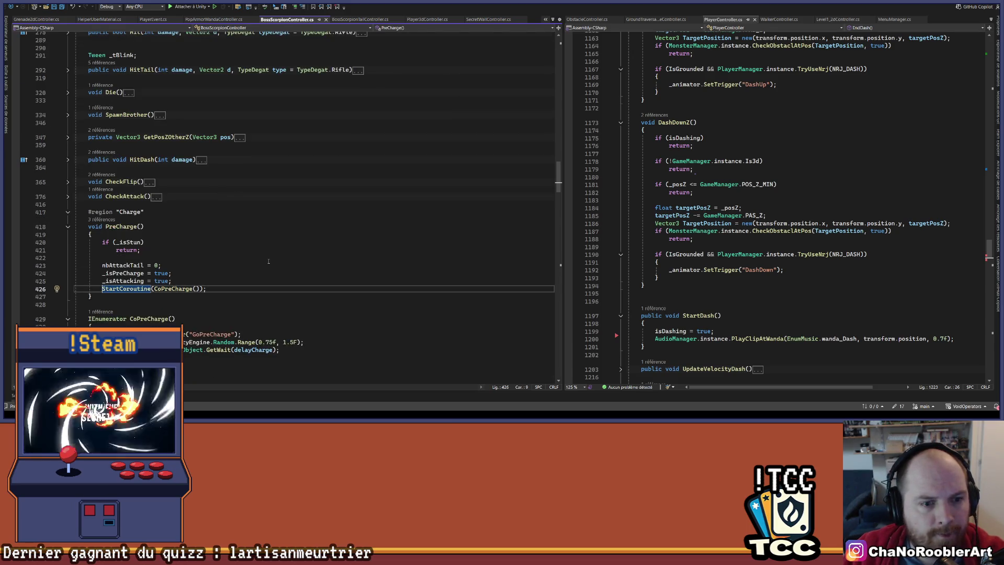
{"action": "scroll", "coordinate": [245, 283], "scroll_direction": "down", "scroll_amount": 4}
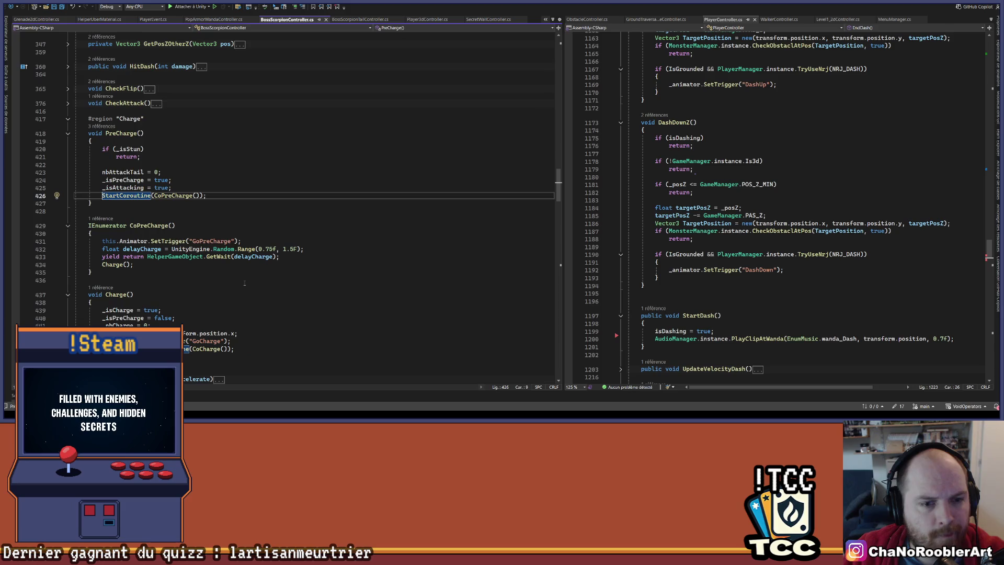
{"action": "scroll", "coordinate": [245, 283], "scroll_direction": "down", "scroll_amount": 2}
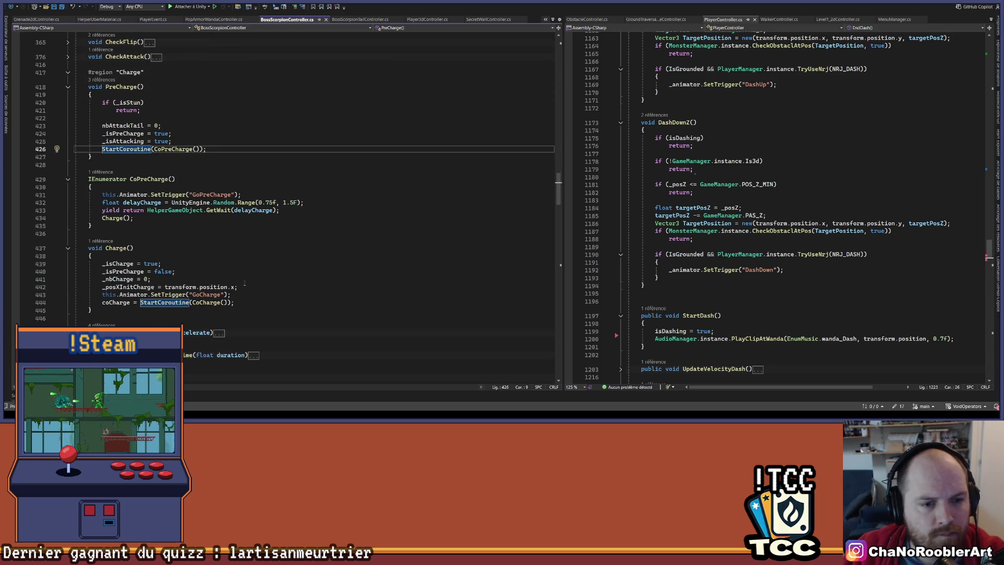
{"action": "double_click", "coordinate": [116, 303]}
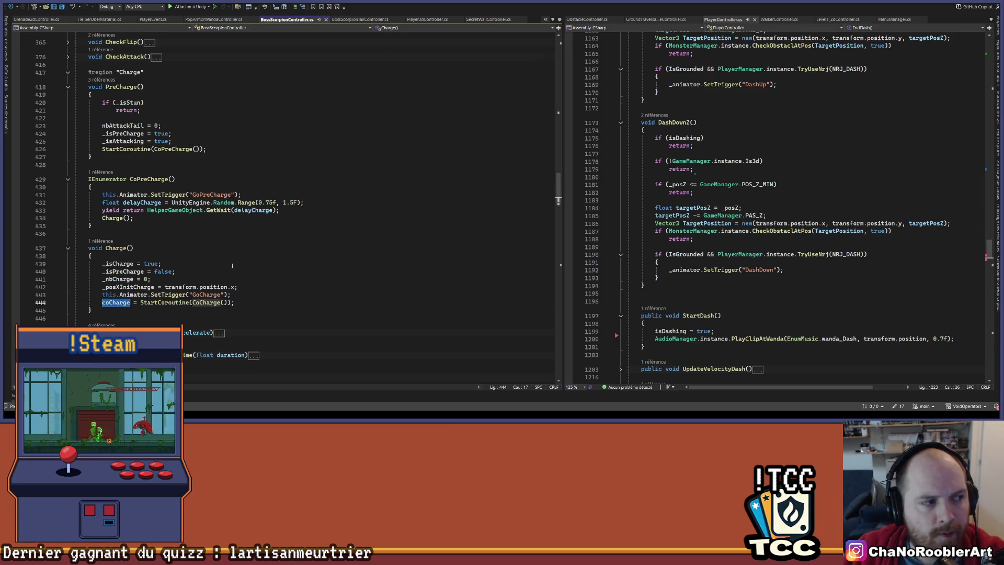
{"action": "scroll", "coordinate": [232, 266], "scroll_direction": "down", "scroll_amount": 4}
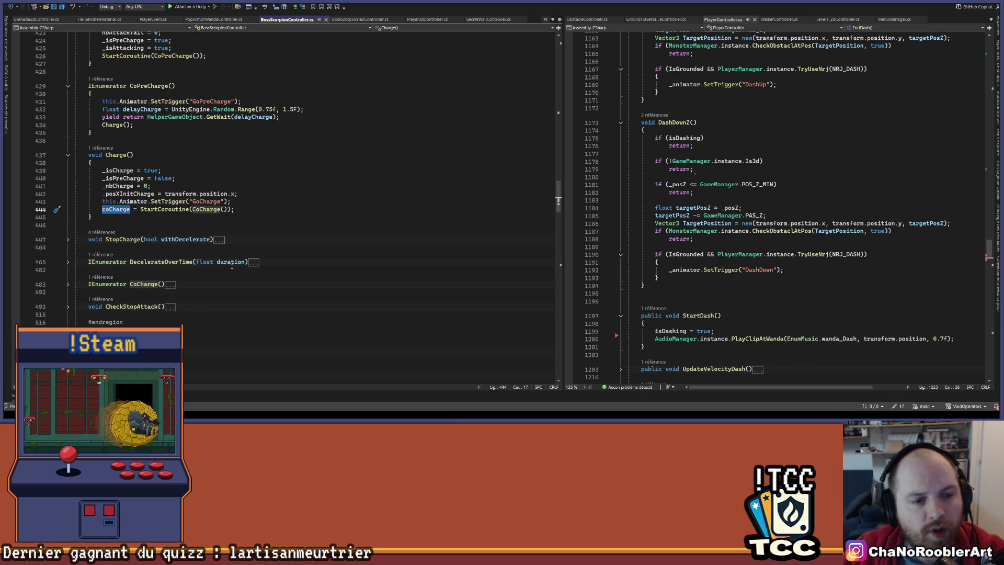
Scroll past the Tail attack and Move Burrow regions down to the Spawn method.
{"action": "scroll", "coordinate": [245, 182], "scroll_direction": "down", "scroll_amount": 10}
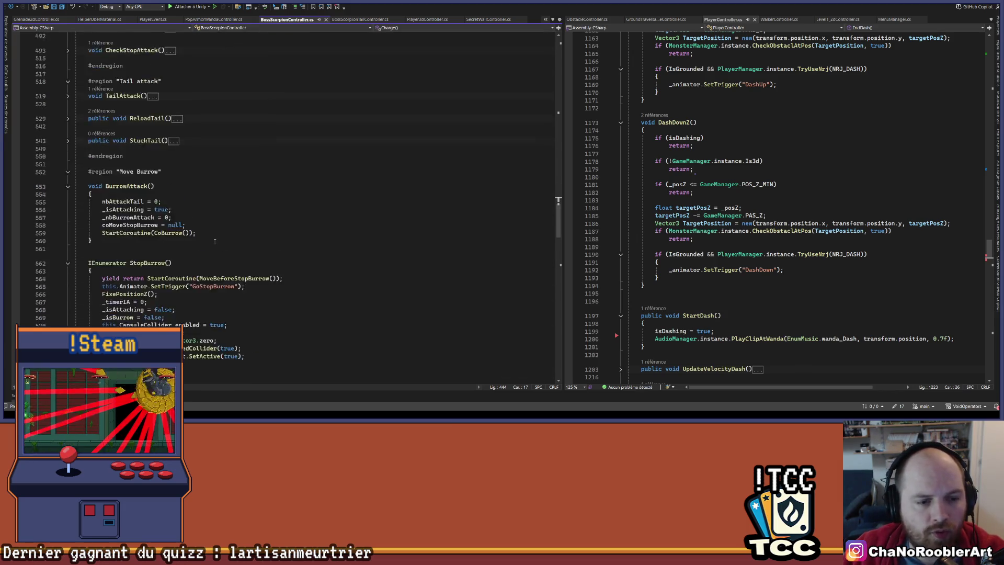
{"action": "scroll", "coordinate": [217, 241], "scroll_direction": "down", "scroll_amount": 10}
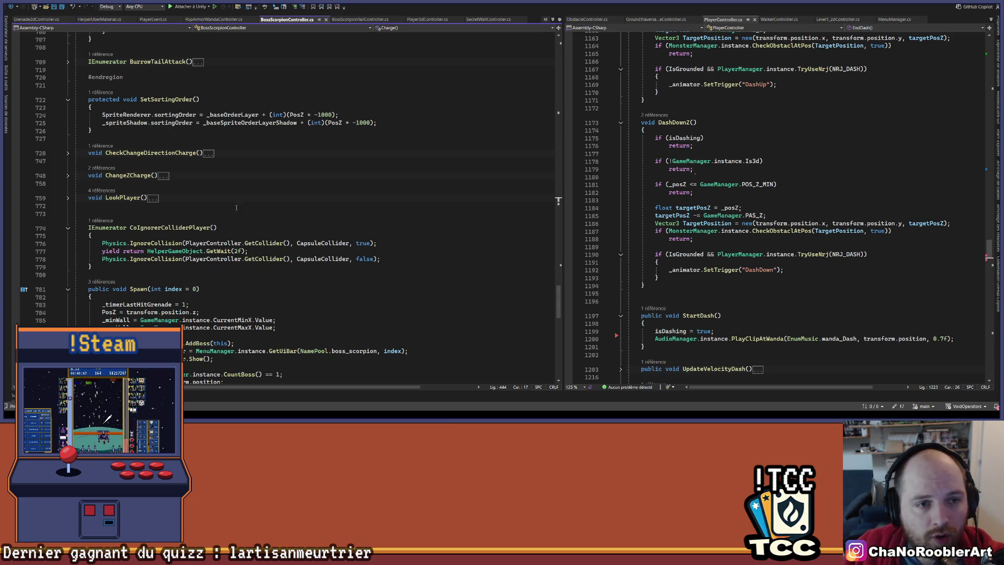
{"action": "scroll", "coordinate": [237, 207], "scroll_direction": "up", "scroll_amount": 5}
{"action": "scroll", "coordinate": [236, 208], "scroll_direction": "down", "scroll_amount": 11}
{"action": "scroll", "coordinate": [392, 276], "scroll_direction": "up", "scroll_amount": 15}
{"action": "scroll", "coordinate": [449, 280], "scroll_direction": "down", "scroll_amount": 12}
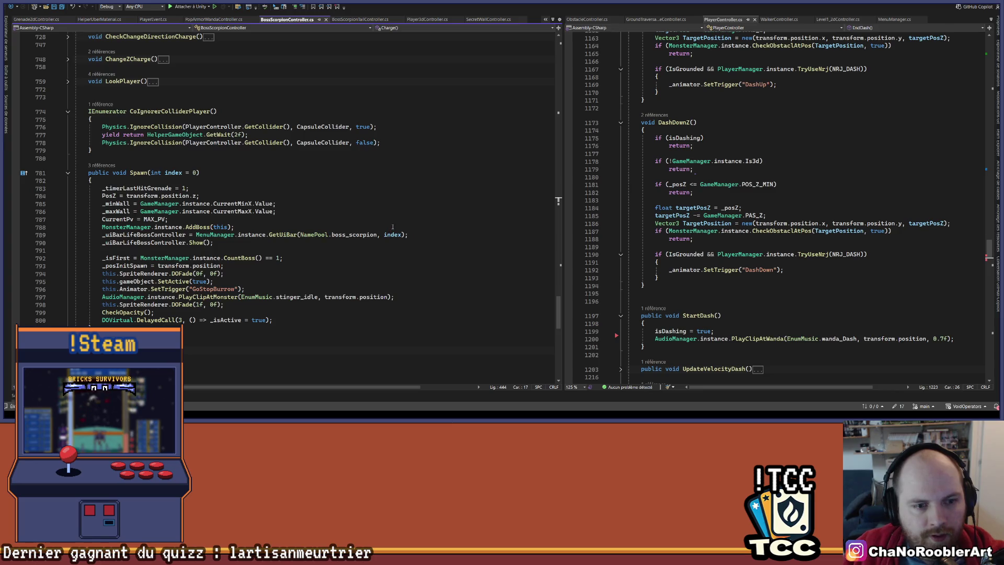
{"action": "scroll", "coordinate": [366, 220], "scroll_direction": "down", "scroll_amount": 2}
Revisit the coCharge line in Charge, then scroll down to OnEnable at the end of the file.
{"action": "left_click", "coordinate": [314, 134]}
{"action": "scroll", "coordinate": [313, 208], "scroll_direction": "down", "scroll_amount": 8}
{"action": "scroll", "coordinate": [314, 207], "scroll_direction": "up", "scroll_amount": 9}
{"action": "scroll", "coordinate": [314, 208], "scroll_direction": "up", "scroll_amount": 20}
{"action": "scroll", "coordinate": [260, 199], "scroll_direction": "up", "scroll_amount": 10}
{"action": "left_click", "coordinate": [130, 207]}
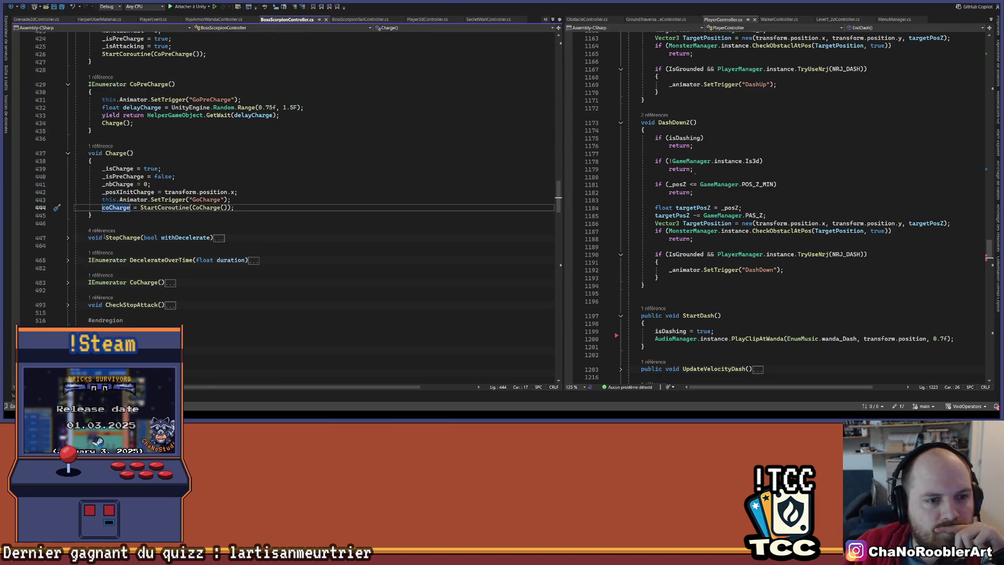
{"action": "scroll", "coordinate": [187, 197], "scroll_direction": "down", "scroll_amount": 15}
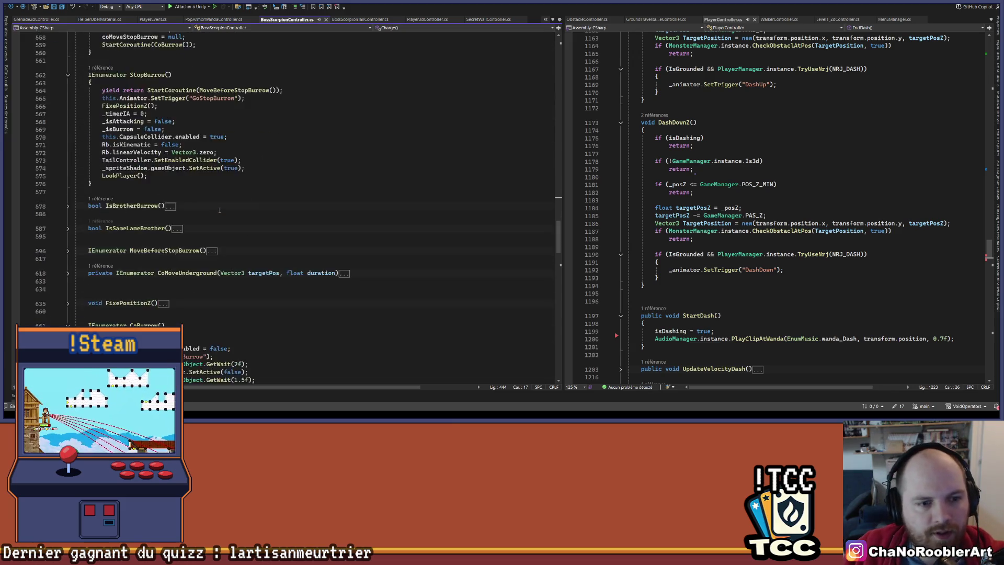
{"action": "scroll", "coordinate": [217, 211], "scroll_direction": "down", "scroll_amount": 12}
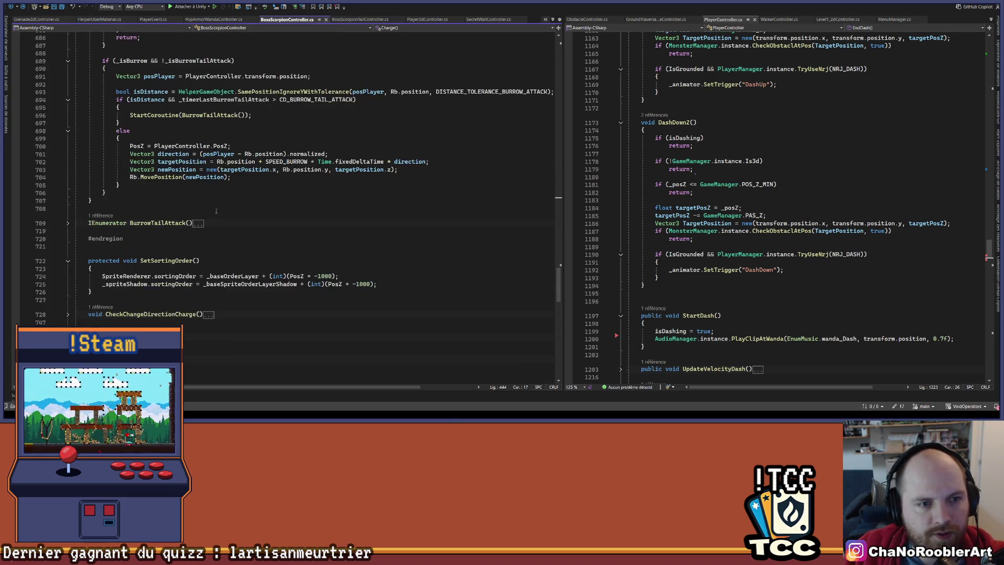
{"action": "scroll", "coordinate": [216, 211], "scroll_direction": "down", "scroll_amount": 13}
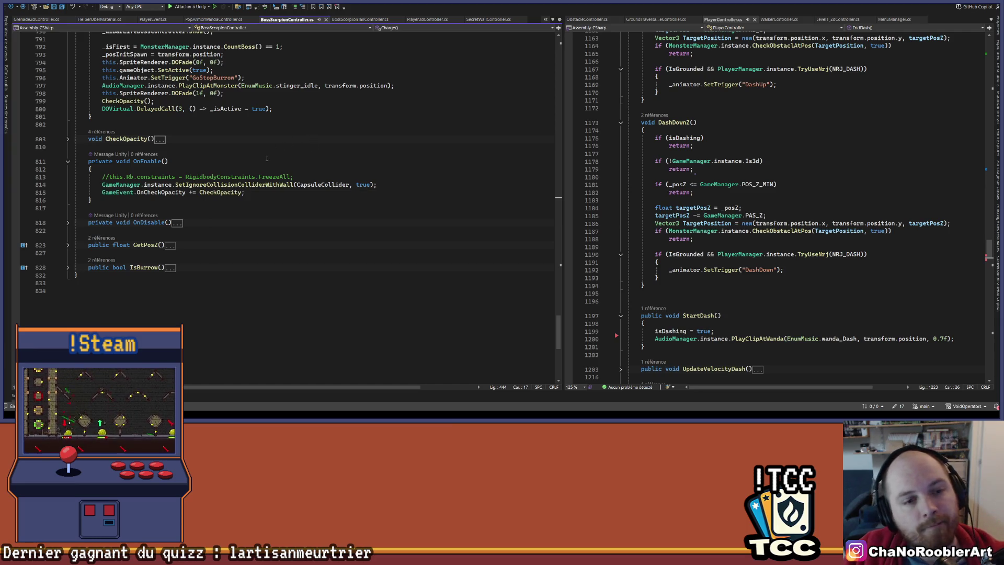
{"action": "scroll", "coordinate": [206, 263], "scroll_direction": "up", "scroll_amount": 20}
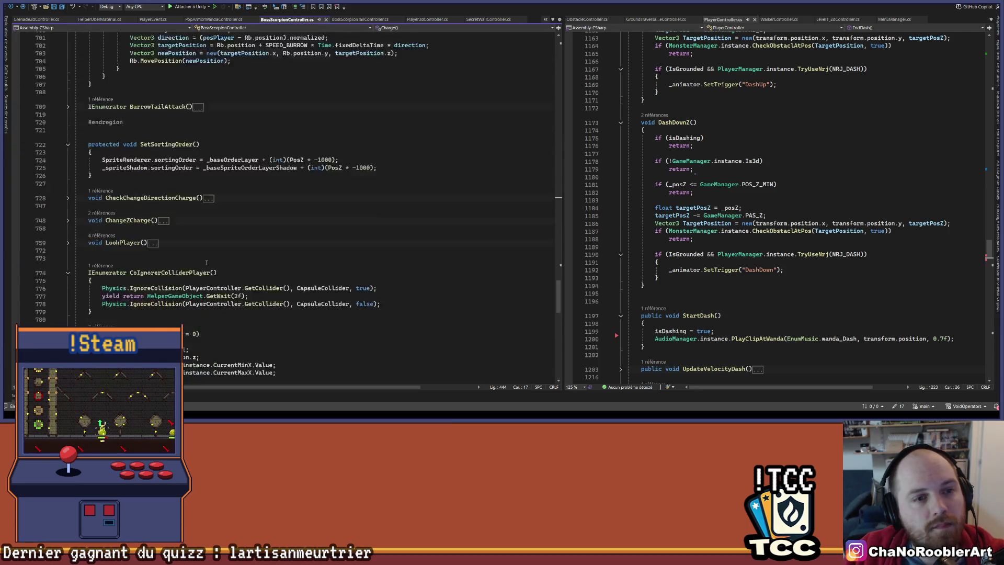
{"action": "scroll", "coordinate": [207, 263], "scroll_direction": "up", "scroll_amount": 20}
{"action": "left_click", "coordinate": [295, 207]}
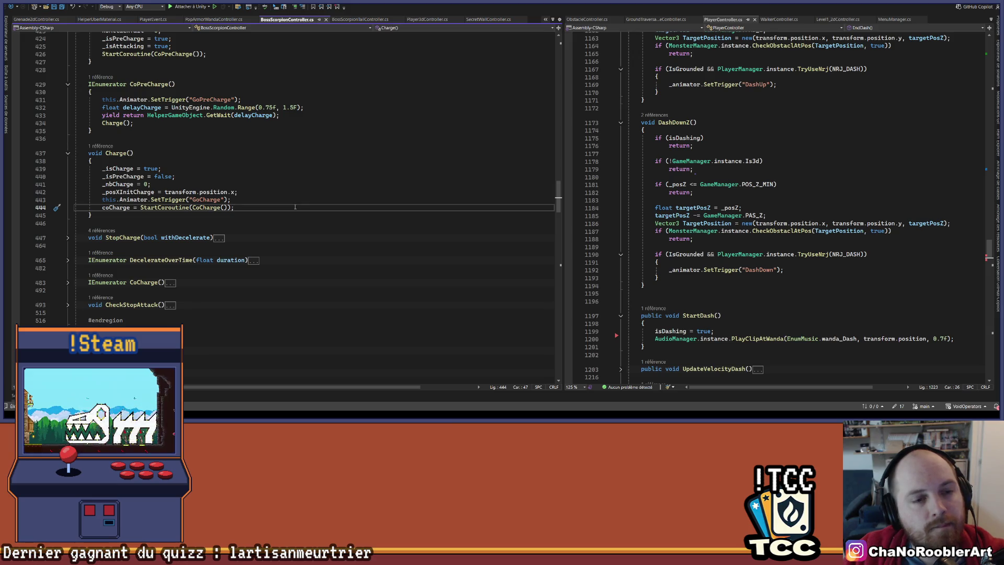
{"action": "scroll", "coordinate": [164, 223], "scroll_direction": "down", "scroll_amount": 20}
{"action": "scroll", "coordinate": [163, 224], "scroll_direction": "down", "scroll_amount": 20}
{"action": "scroll", "coordinate": [164, 224], "scroll_direction": "down", "scroll_amount": 5}
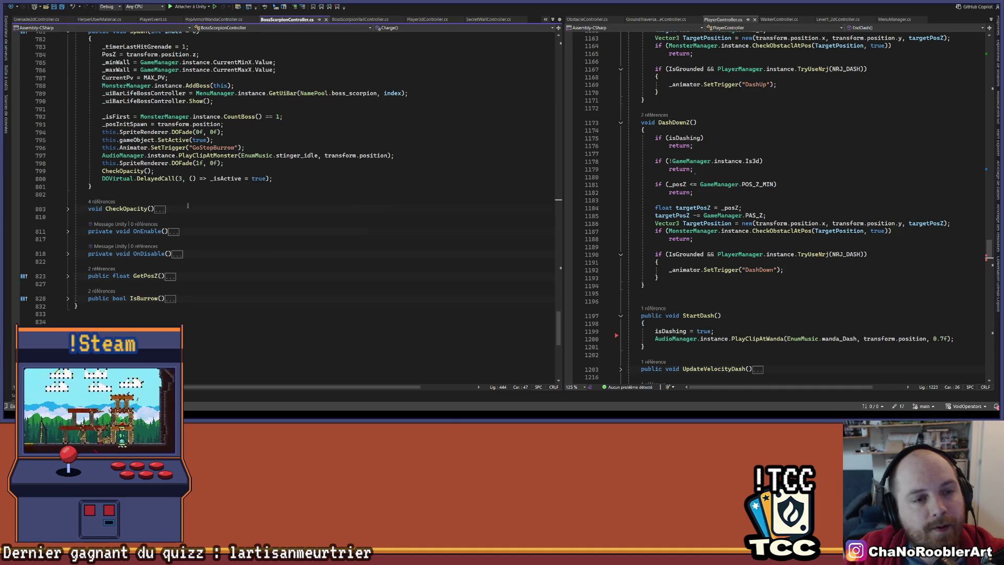
{"action": "scroll", "coordinate": [188, 206], "scroll_direction": "up", "scroll_amount": 9}
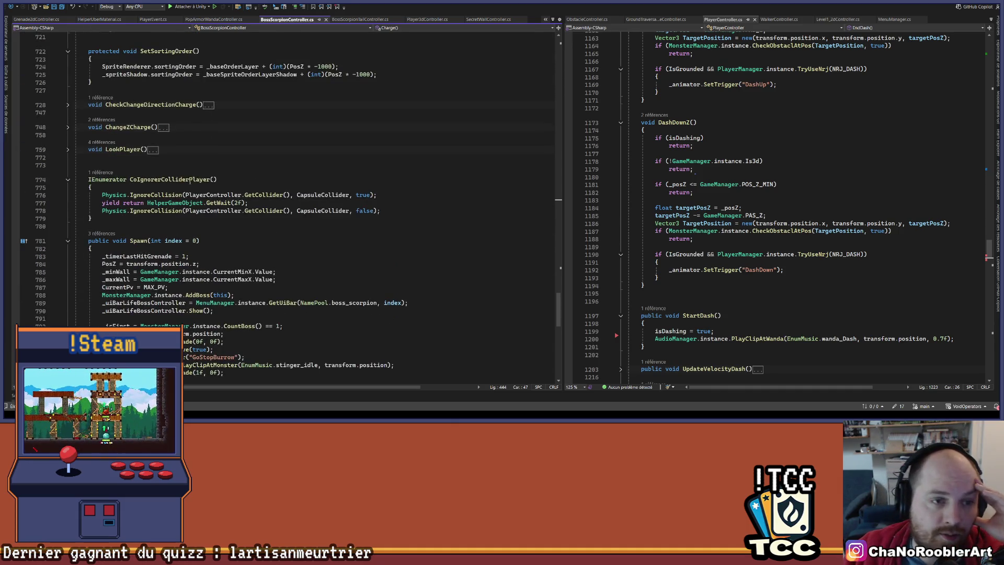
{"action": "scroll", "coordinate": [208, 138], "scroll_direction": "up", "scroll_amount": 5}
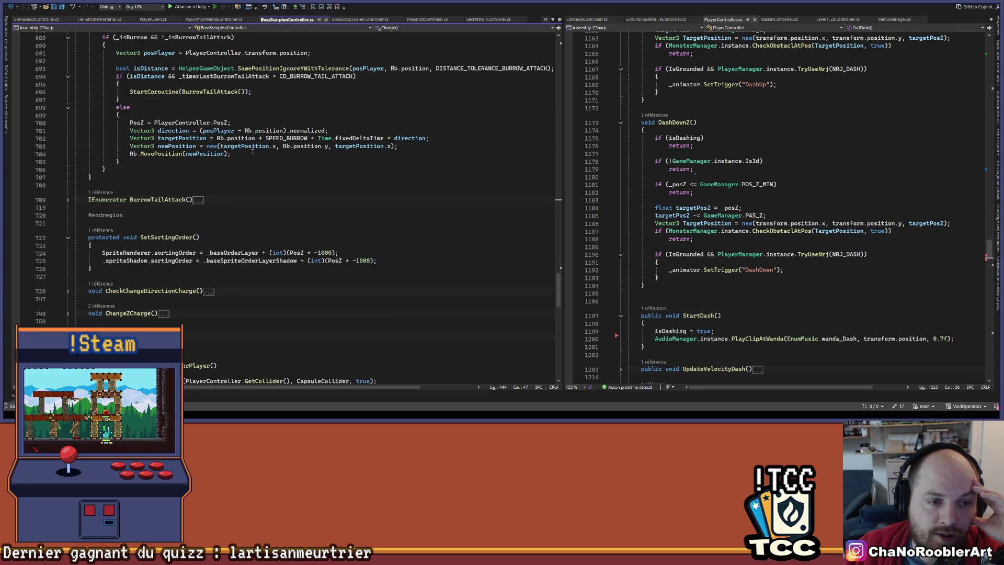
{"action": "scroll", "coordinate": [253, 151], "scroll_direction": "up", "scroll_amount": 14}
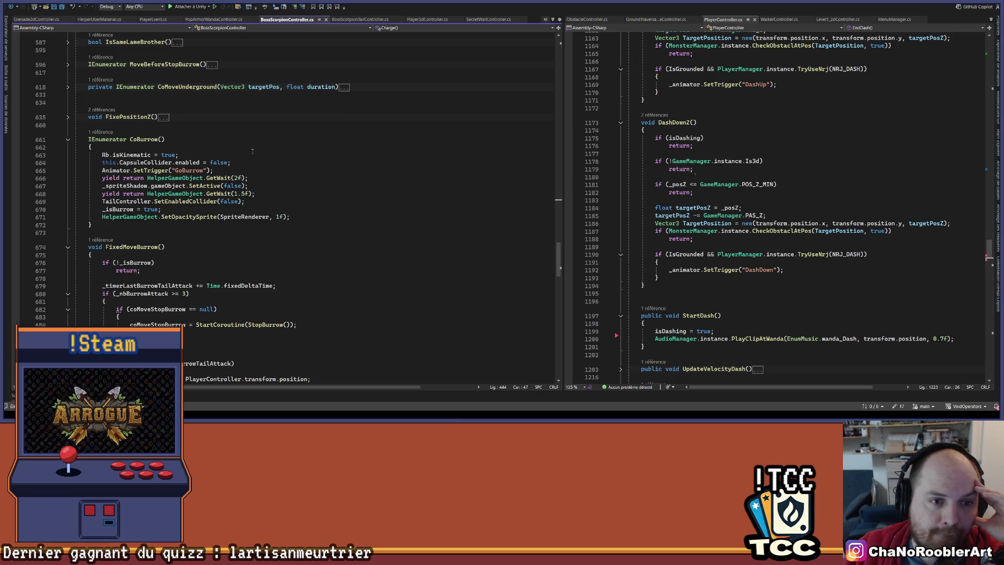
{"action": "scroll", "coordinate": [253, 152], "scroll_direction": "up", "scroll_amount": 8}
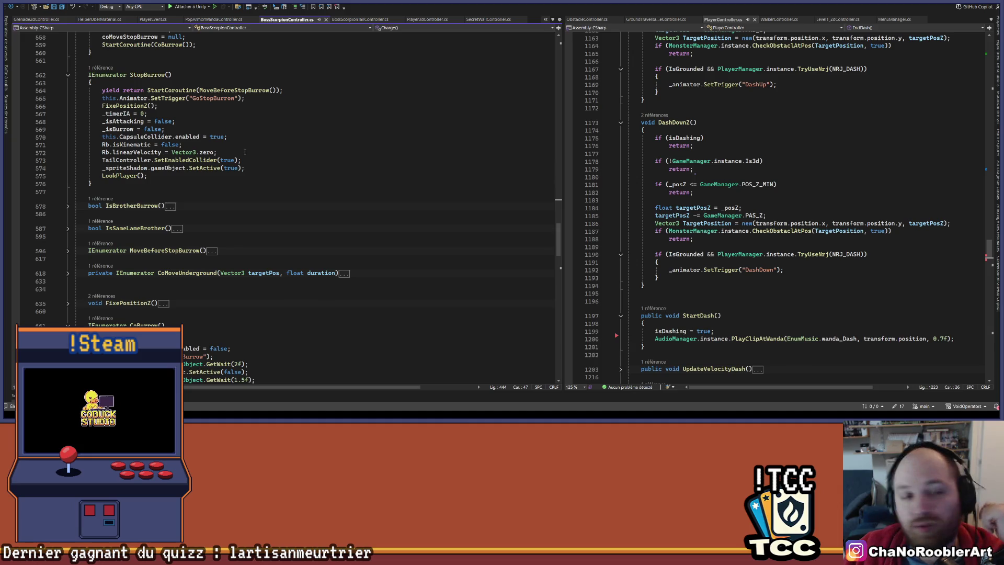
{"action": "scroll", "coordinate": [245, 152], "scroll_direction": "up", "scroll_amount": 7}
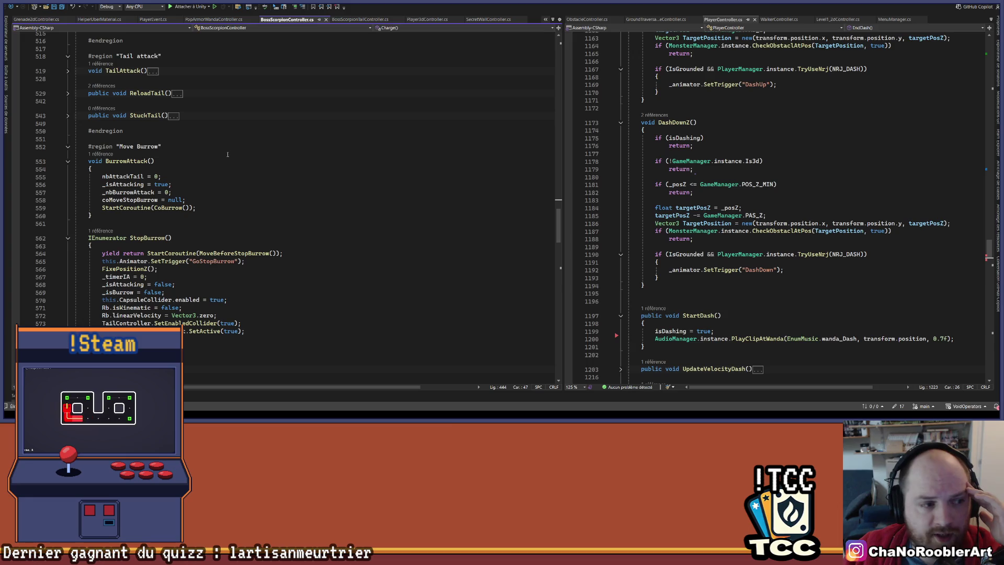
{"action": "scroll", "coordinate": [228, 154], "scroll_direction": "up", "scroll_amount": 11}
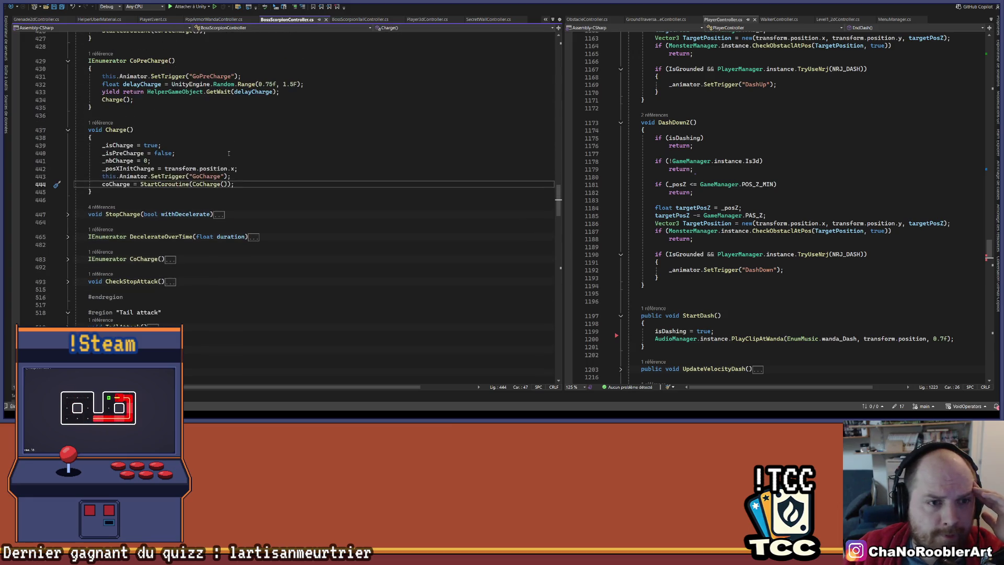
{"action": "scroll", "coordinate": [253, 164], "scroll_direction": "up", "scroll_amount": 12}
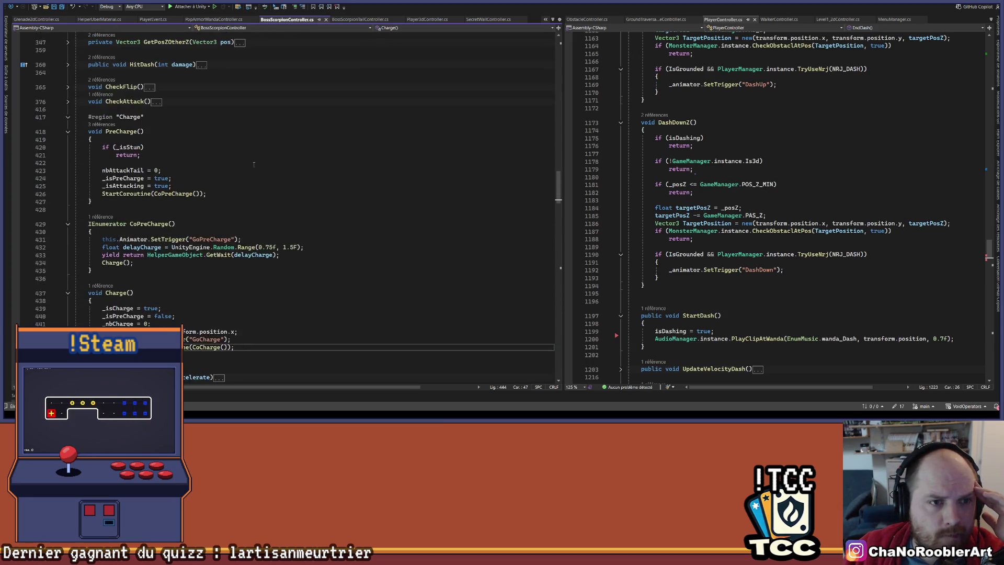
{"action": "left_click", "coordinate": [71, 161]}
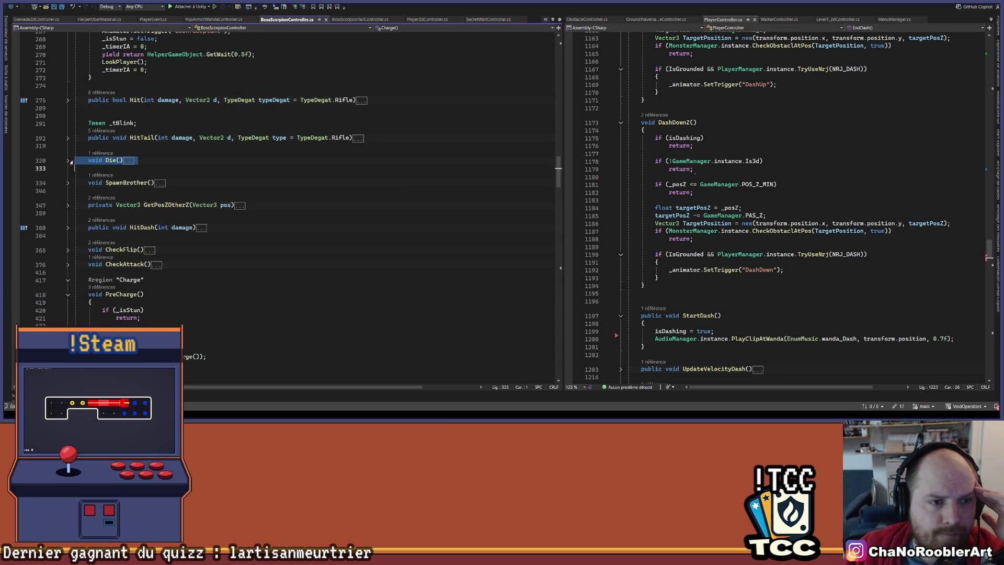
Expand Die() and highlight all uses of IgnoreCollision.
{"action": "left_click", "coordinate": [68, 161]}
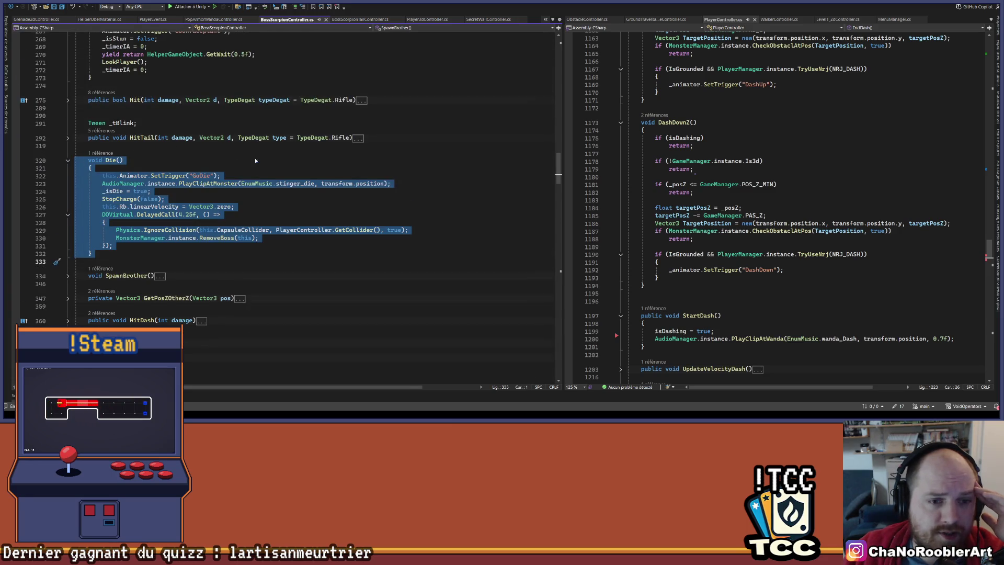
{"action": "scroll", "coordinate": [255, 161], "scroll_direction": "down", "scroll_amount": 3}
{"action": "left_click", "coordinate": [146, 182]}
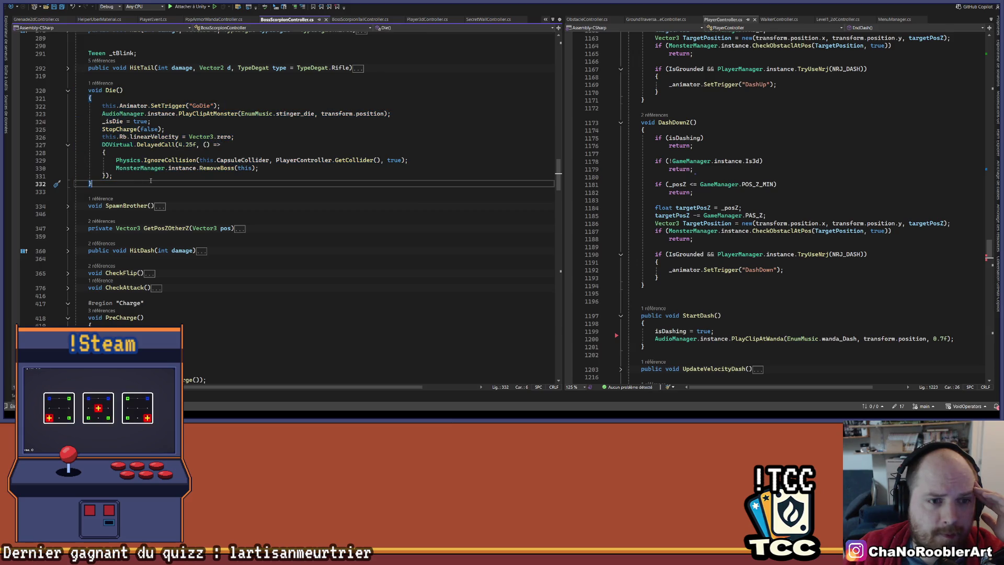
{"action": "left_click", "coordinate": [168, 161]}
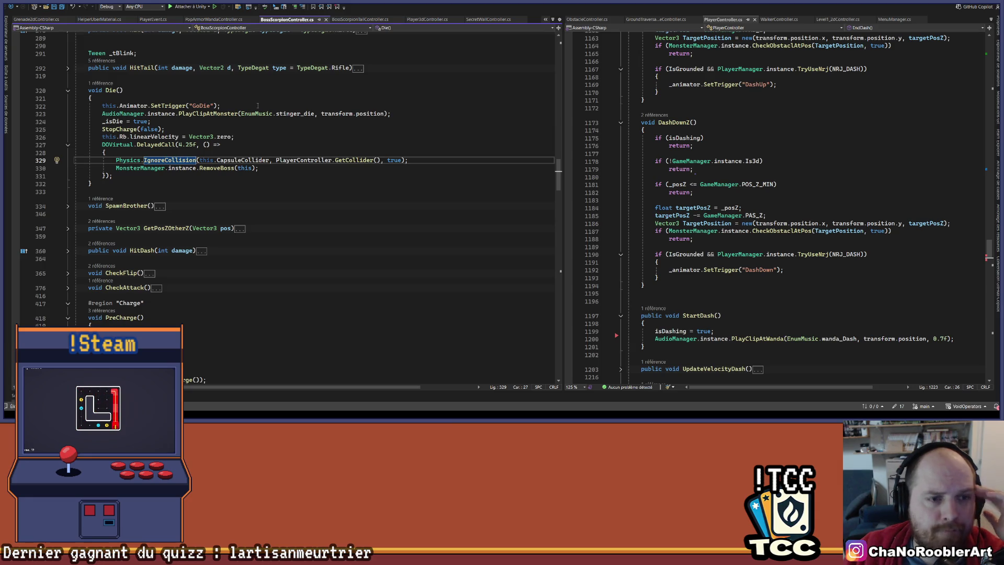
Inspect the StopCharge call, briefly expanding and collapsing the StopCharge method.
{"action": "left_click", "coordinate": [115, 130]}
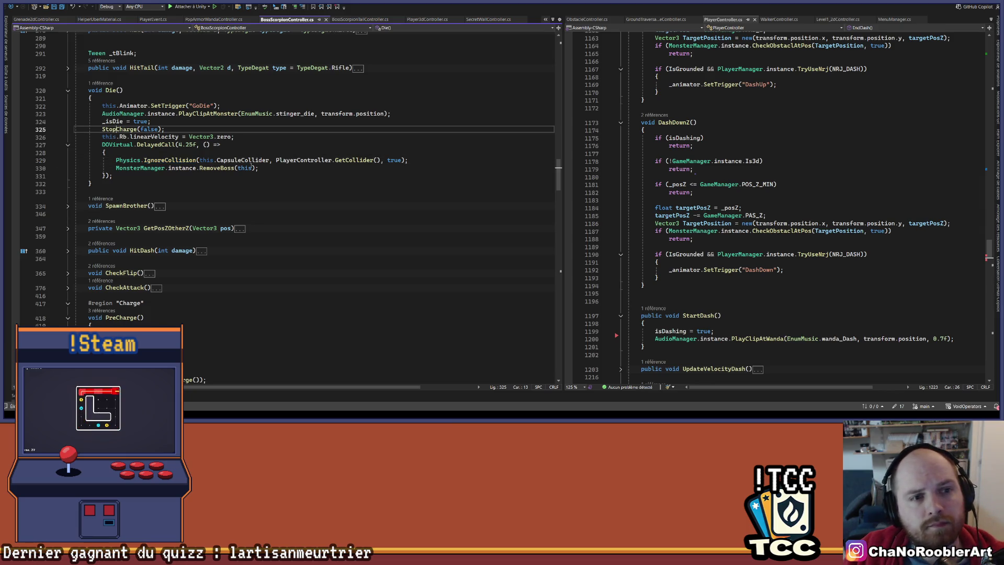
{"action": "scroll", "coordinate": [220, 292], "scroll_direction": "down", "scroll_amount": 7}
{"action": "scroll", "coordinate": [220, 293], "scroll_direction": "down", "scroll_amount": 5}
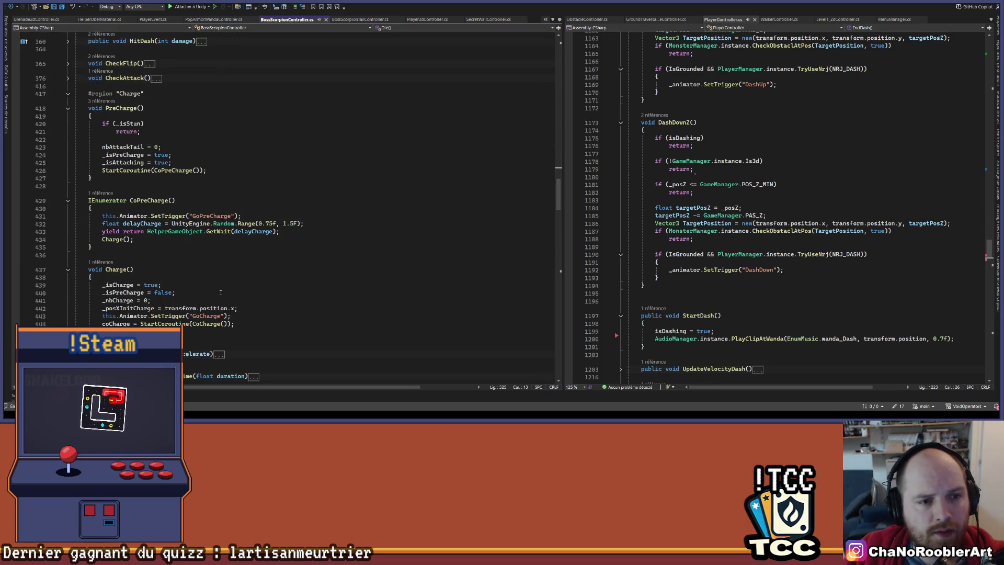
{"action": "left_click", "coordinate": [67, 285]}
{"action": "left_click", "coordinate": [68, 285]}
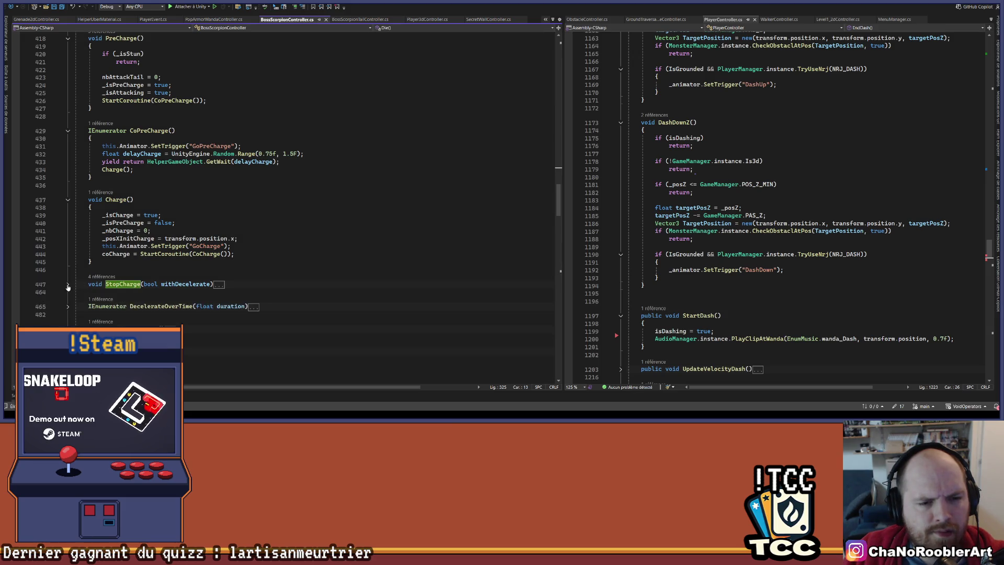
Select coCharge in Charge and start a document search for it.
{"action": "left_click", "coordinate": [123, 254]}
{"action": "double_click", "coordinate": [122, 254]}
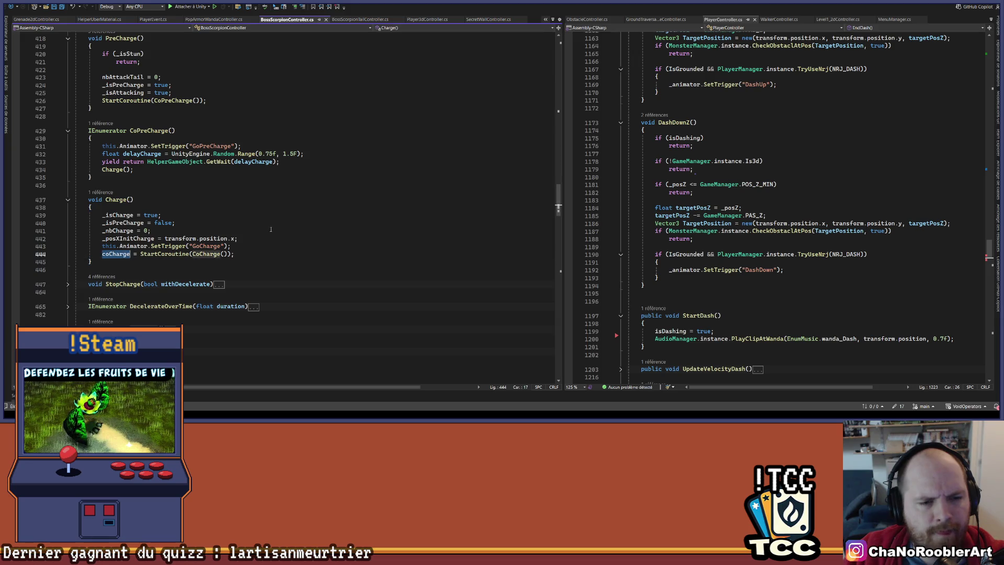
{"action": "scroll", "coordinate": [177, 234], "scroll_direction": "up", "scroll_amount": 20}
{"action": "scroll", "coordinate": [177, 234], "scroll_direction": "up", "scroll_amount": 5}
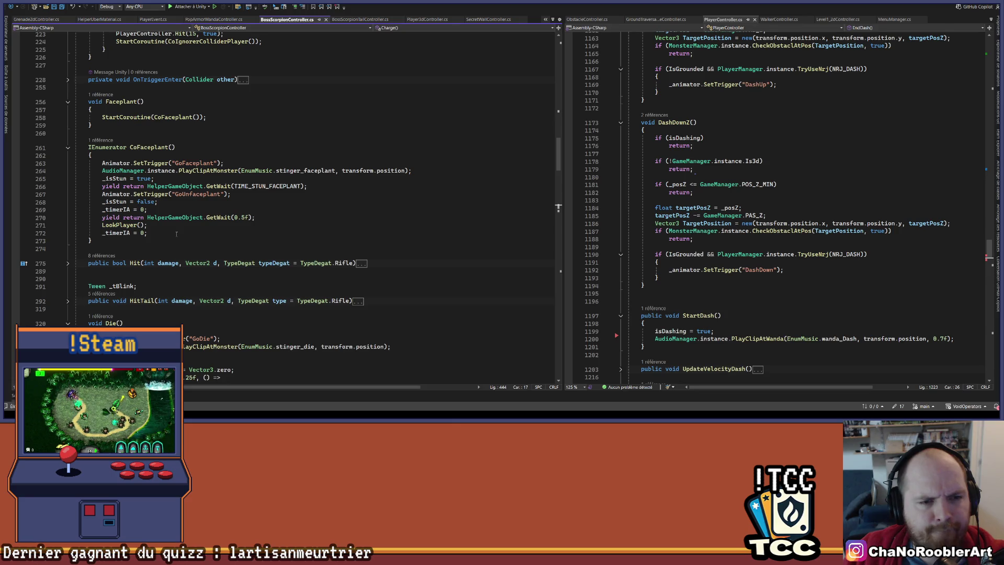
{"action": "scroll", "coordinate": [176, 234], "scroll_direction": "up", "scroll_amount": 20}
{"action": "scroll", "coordinate": [177, 235], "scroll_direction": "down", "scroll_amount": 20}
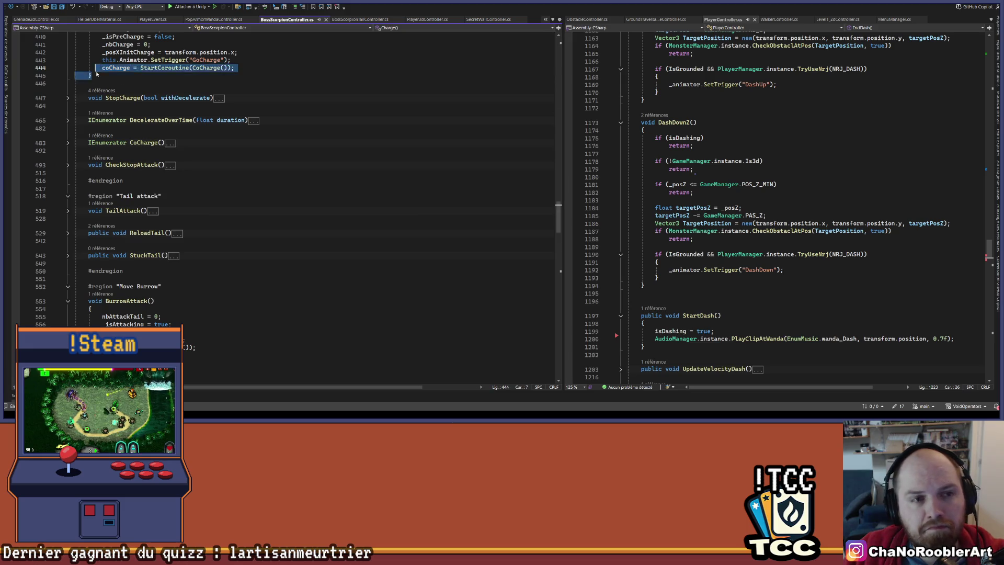
{"action": "key", "text": "ctrl+f"}
Step through coCharge matches from its declaration, then select the names StopCharge and CoPreCharge.
{"action": "key", "text": "Return"}
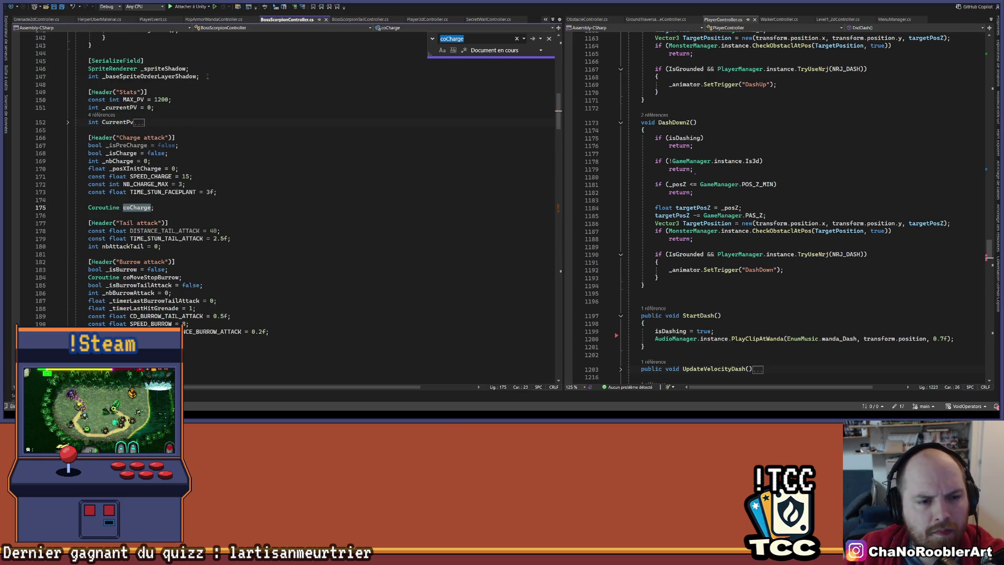
{"action": "key", "text": "Return"}
{"action": "key", "text": "Return"}
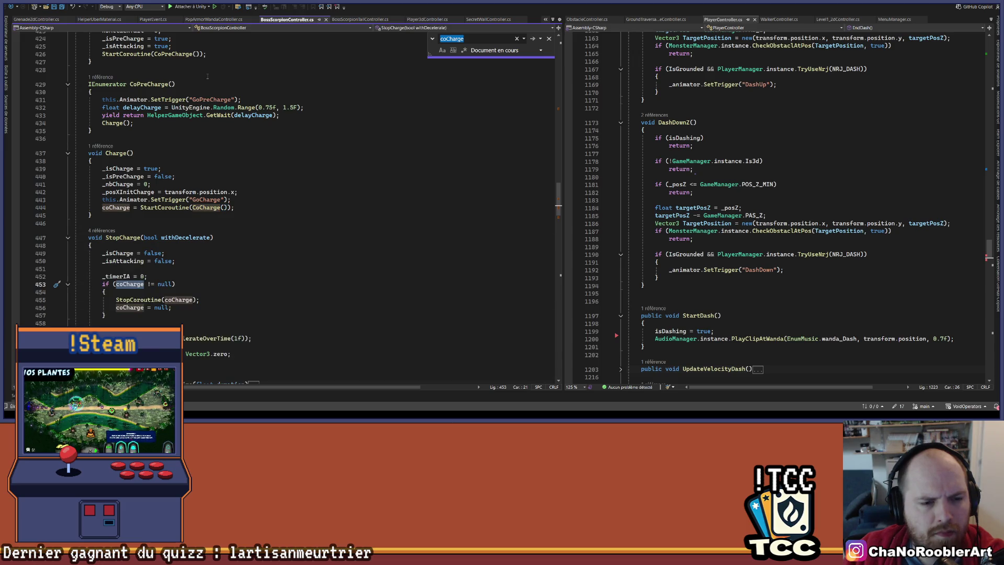
{"action": "double_click", "coordinate": [126, 239]}
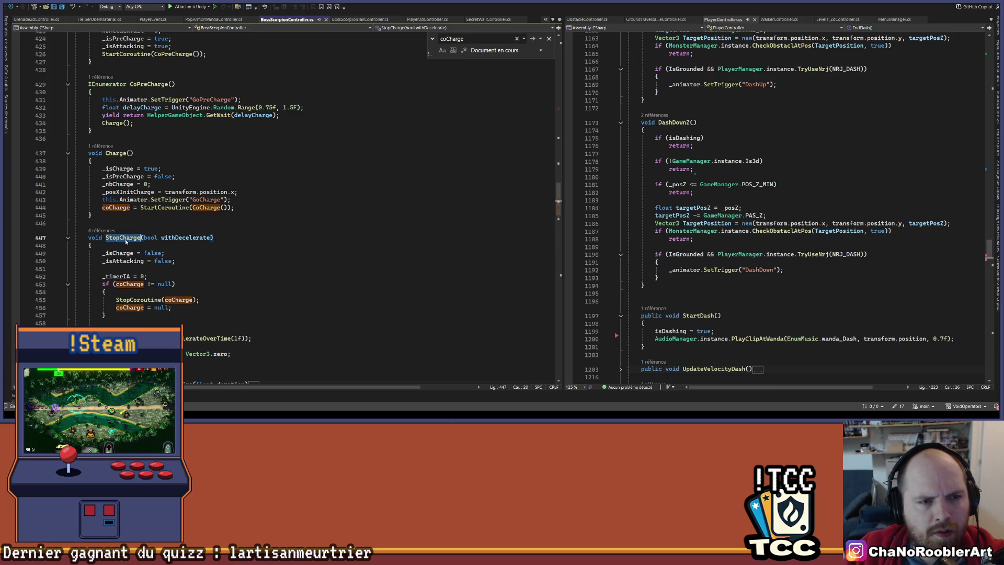
{"action": "left_click_drag", "start_coordinate": [131, 84], "coordinate": [175, 85]}
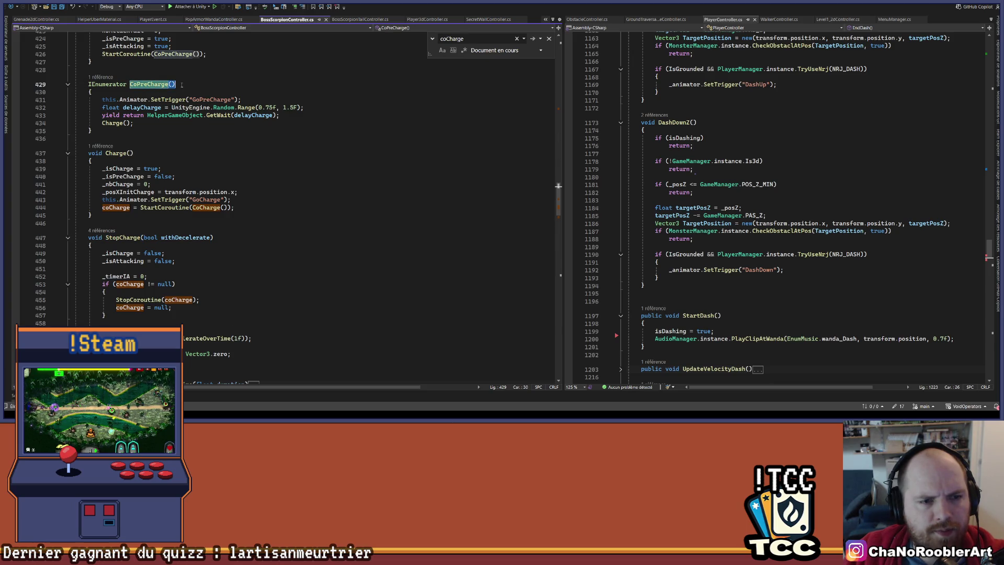
{"action": "scroll", "coordinate": [178, 88], "scroll_direction": "up", "scroll_amount": 3}
{"action": "key", "text": "shift+Left"}
{"action": "key", "text": "shift+Left"}
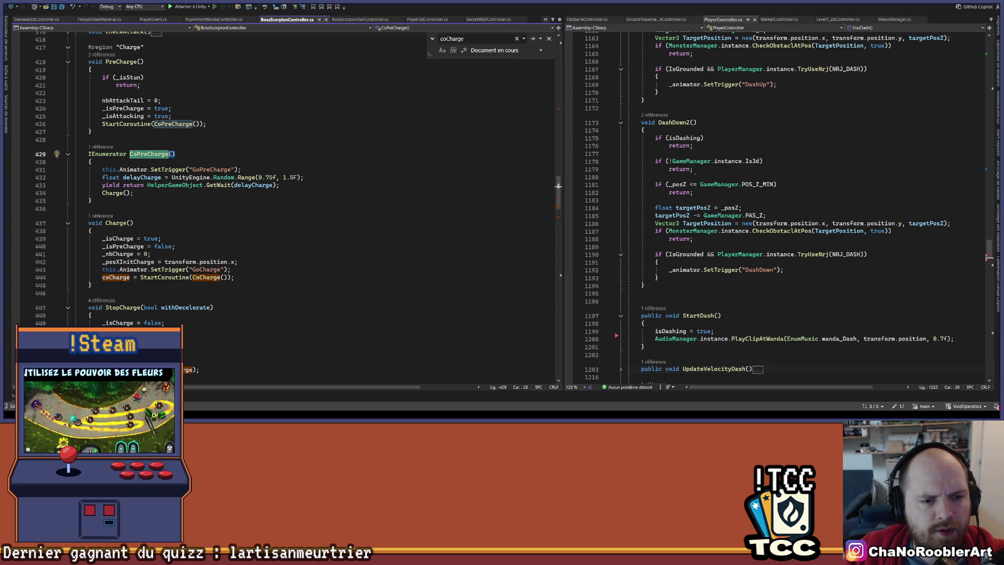